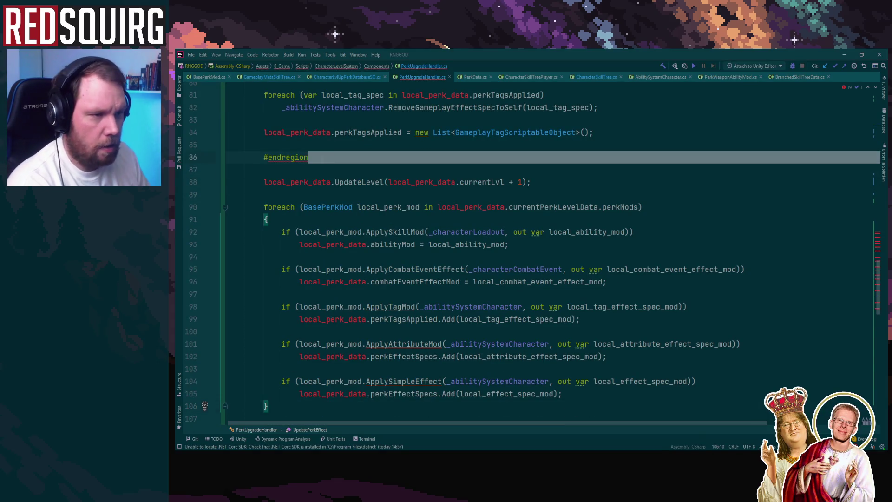
# Remove the stray #endregion line and select the local_perk_data name on line 74 for renaming
pyautogui.hotkey('ctrl', 'z')
pyautogui.hotkey('ctrl', 'z')
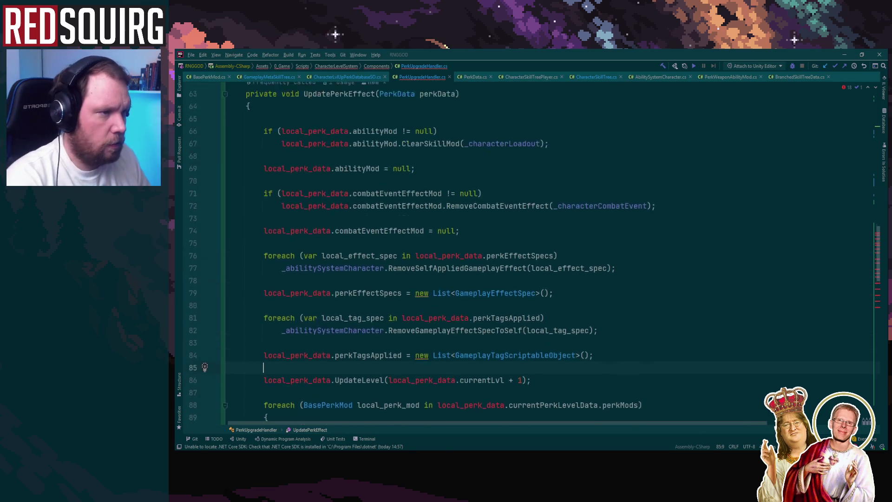
pyautogui.hotkey('ctrl', 'z')
pyautogui.hotkey('ctrl', 'z')
pyautogui.hotkey('ctrl', 'z')
pyautogui.hotkey('ctrl', 'z')
pyautogui.hotkey('ctrl', 'z')
pyautogui.hotkey('ctrl', 'z')
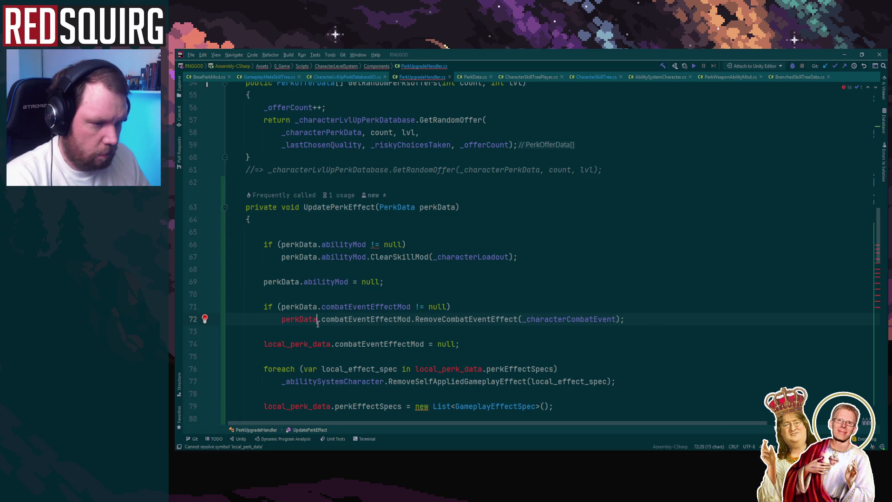
pyautogui.doubleClick(307, 344)
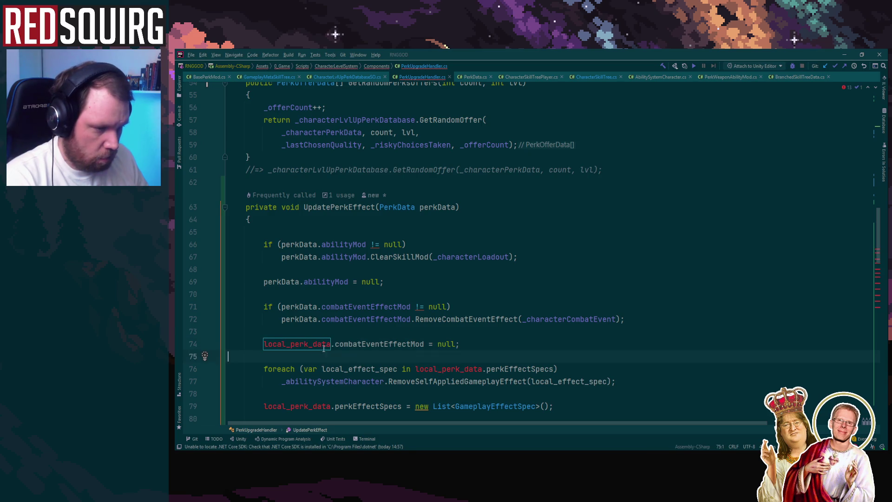
pyautogui.moveTo(330, 344); pyautogui.dragTo(281, 344)
# Replace the selected local_perk_data reference with perkData
pyautogui.write('perkData')
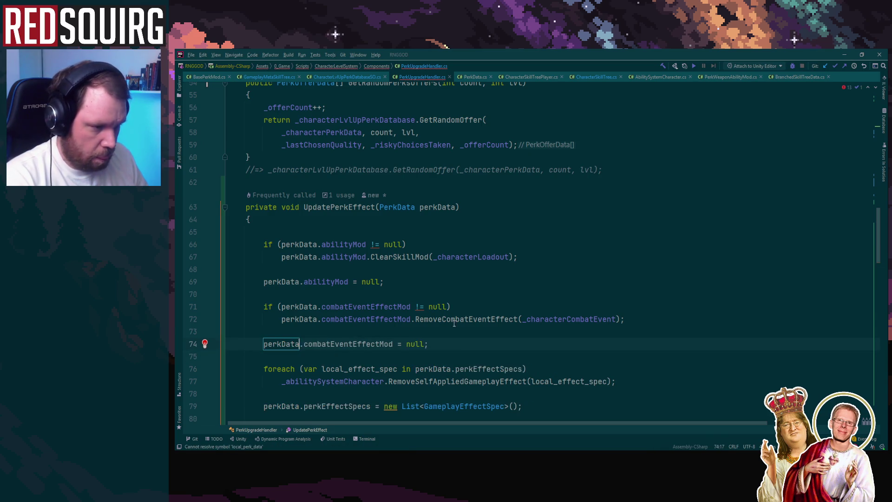
pyautogui.scroll(-5, 601, 207)
pyautogui.scroll(-2, 679, 229)
pyautogui.scroll(2, 557, 214)
pyautogui.scroll(-5, 465, 200)
pyautogui.scroll(2, 402, 193)
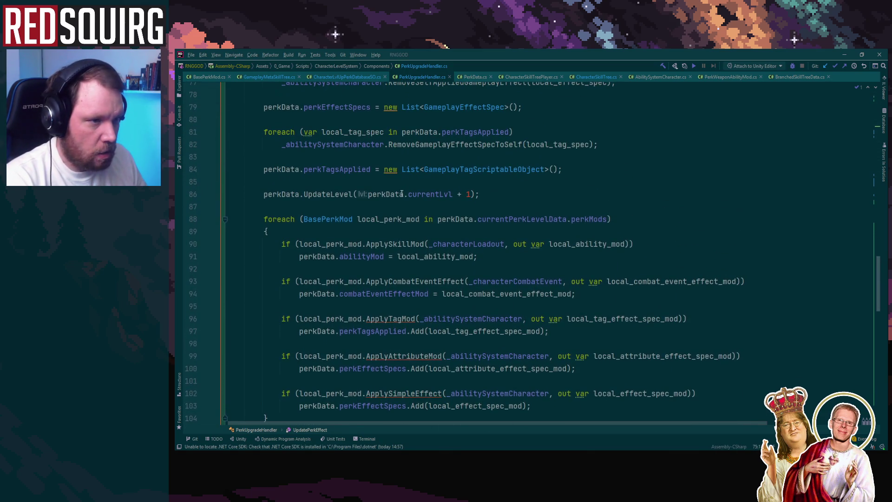
pyautogui.scroll(-5, 389, 212)
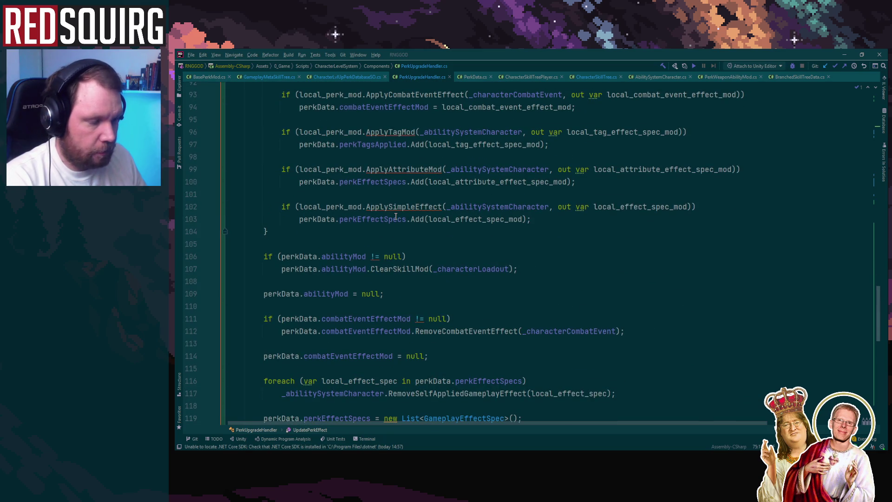
pyautogui.scroll(-2, 380, 232)
pyautogui.scroll(-5, 369, 237)
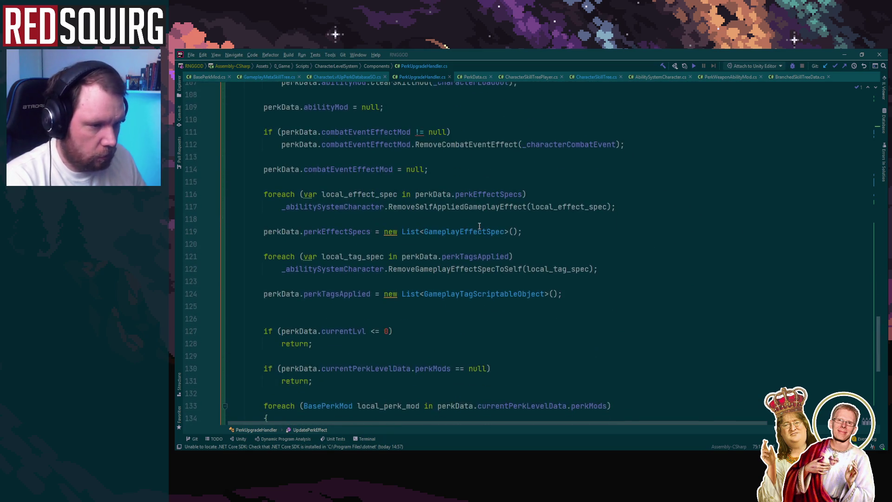
# Paste the currentLvl <= 0 and perkMods null guard clauses above the UpdateLevel call
pyautogui.moveTo(255, 255); pyautogui.dragTo(419, 306)
pyautogui.hotkey('ctrl', 'c')
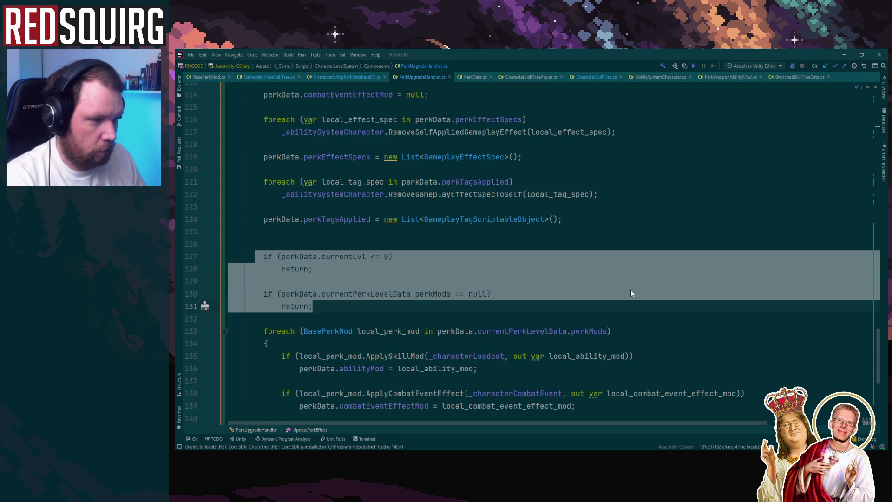
pyautogui.scroll(15, 631, 293)
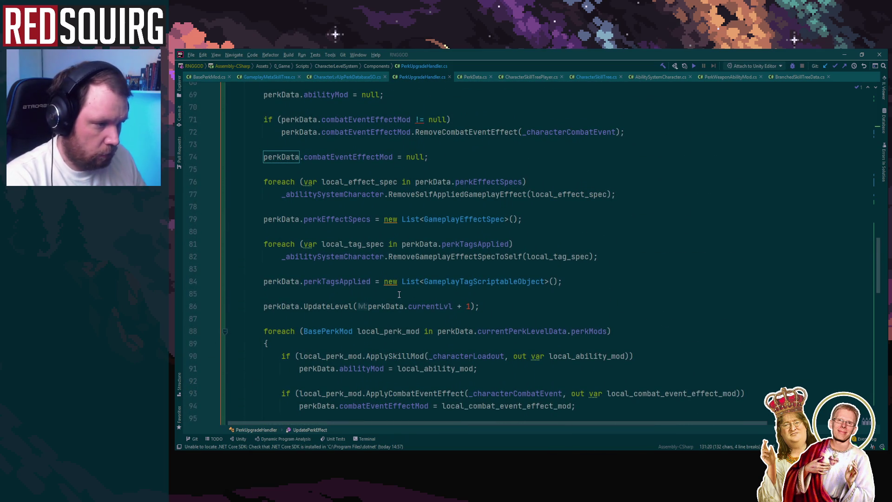
pyautogui.click(397, 316)
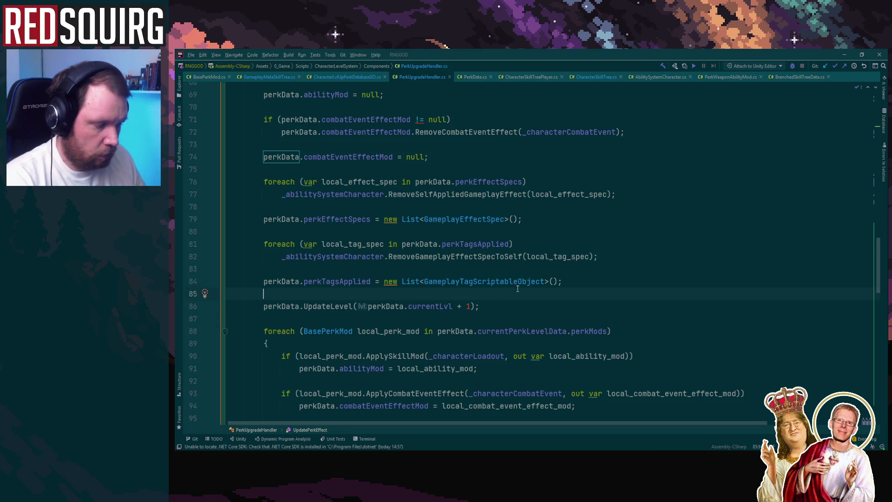
pyautogui.press('Return')
pyautogui.hotkey('ctrl', 'v')
# Try deleting the code below UpdateLevel, then undo it to restore the foreach block
pyautogui.scroll(-2, 341, 301)
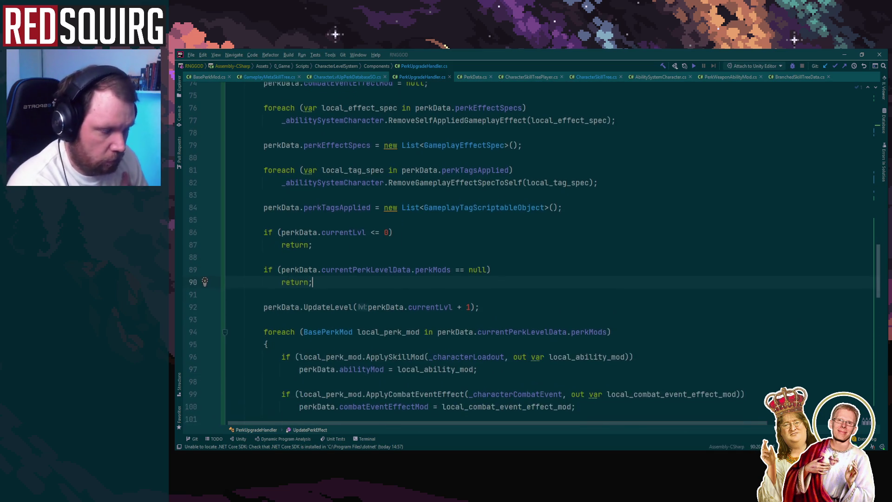
pyautogui.tripleClick(340, 300)
pyautogui.scroll(-10, 566, 277)
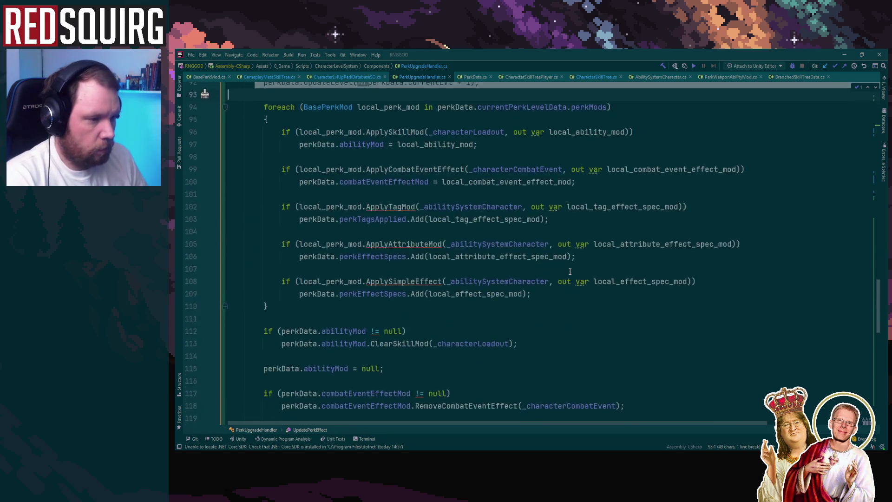
pyautogui.scroll(6, 570, 271)
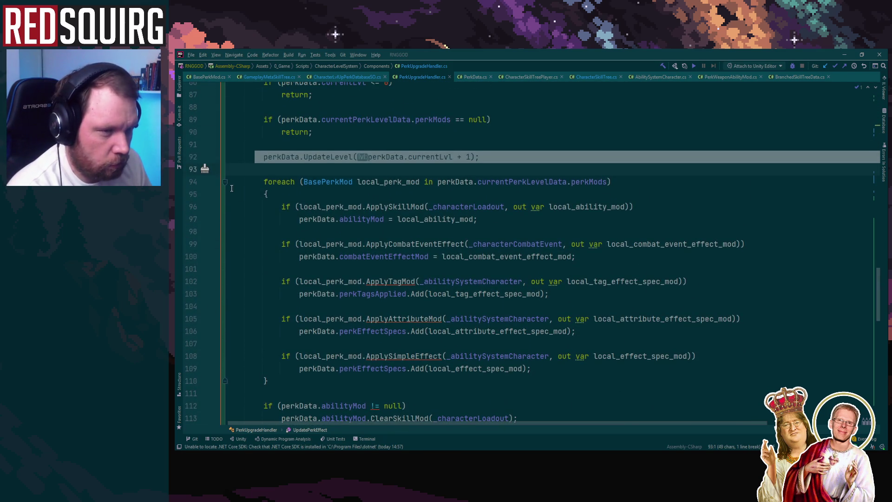
pyautogui.click(224, 182)
pyautogui.scroll(-1, 585, 244)
pyautogui.keyDown('shift'); pyautogui.click(584, 241); pyautogui.keyUp('shift')
pyautogui.moveTo(585, 240)
pyautogui.mouseDown()
pyautogui.moveTo(717, 272)
pyautogui.moveTo(271, 300)
pyautogui.mouseUp()
pyautogui.scroll(-11, 584, 241)
pyautogui.press('Delete')
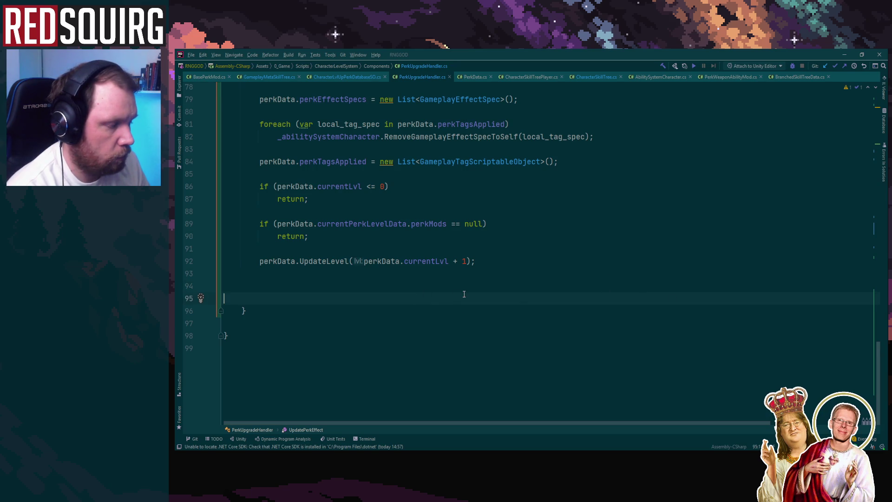
pyautogui.hotkey('ctrl', 'z')
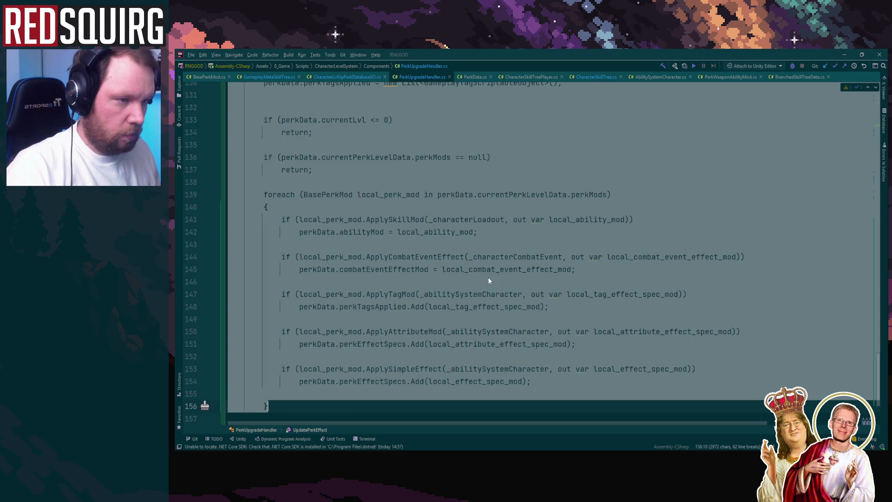
# Delete the duplicated cleanup code that follows the foreach loop
pyautogui.scroll(6, 542, 227)
pyautogui.scroll(-3, 543, 227)
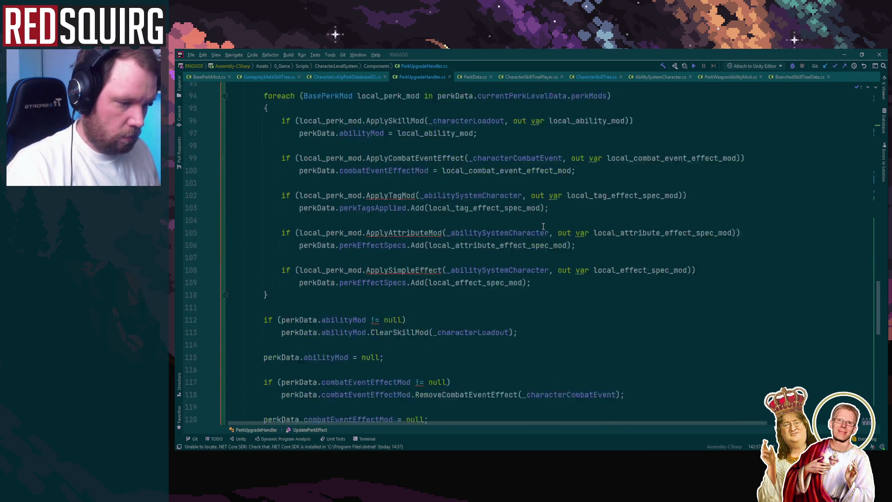
pyautogui.moveTo(249, 232)
pyautogui.mouseDown()
pyautogui.moveTo(359, 242)
pyautogui.moveTo(673, 239)
pyautogui.mouseUp()
pyautogui.press('Delete')
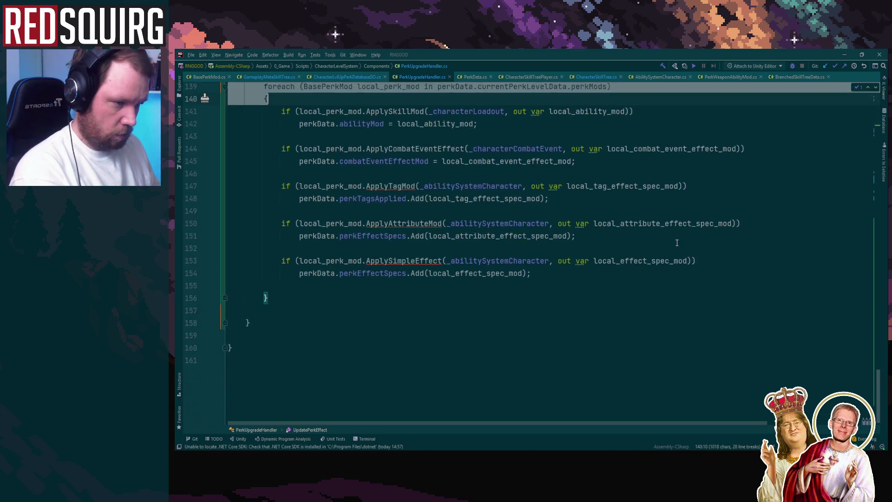
pyautogui.scroll(3, 677, 282)
pyautogui.scroll(-3, 334, 289)
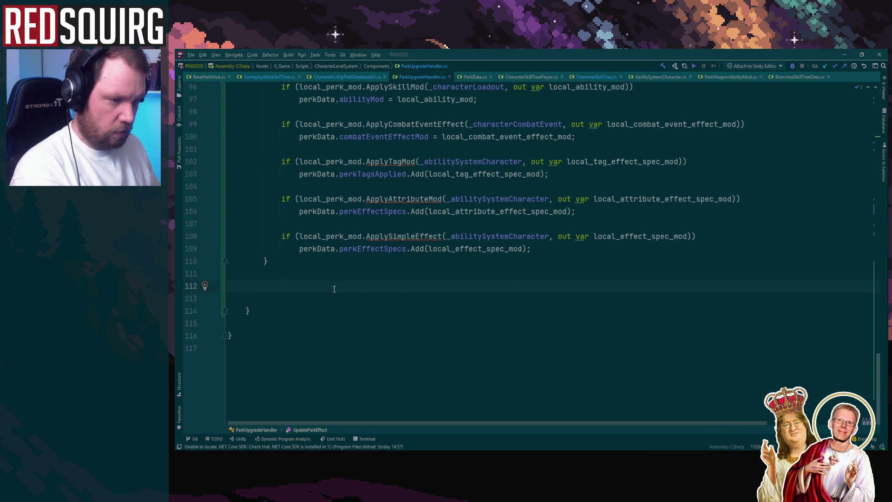
pyautogui.scroll(7, 336, 293)
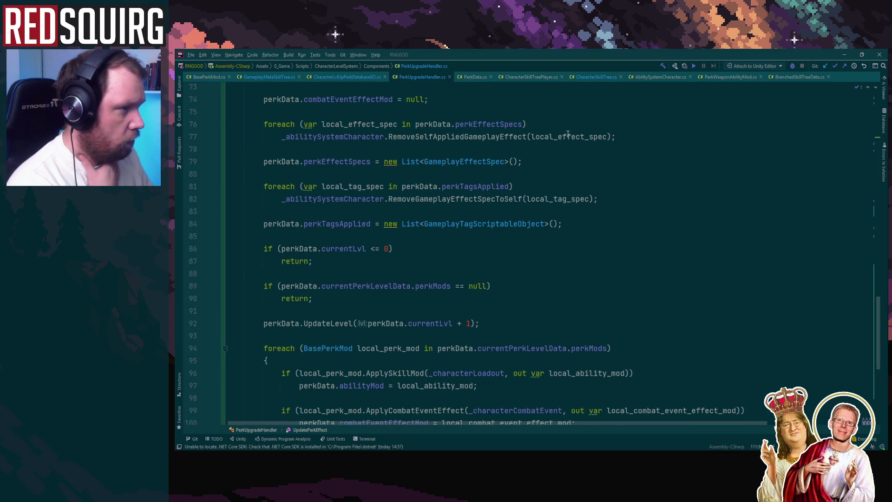
pyautogui.click(583, 78)
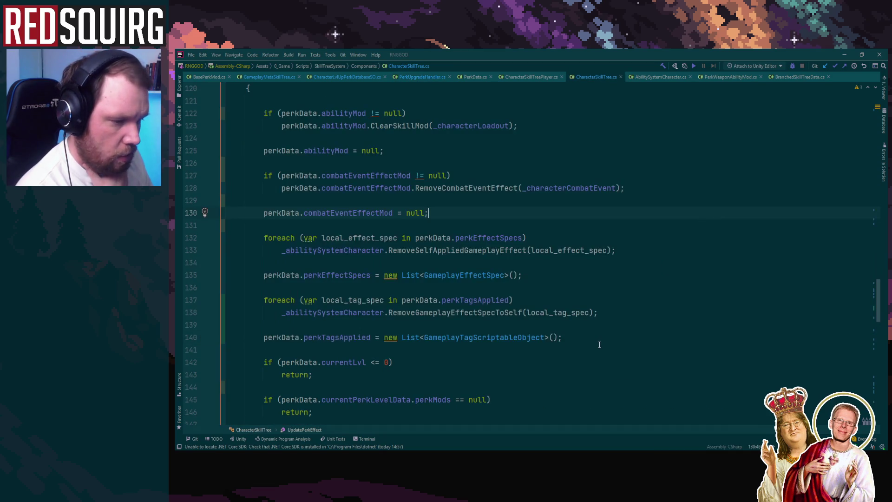
# Look over the skill-tree scripts, then jump to UpdateLevel's declaration in PerkData.cs
pyautogui.scroll(-1, 599, 344)
pyautogui.scroll(6, 415, 290)
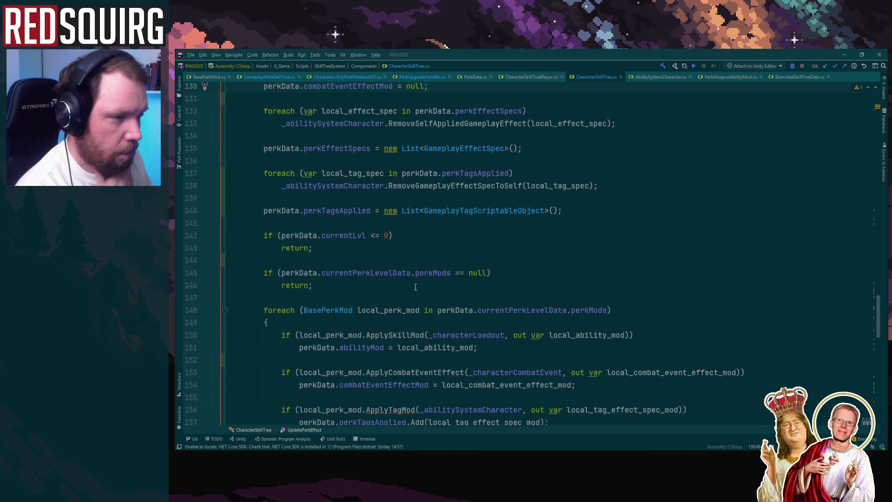
pyautogui.scroll(-9, 415, 287)
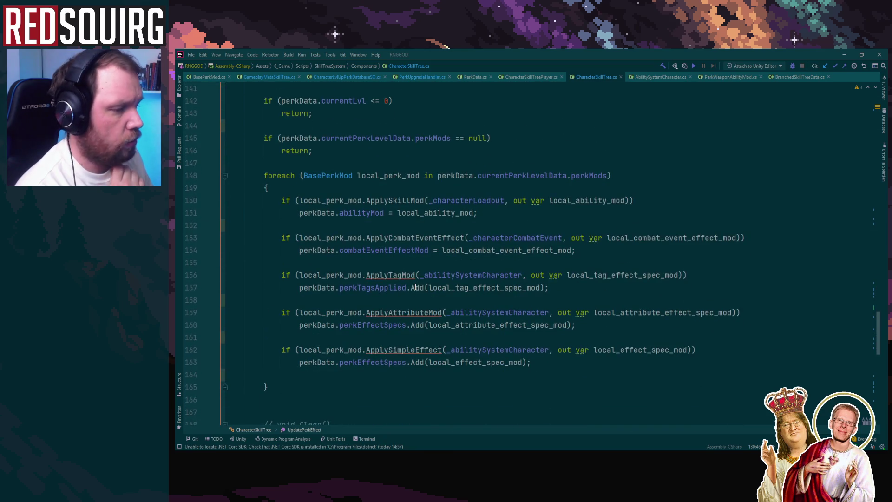
pyautogui.scroll(4, 416, 288)
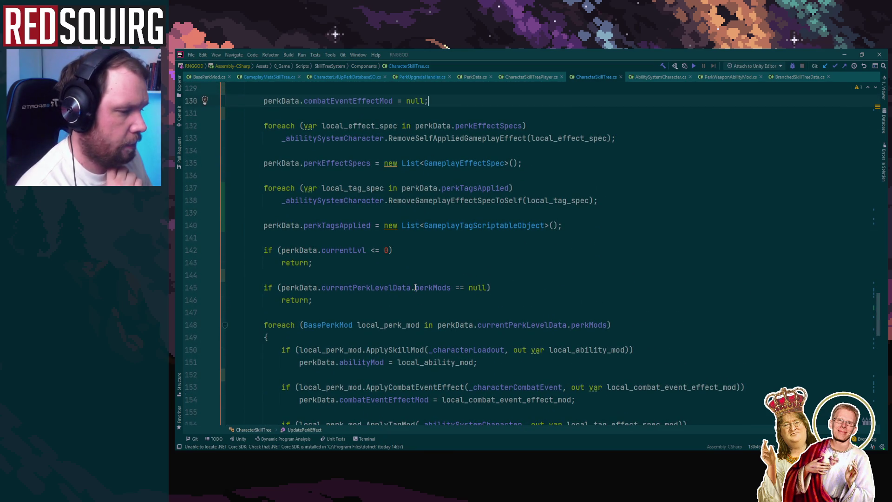
pyautogui.scroll(-10, 415, 287)
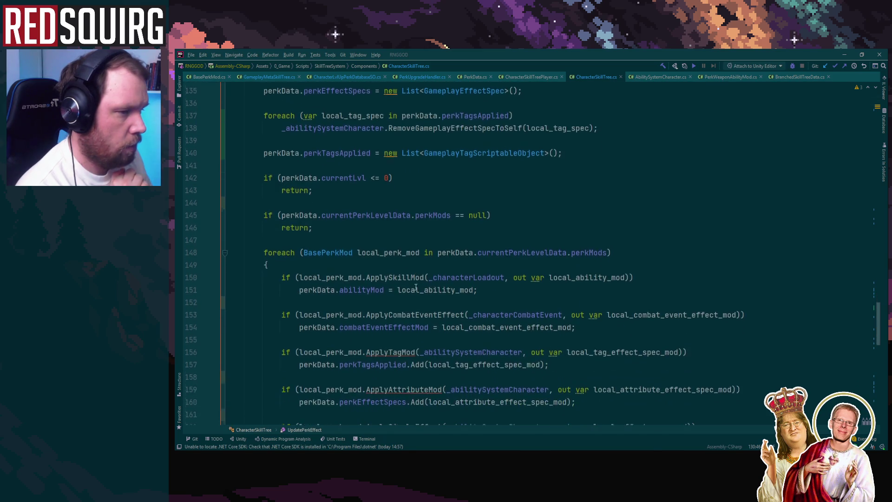
pyautogui.scroll(12, 415, 287)
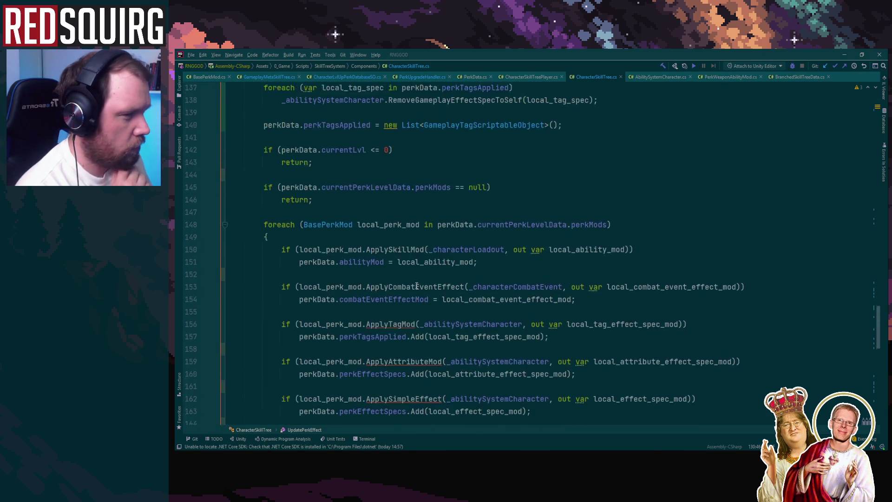
pyautogui.click(536, 75)
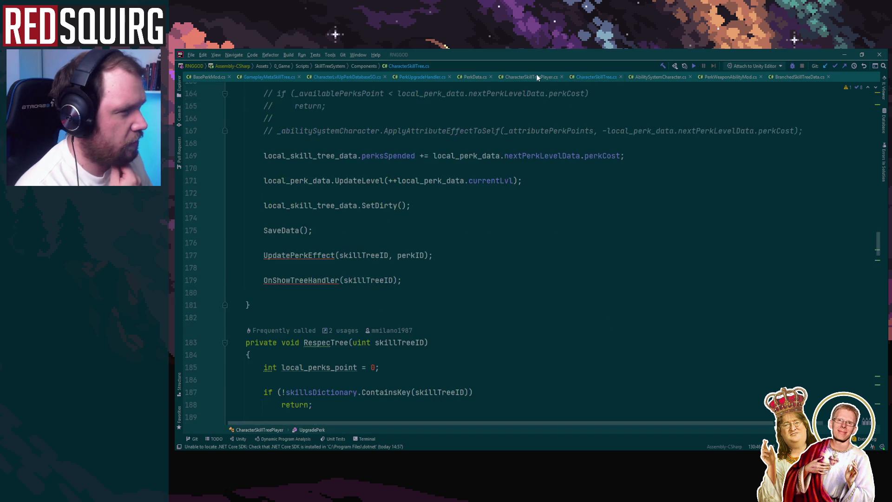
pyautogui.click(470, 77)
pyautogui.click(430, 75)
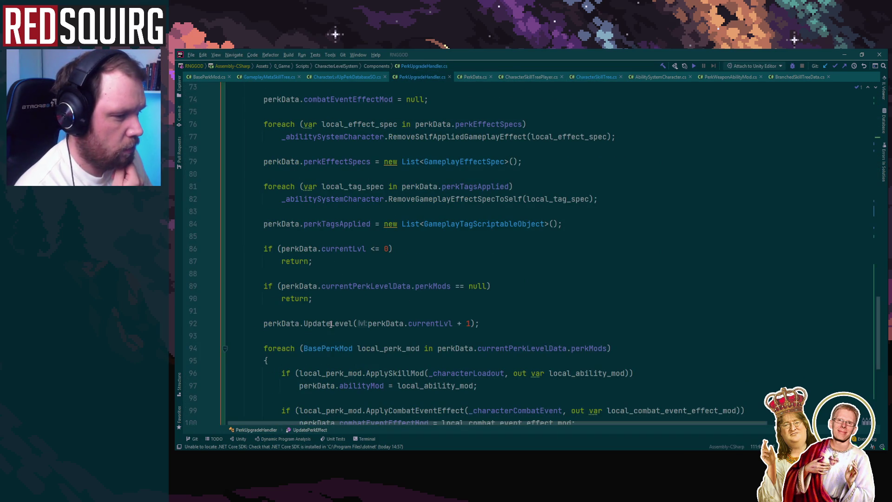
pyautogui.press('F12')
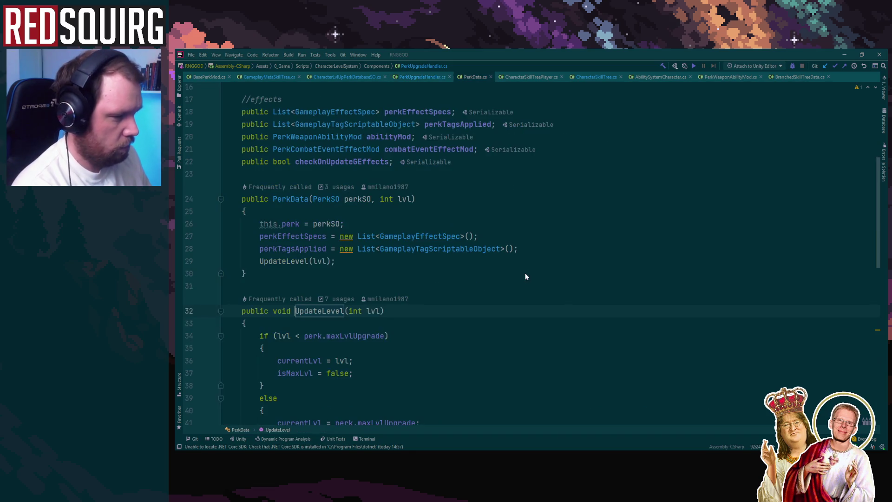
# Trace UpdateLevel between its PerkUpgradeHandler and GameplayMetaSkillTreePlayer calls and its PerkData.cs declaration
pyautogui.scroll(-3, 521, 318)
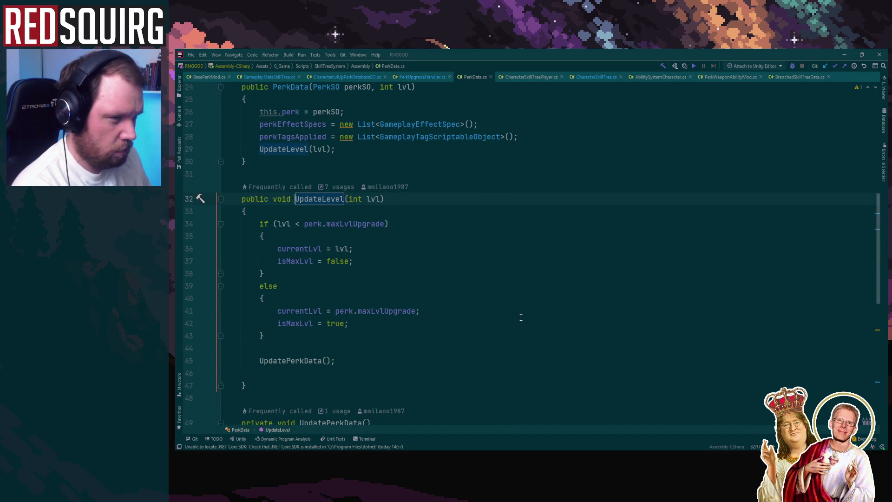
pyautogui.hotkey('ctrl', '-')
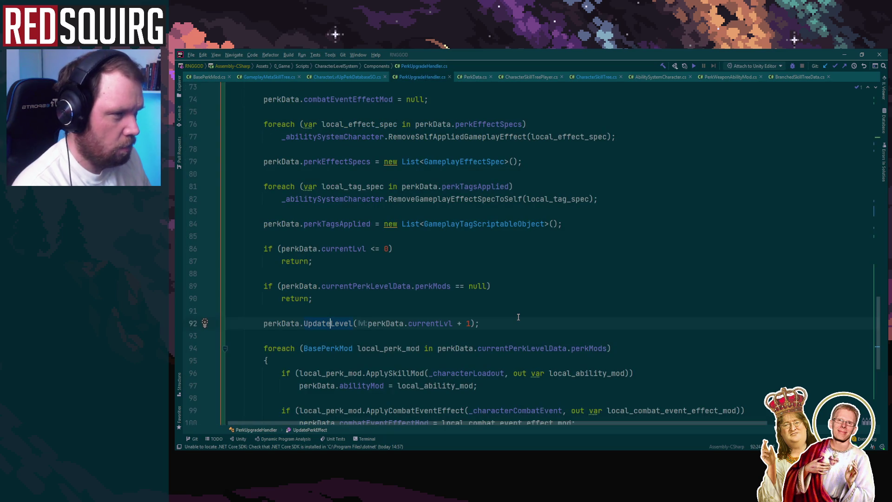
pyautogui.press('F12')
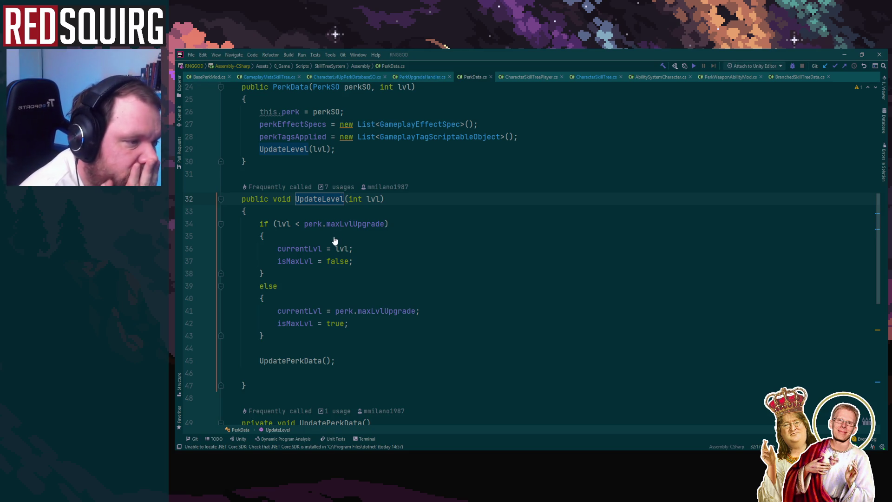
pyautogui.hotkey('ctrl', '-')
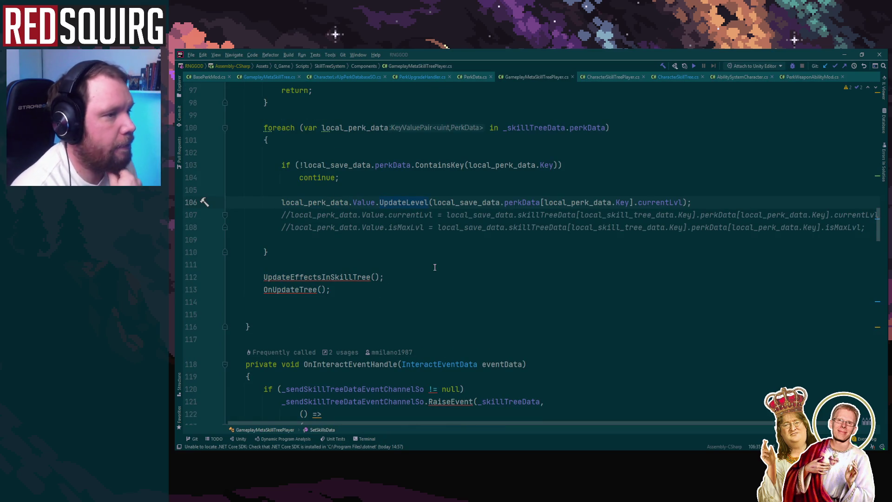
pyautogui.scroll(2, 435, 267)
pyautogui.scroll(5, 435, 267)
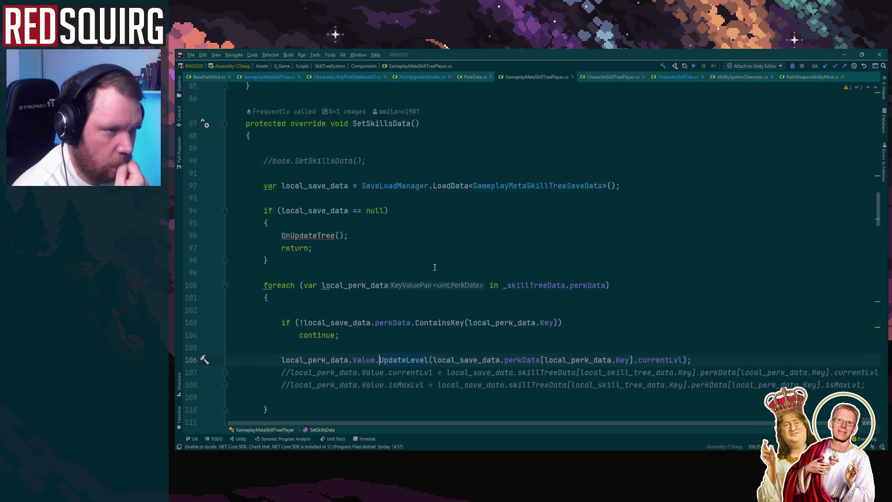
pyautogui.scroll(-3, 434, 268)
pyautogui.hotkey('ctrl', 'b')
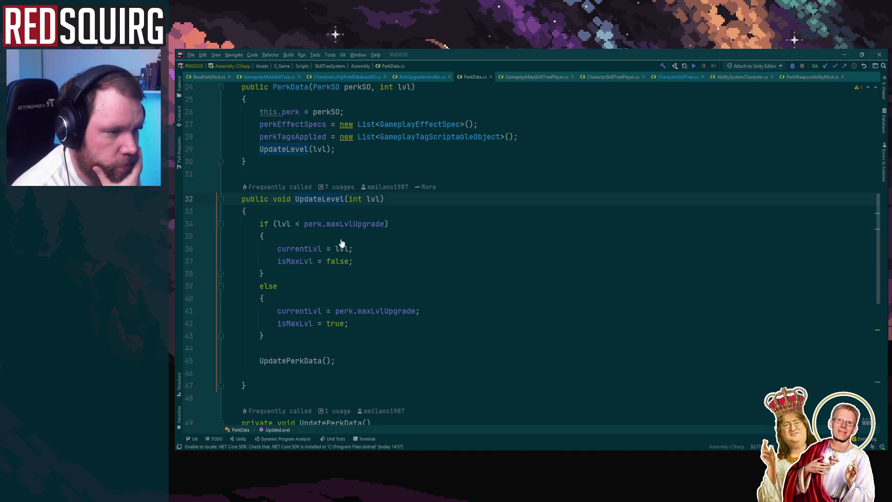
# Navigate back to the UpdateLevel call in CharacterSkillTreePlayer.cs and review the surrounding code
pyautogui.hotkey('ctrl', 'alt', 'Left')
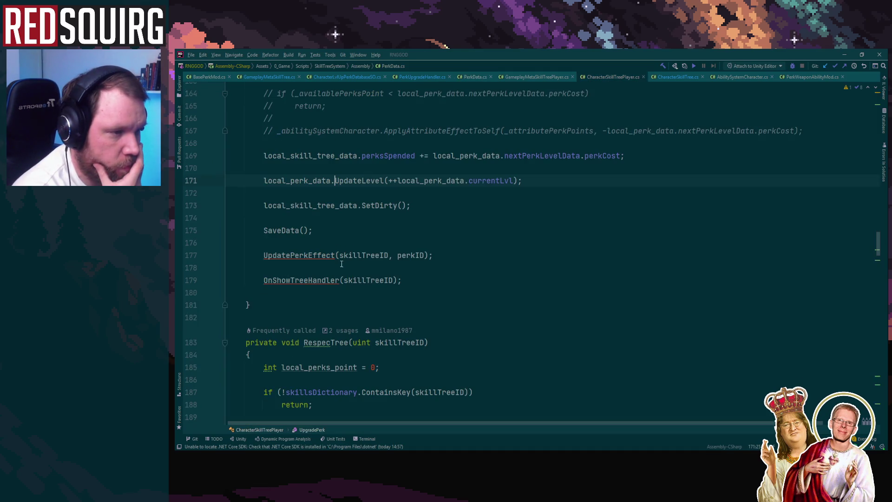
pyautogui.scroll(4, 511, 299)
pyautogui.scroll(5, 519, 295)
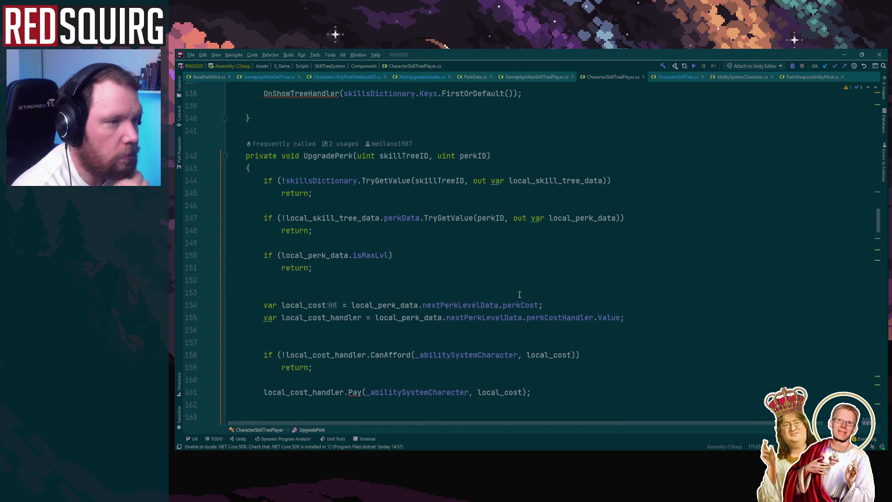
pyautogui.scroll(-5, 520, 294)
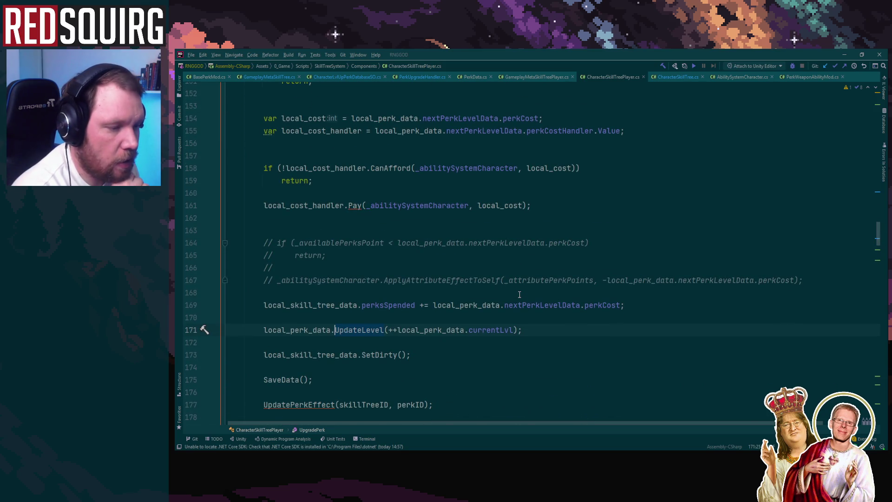
pyautogui.scroll(-2, 519, 294)
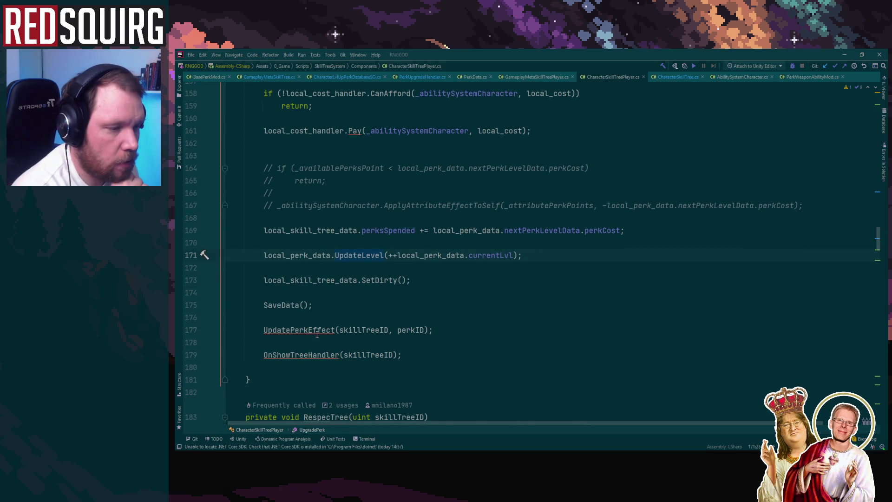
pyautogui.scroll(8, 437, 308)
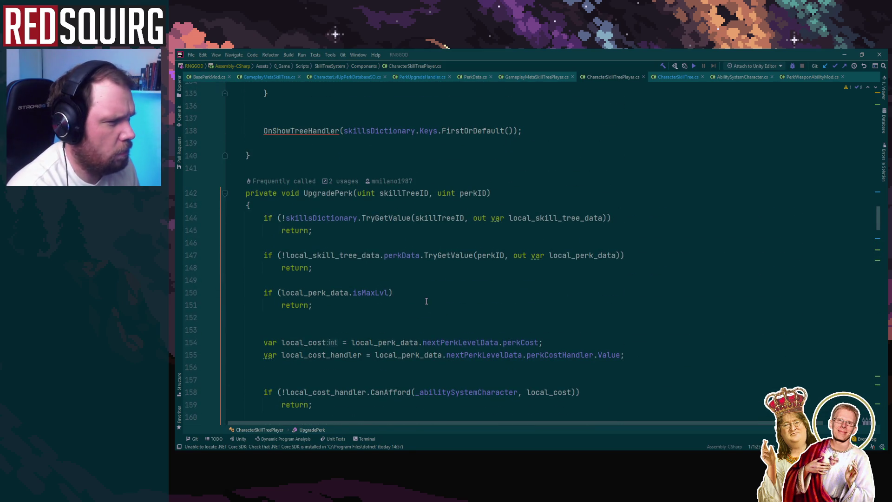
pyautogui.scroll(-6, 347, 201)
# Follow line 171's call into UpdatePerkEffect in CharacterSkillTree.cs and its PerkData overload
pyautogui.click(362, 330)
pyautogui.scroll(-4, 427, 325)
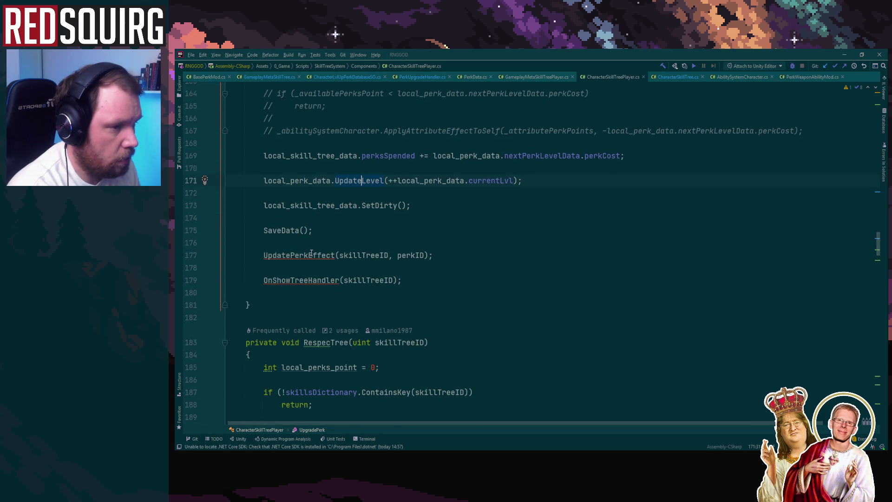
pyautogui.hotkey('ctrl', 'b')
pyautogui.hotkey('ctrl', 'alt', 'Left')
pyautogui.hotkey('ctrl', 'alt', 'Right')
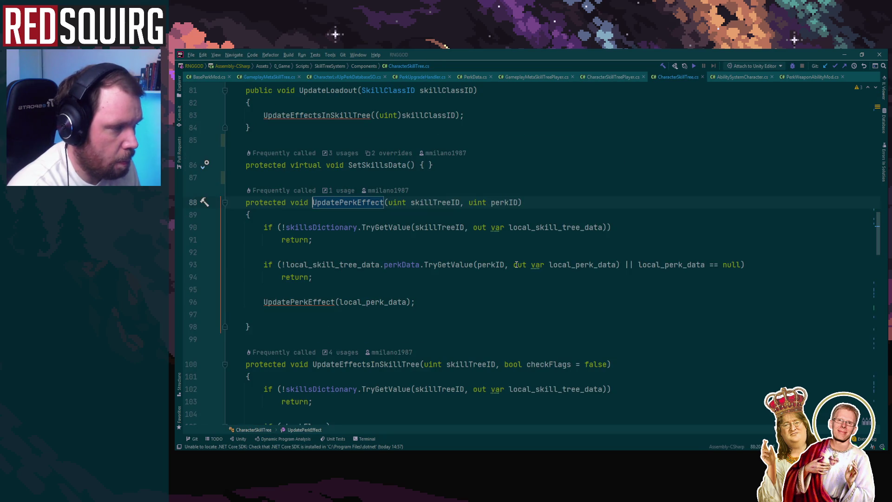
pyautogui.hotkey('ctrl', 'alt', 'Left')
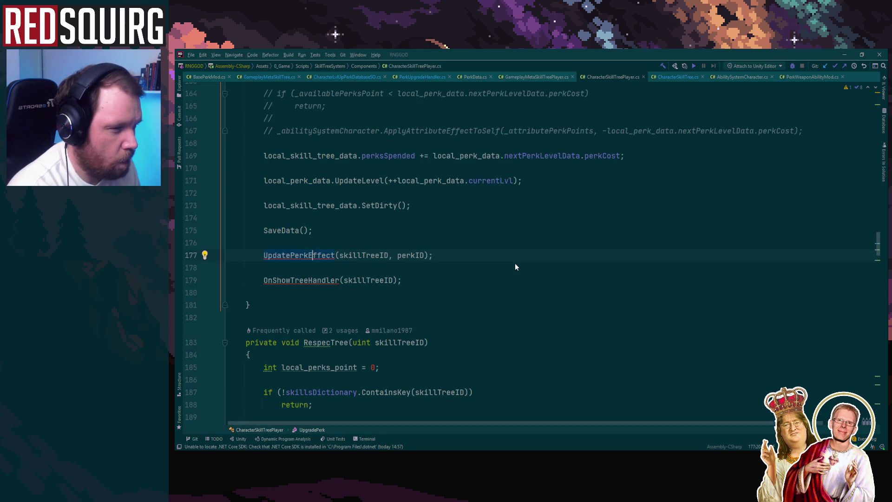
pyautogui.hotkey('ctrl', 'alt', 'Right')
pyautogui.click(318, 302)
pyautogui.hotkey('ctrl', 'b')
pyautogui.hotkey('ctrl', 'alt', 'Left')
pyautogui.hotkey('ctrl', 'alt', 'Left')
pyautogui.hotkey('ctrl', 'alt', 'Left')
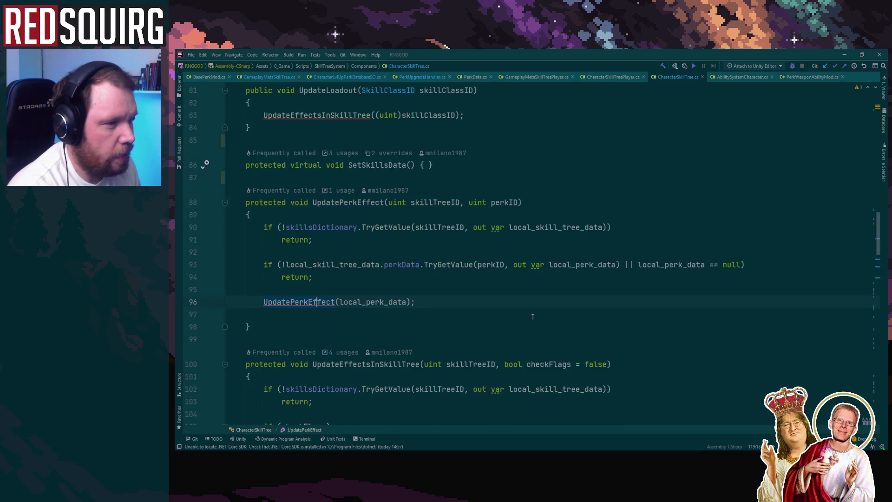
# Check the line 177 UpdatePerkEffect call, then return to PerkUpgradeHandler.cs and select line 92
pyautogui.click(274, 255)
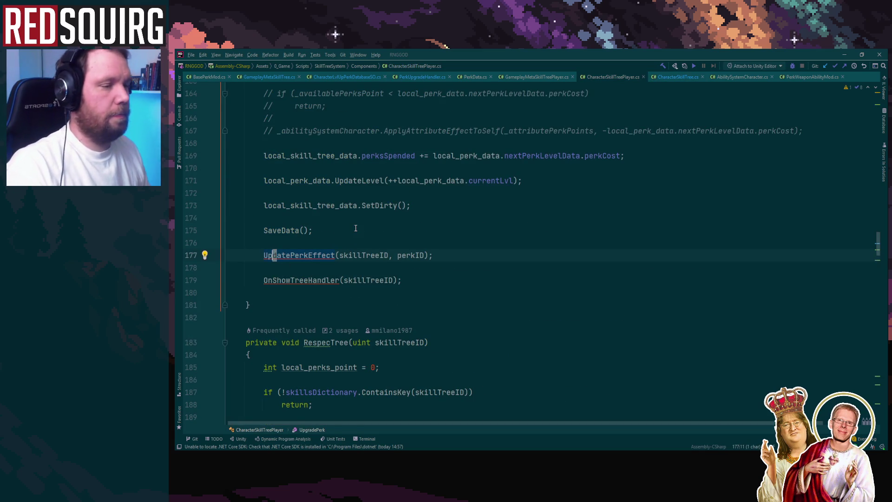
pyautogui.scroll(1, 274, 255)
pyautogui.hotkey('ctrl', 'b')
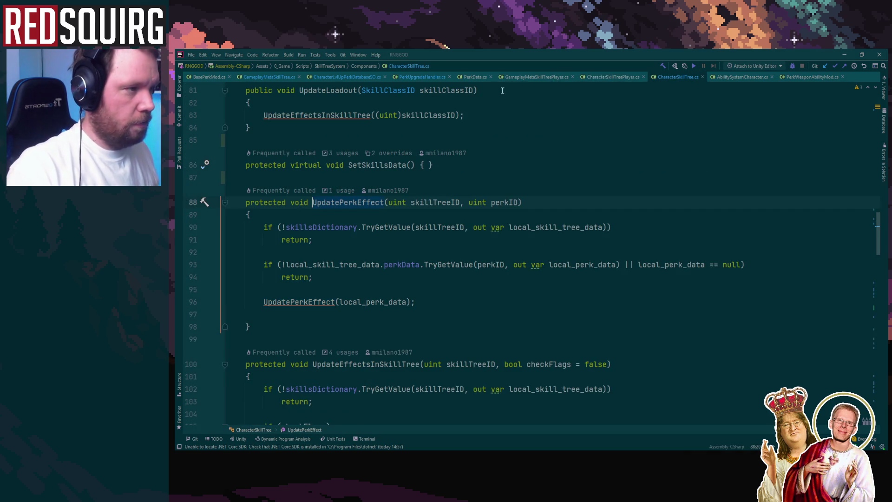
pyautogui.hotkey('ctrl', 'alt', 'Left')
pyautogui.hotkey('ctrl', 'alt', 'Left')
pyautogui.hotkey('ctrl', 'alt', 'Left')
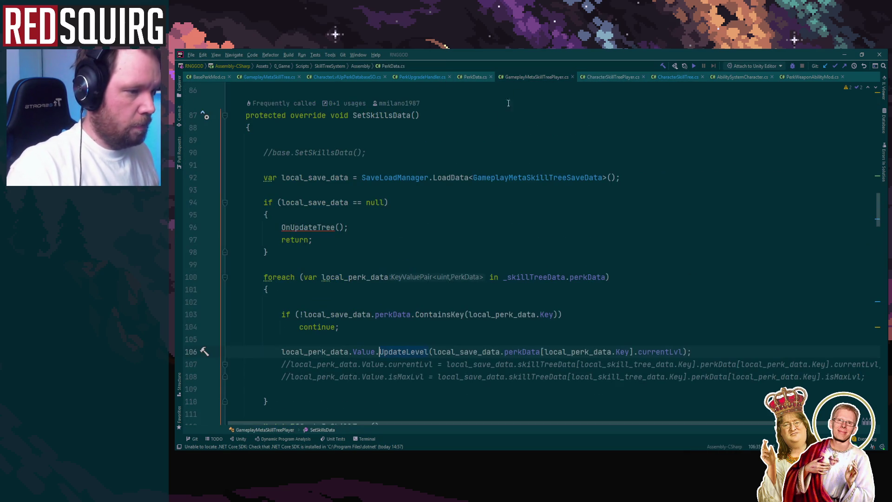
pyautogui.hotkey('ctrl', 'alt', 'Left')
pyautogui.hotkey('ctrl', 'alt', 'Left')
pyautogui.hotkey('ctrl', 'alt', 'Left')
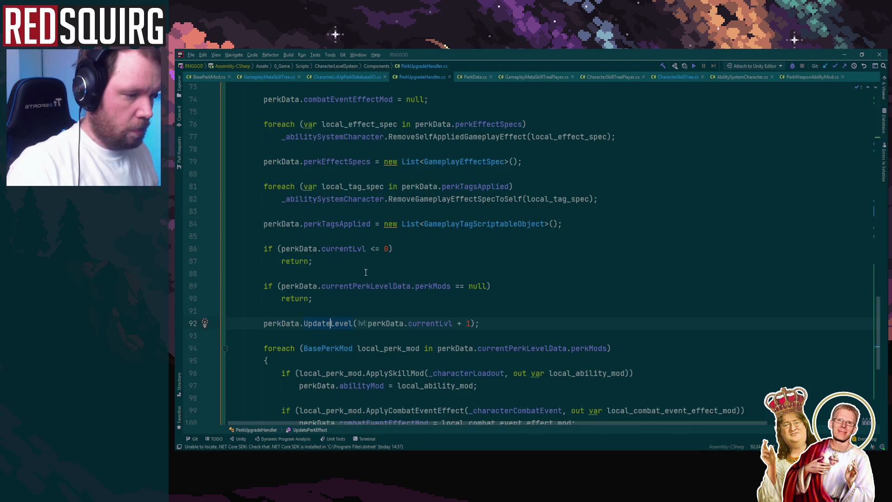
pyautogui.moveTo(266, 326)
pyautogui.mouseDown()
pyautogui.moveTo(259, 322)
pyautogui.moveTo(508, 319)
pyautogui.mouseUp()
pyautogui.hotkey('ctrl', 'c')
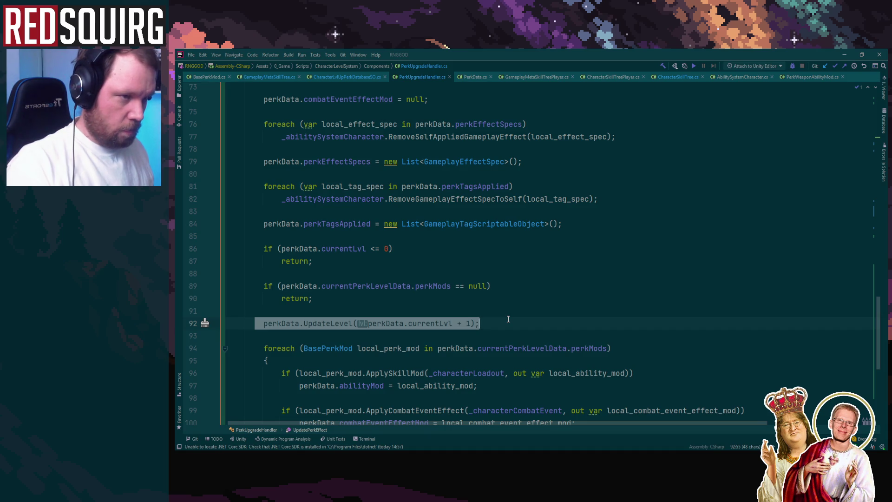
# Move the UpdateLevel call out of UpdatePerkEffect into ApplyPerkUpgrade's empty line 40
pyautogui.press('BackSpace')
pyautogui.press('BackSpace')
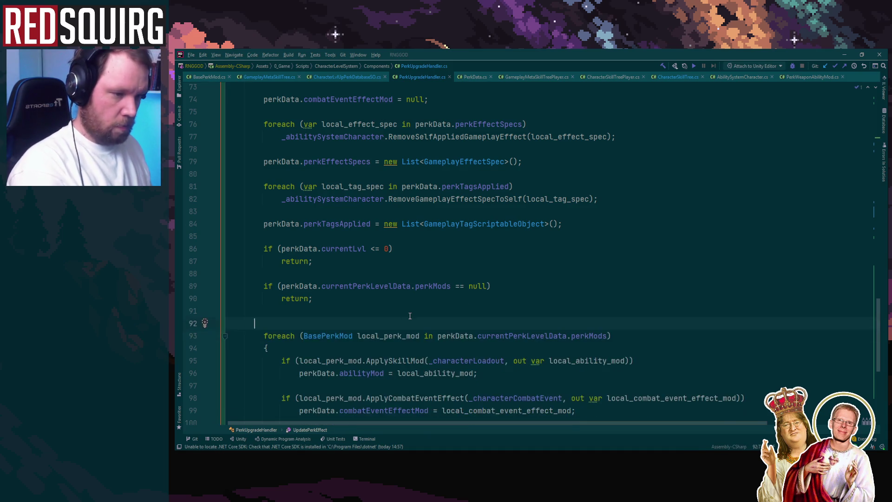
pyautogui.scroll(7, 409, 315)
pyautogui.scroll(10, 409, 315)
pyautogui.scroll(-1, 409, 315)
pyautogui.click(421, 320)
pyautogui.hotkey('ctrl', 'v')
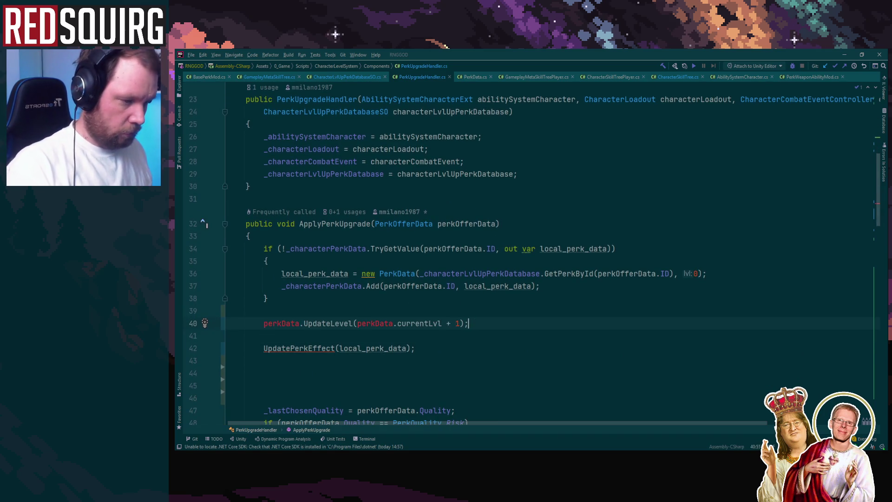
# Change both perkData references on line 40 to local_perk_data
pyautogui.doubleClick(350, 347)
pyautogui.hotkey('ctrl', 'c')
pyautogui.doubleClick(281, 323)
pyautogui.hotkey('ctrl', 'v')
pyautogui.doubleClick(404, 323)
pyautogui.hotkey('ctrl', 'v')
# Remove the extra blank lines above _lastChosenQuality and fold the UpdatePerkEffect method
pyautogui.click(470, 377)
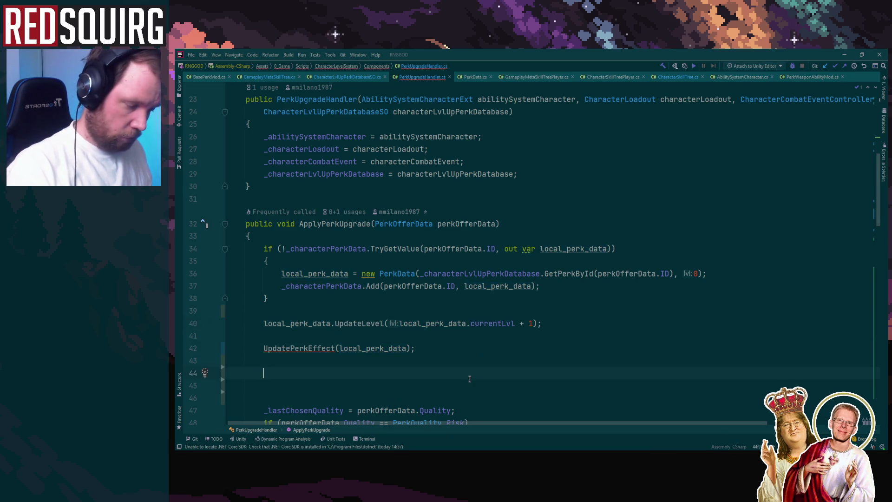
pyautogui.scroll(-2, 470, 377)
pyautogui.press('Delete')
pyautogui.press('Delete')
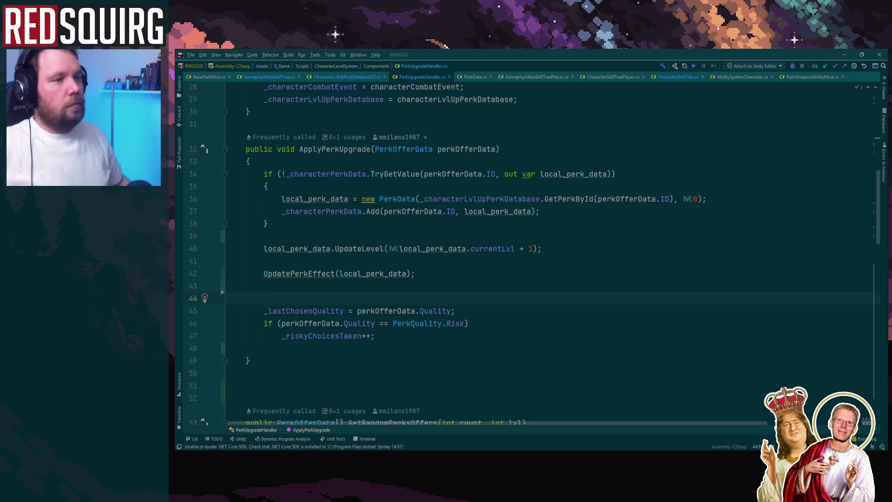
pyautogui.scroll(-20, 562, 229)
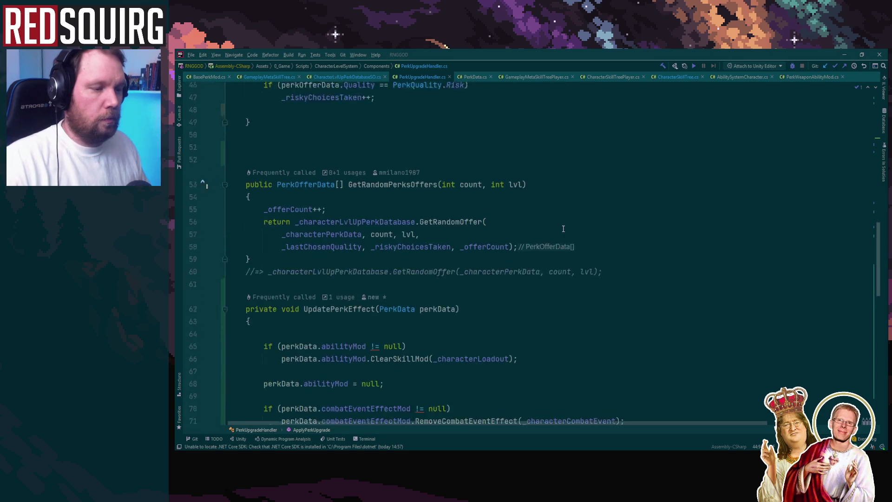
pyautogui.scroll(12, 562, 229)
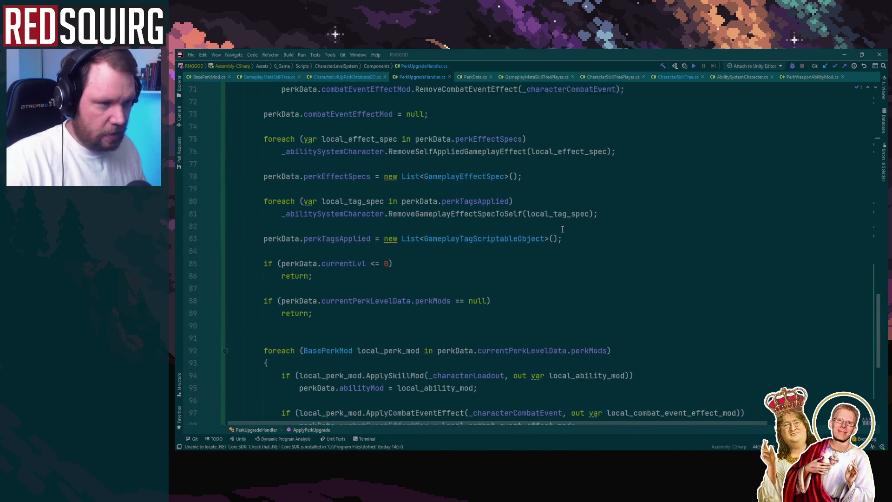
pyautogui.scroll(1, 309, 188)
pyautogui.click(225, 211)
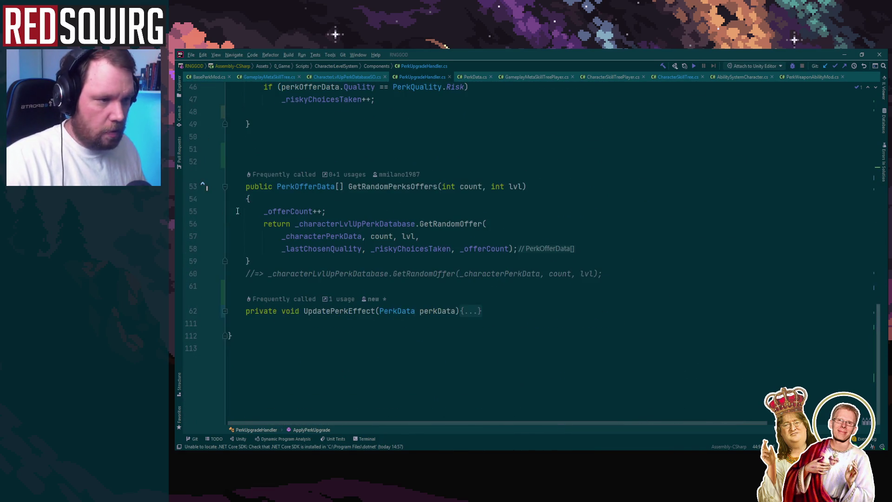
pyautogui.click(320, 149)
pyautogui.scroll(11, 320, 261)
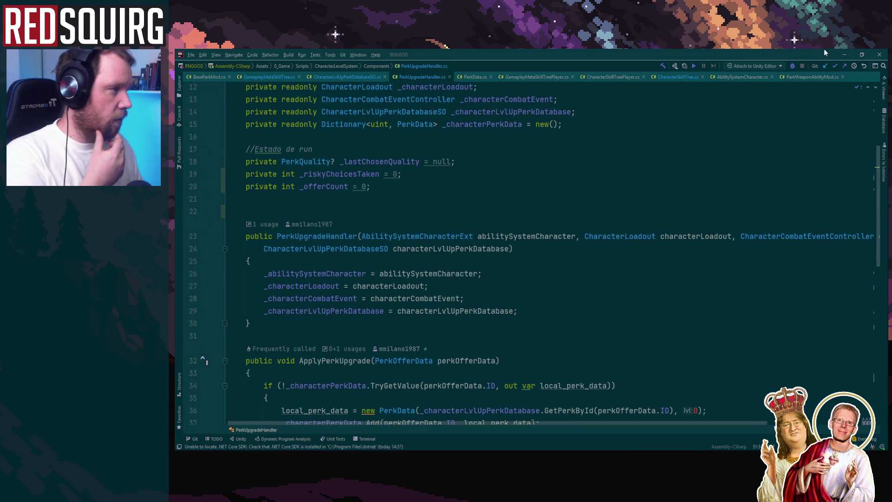
# Return to Unity to recompile the scripts, enter Play mode and maximize the Game view
pyautogui.click(844, 55)
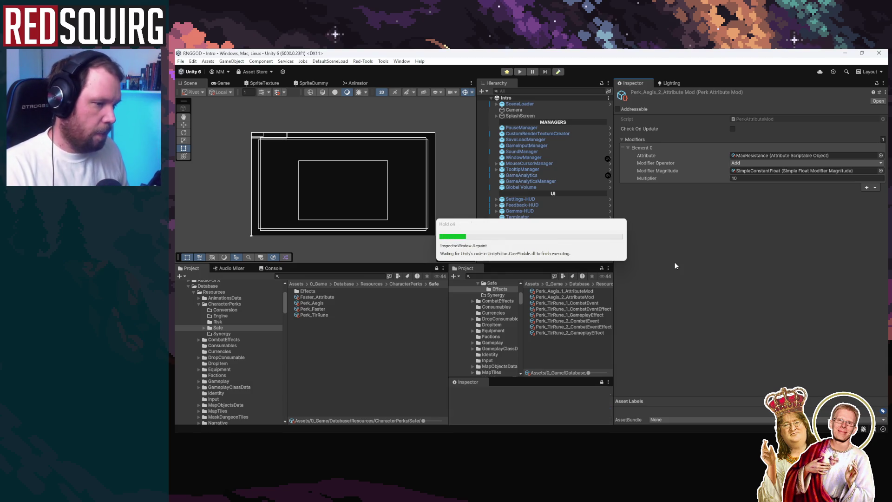
pyautogui.click(520, 72)
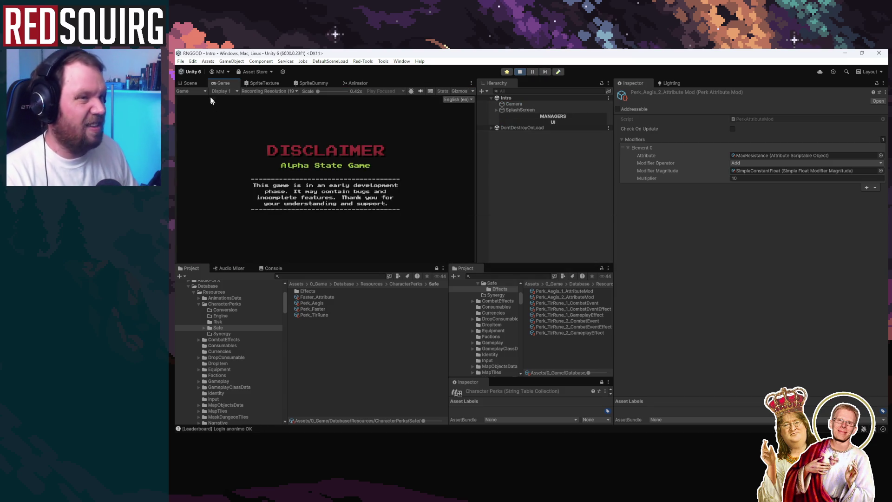
pyautogui.doubleClick(219, 84)
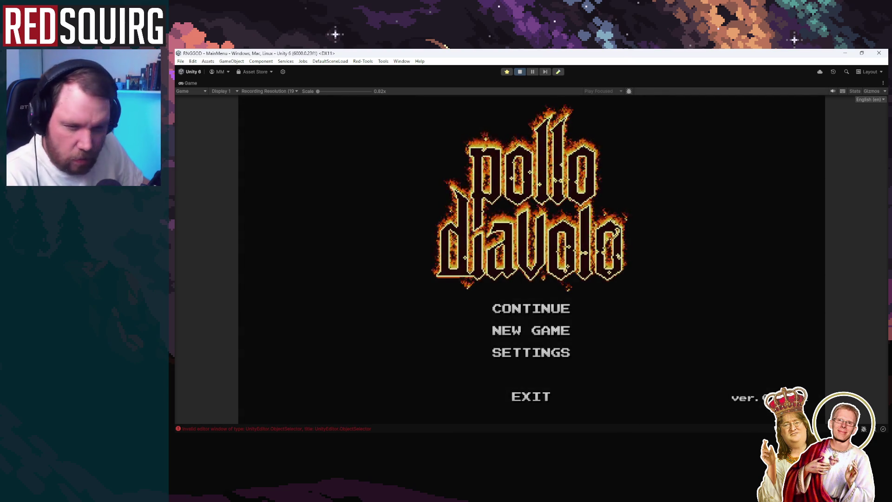
# Continue the saved game and claim Derita as the Cryomancer vessel
pyautogui.click(513, 316)
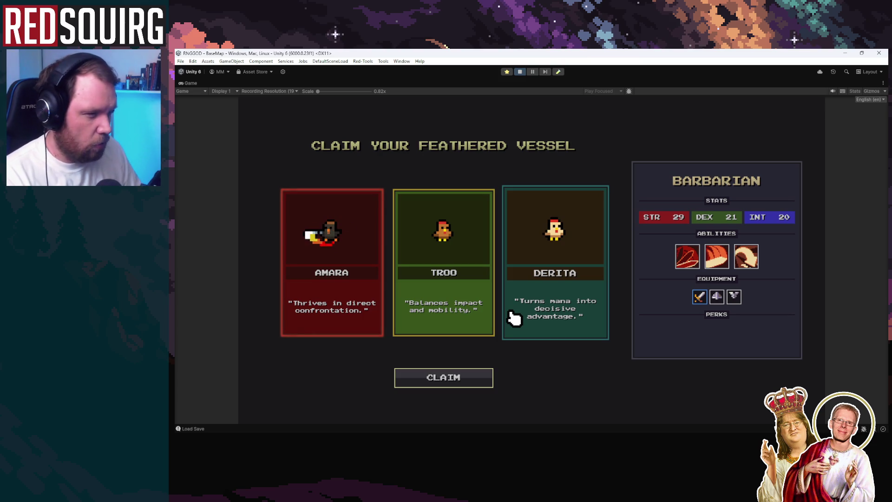
pyautogui.click(533, 284)
pyautogui.click(483, 383)
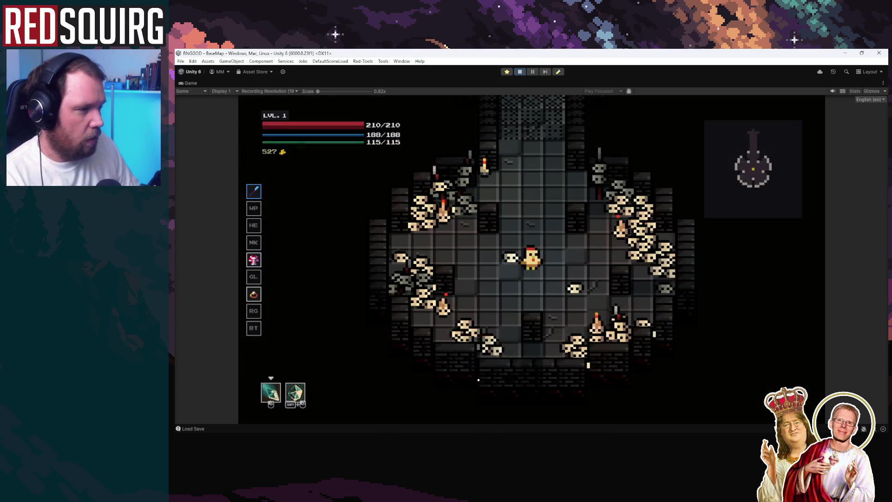
# Walk the hero north up the corridor and peek at the skill tree
pyautogui.press('w')
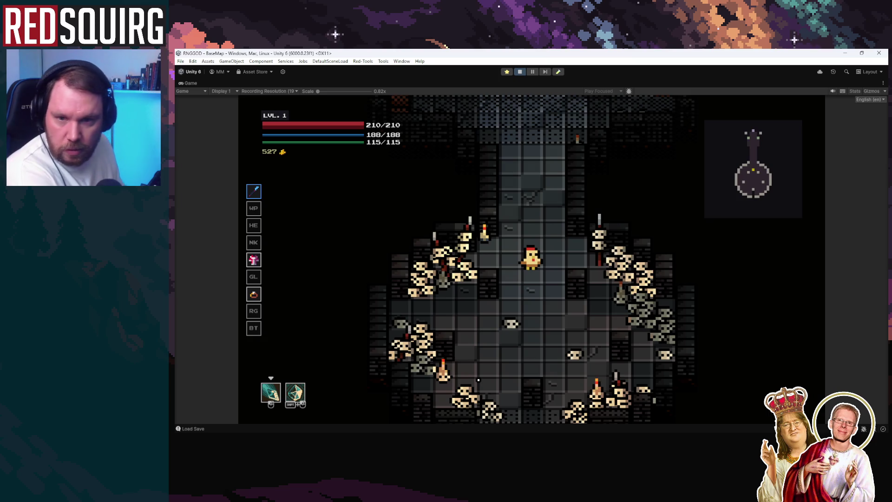
pyautogui.press('w')
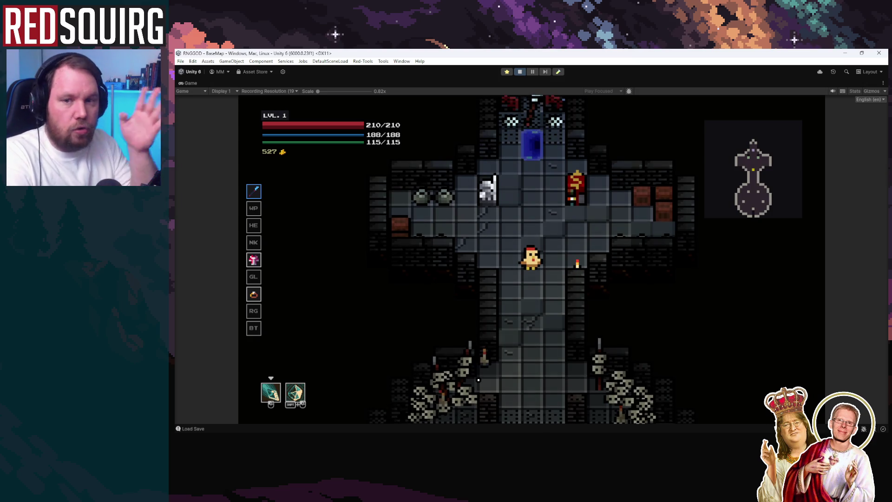
pyautogui.press('k')
pyautogui.press('k')
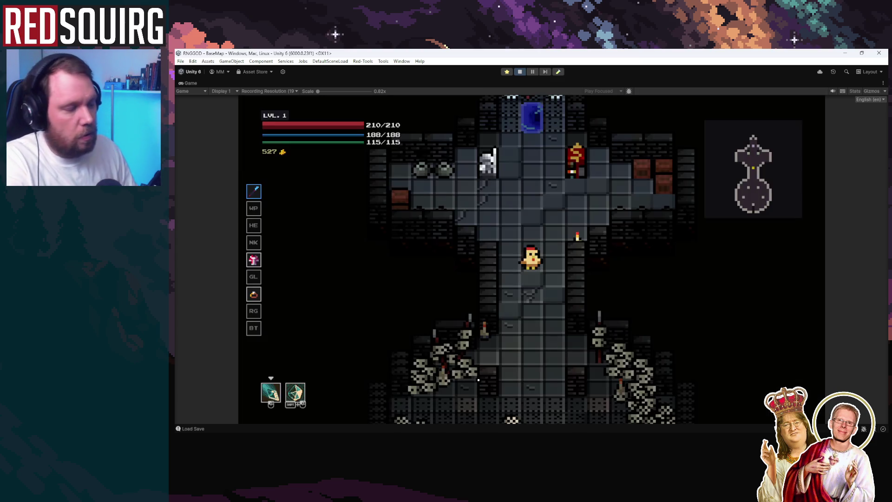
pyautogui.press('s')
pyautogui.press('s')
pyautogui.press('s')
pyautogui.press('s')
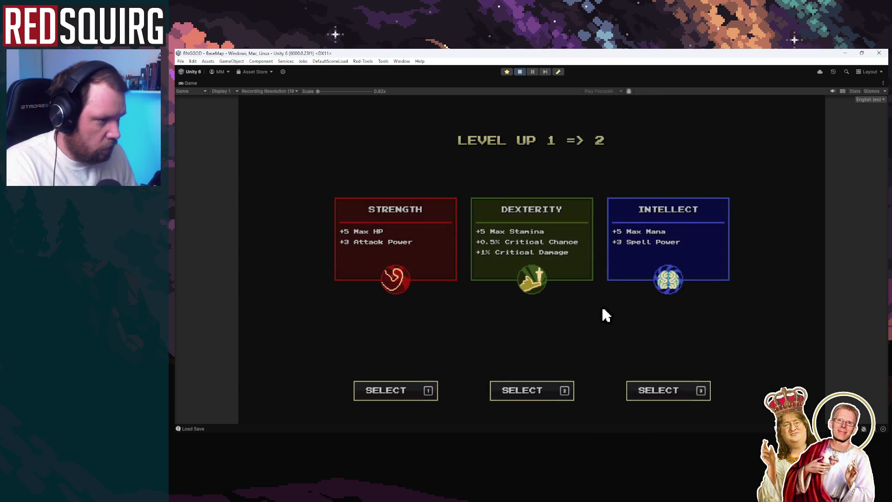
# Level up choosing Intellect each time, taking the Aegis and TirRune perks along the way
pyautogui.click(682, 274)
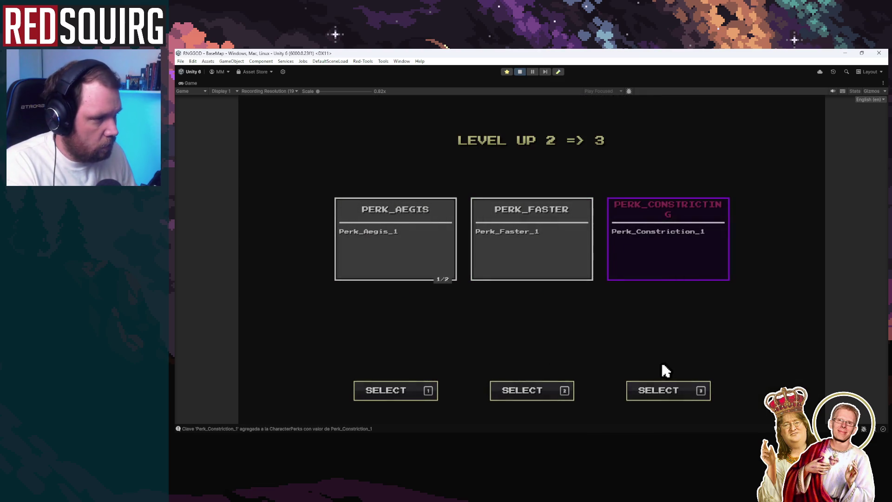
pyautogui.click(422, 277)
pyautogui.click(701, 278)
pyautogui.click(698, 261)
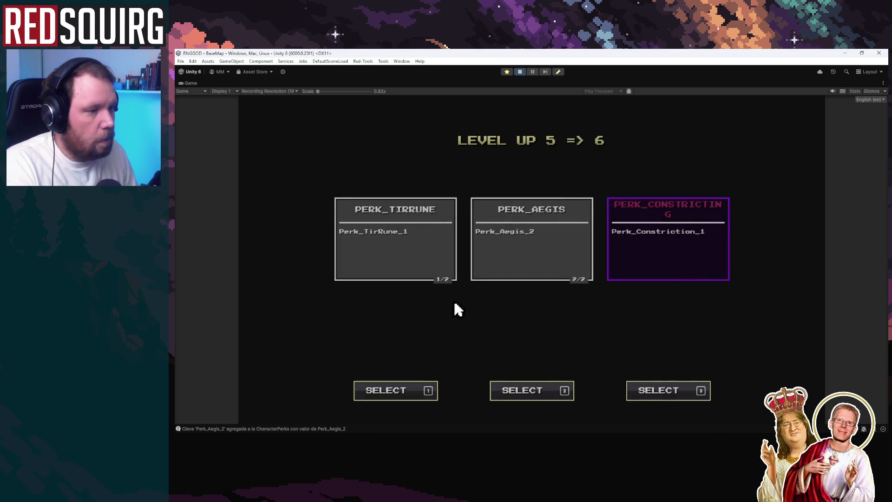
pyautogui.click(427, 271)
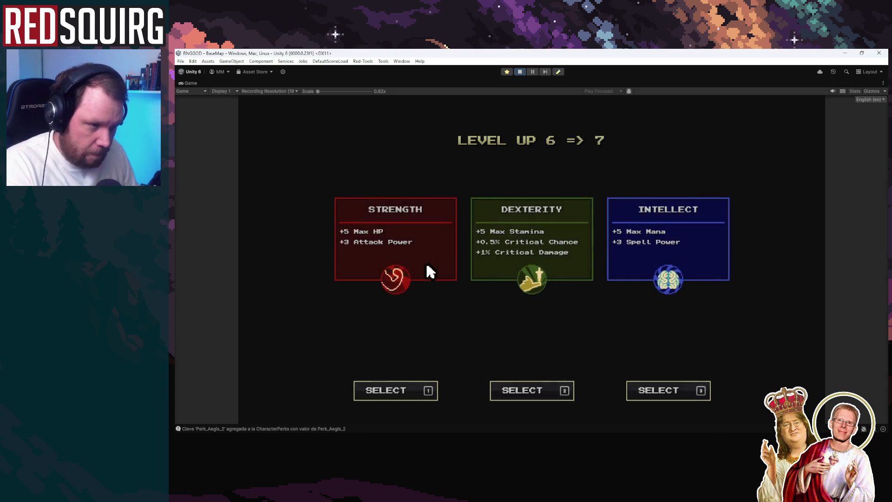
pyautogui.click(673, 259)
pyautogui.press('Escape')
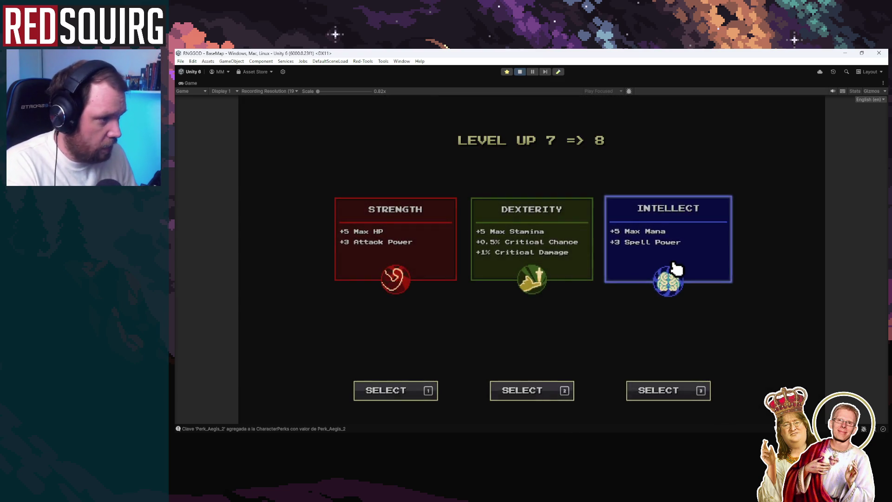
# Take Intellect at level 8 plus the second TirRune rank, check the skill tree, restore the editor layout
pyautogui.click(671, 269)
pyautogui.click(677, 262)
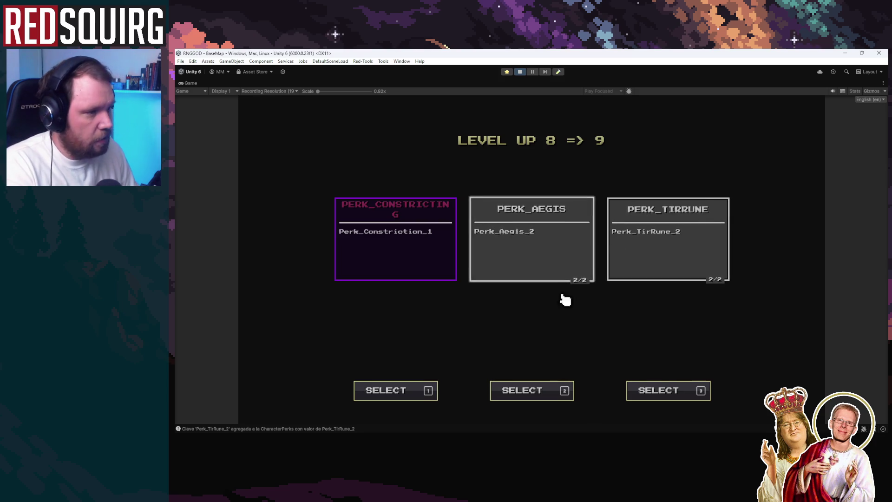
pyautogui.press('Escape')
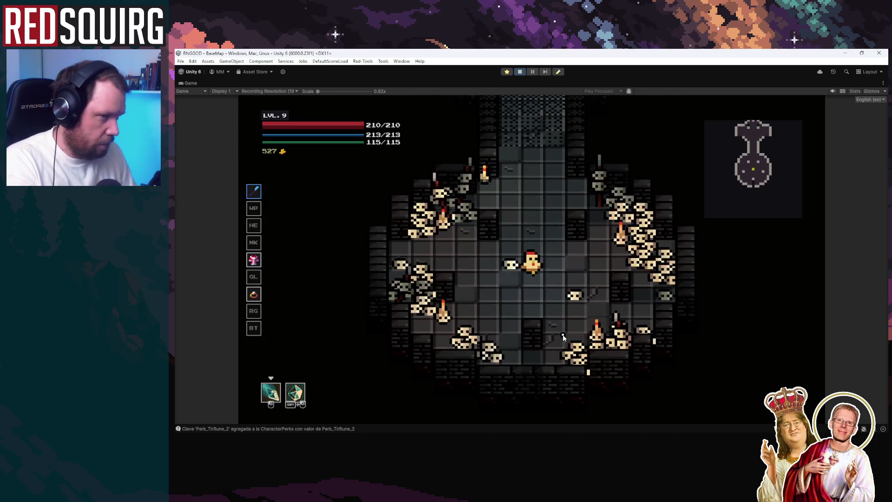
pyautogui.press('p')
pyautogui.press('Escape')
pyautogui.press('p')
pyautogui.press('Escape')
pyautogui.doubleClick(196, 81)
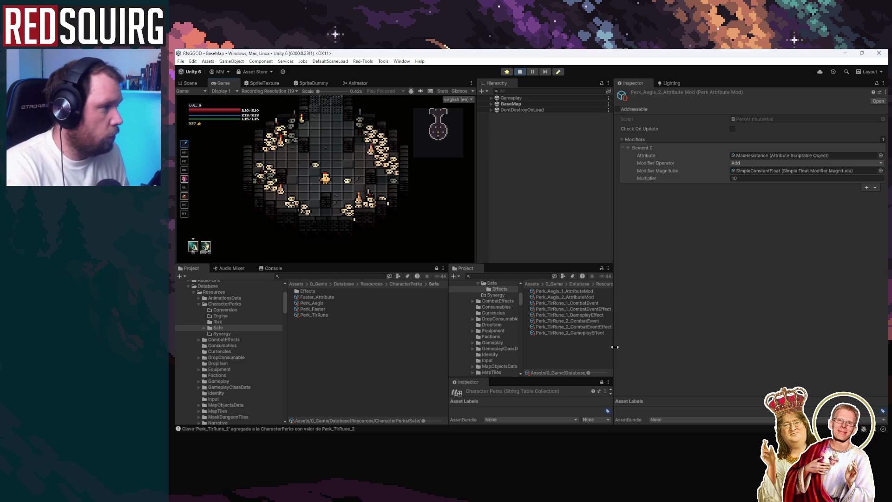
# Select Player under BaseMap > Gameplay and review attributes like MaxResistance 85 and HP 210
pyautogui.click(492, 104)
pyautogui.click(491, 98)
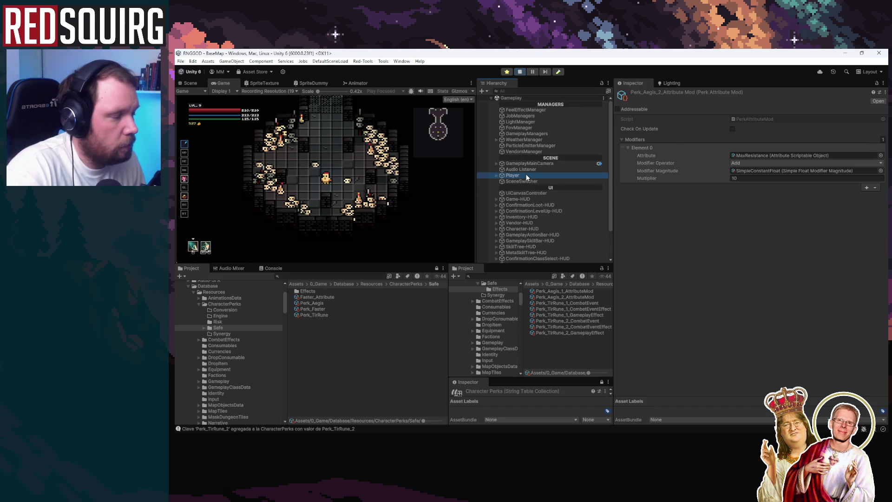
pyautogui.click(512, 175)
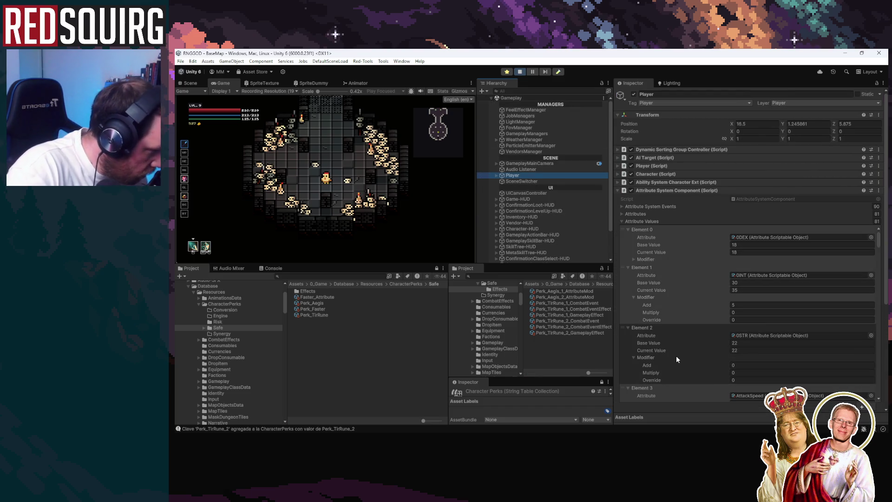
pyautogui.scroll(-6, 676, 355)
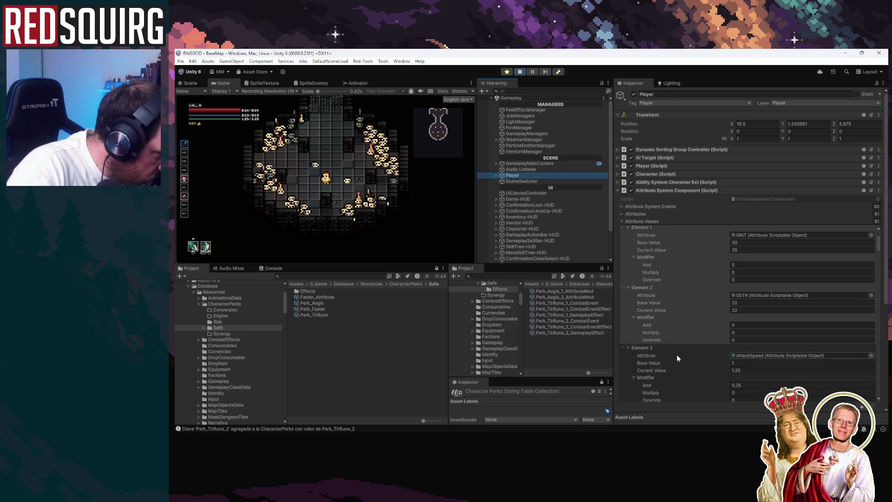
pyautogui.scroll(-8, 676, 354)
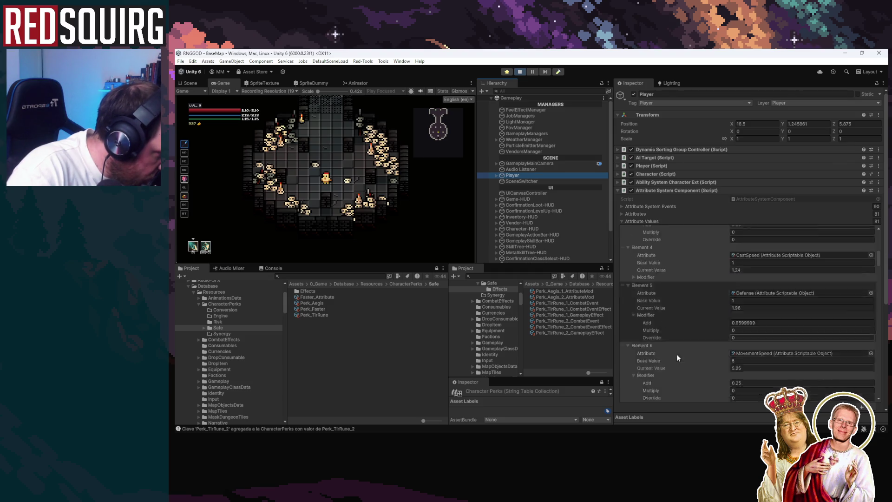
pyautogui.scroll(-8, 676, 354)
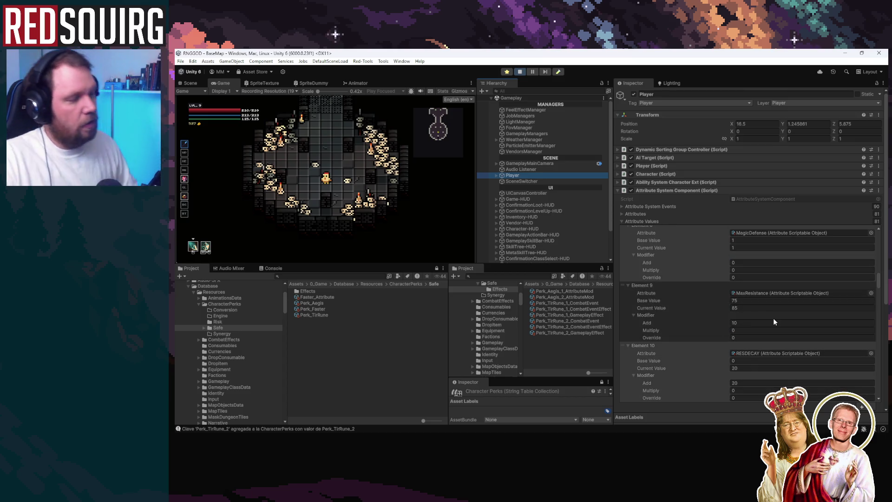
pyautogui.scroll(-15, 774, 322)
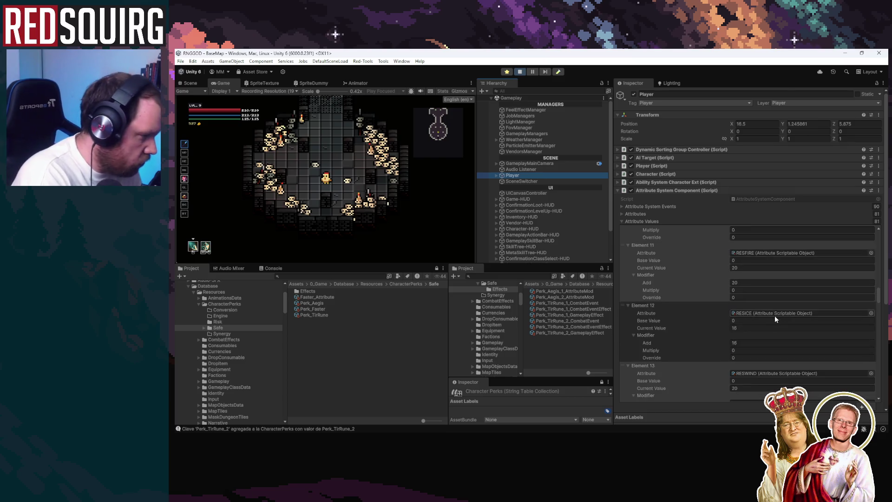
pyautogui.doubleClick(228, 82)
# Enter the blue portal to the next dungeon and fight the bat and zombie with ice blades
pyautogui.press('w')
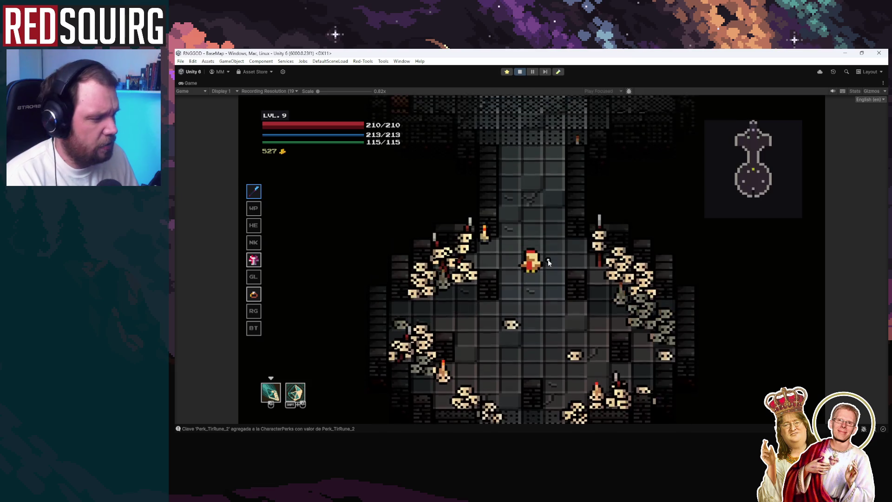
pyautogui.press('w')
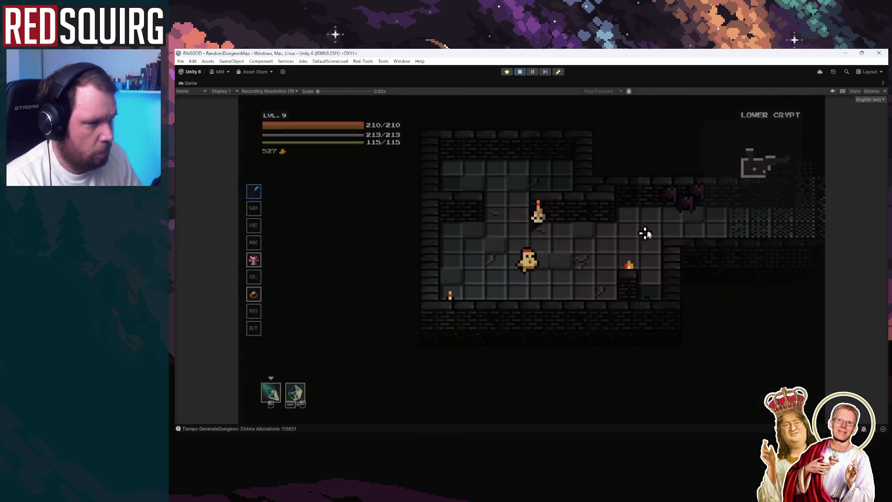
pyautogui.click(631, 219)
pyautogui.press('a')
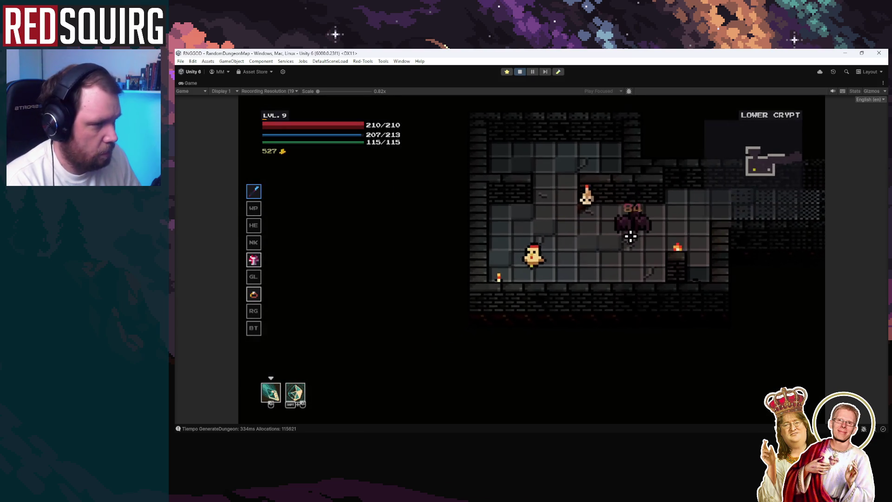
pyautogui.click(631, 222)
pyautogui.click(631, 223)
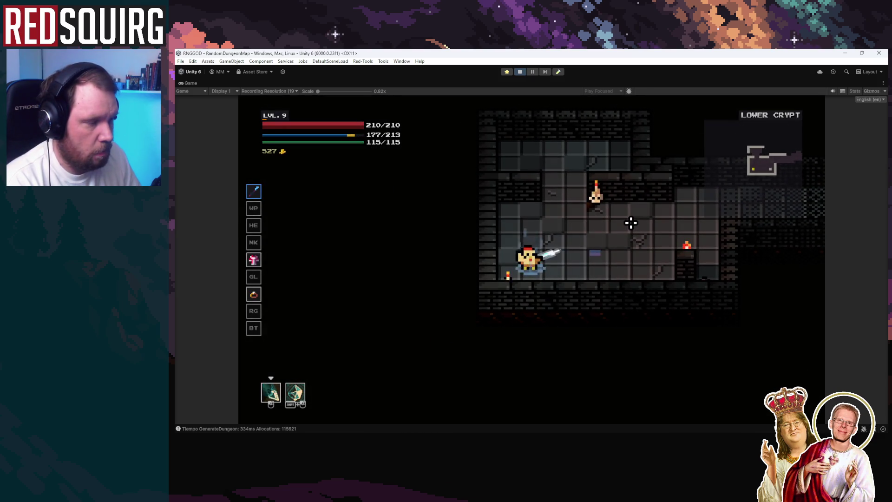
pyautogui.click(631, 224)
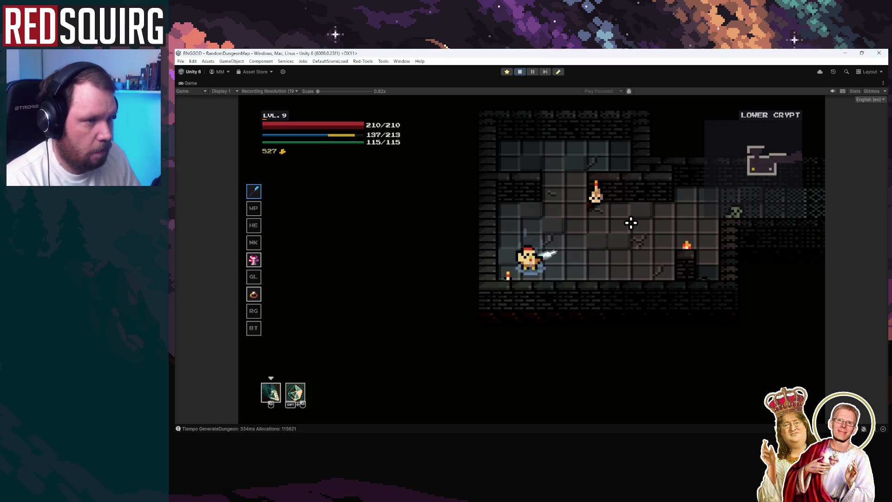
pyautogui.press('d')
pyautogui.press('w')
pyautogui.click(624, 232)
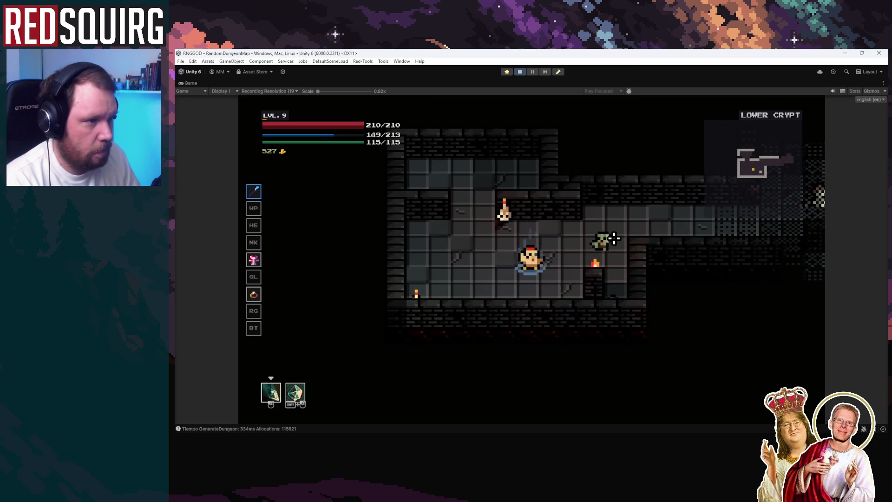
pyautogui.click(614, 238)
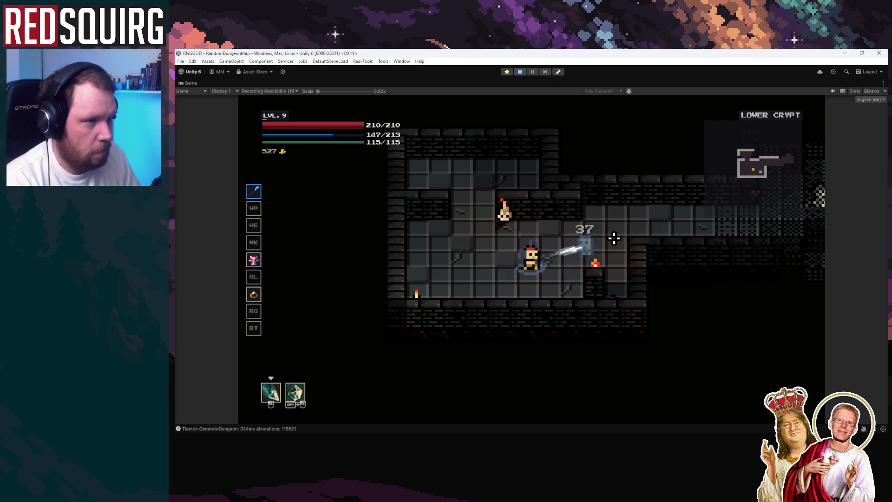
# Keep striking the crypt enemies with blades and blade bursts until the ghost falls
pyautogui.press('a')
pyautogui.click(614, 238)
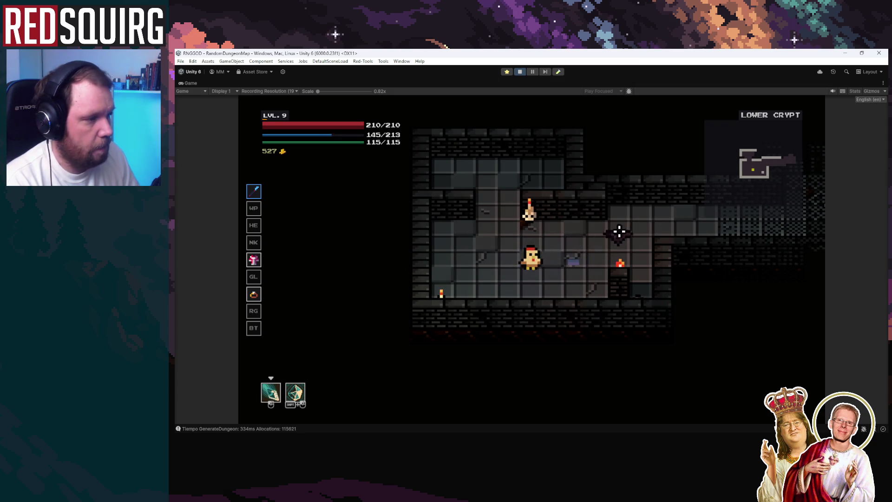
pyautogui.click(614, 238)
pyautogui.press('d')
pyautogui.press('d')
pyautogui.keyDown('shift'); pyautogui.click(681, 242); pyautogui.keyUp('shift')
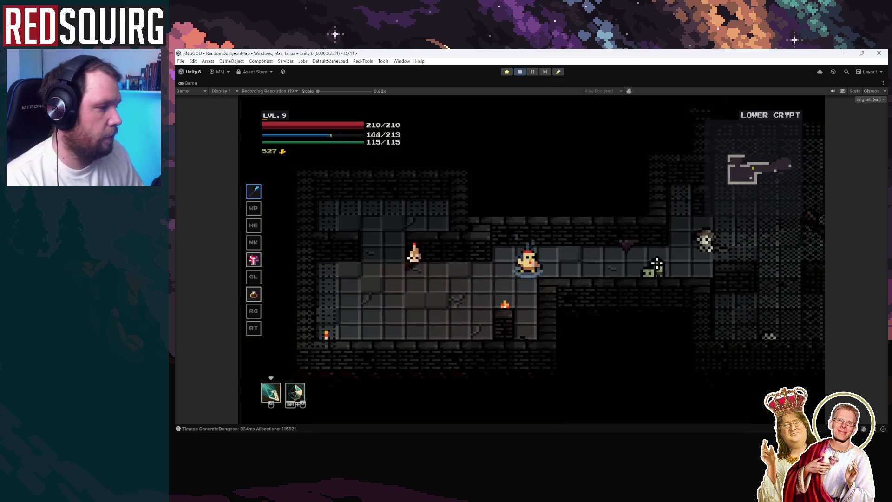
pyautogui.press('d')
pyautogui.click(671, 251)
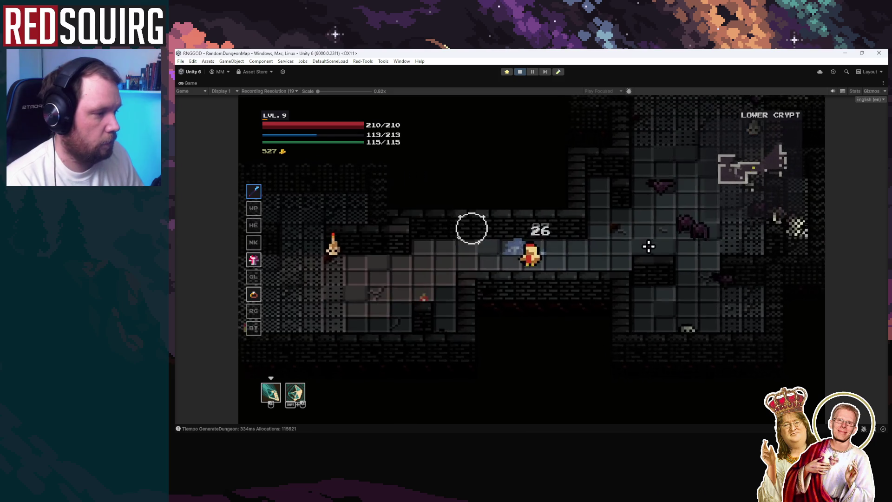
pyautogui.press('d')
pyautogui.keyDown('shift'); pyautogui.click(648, 245); pyautogui.keyUp('shift')
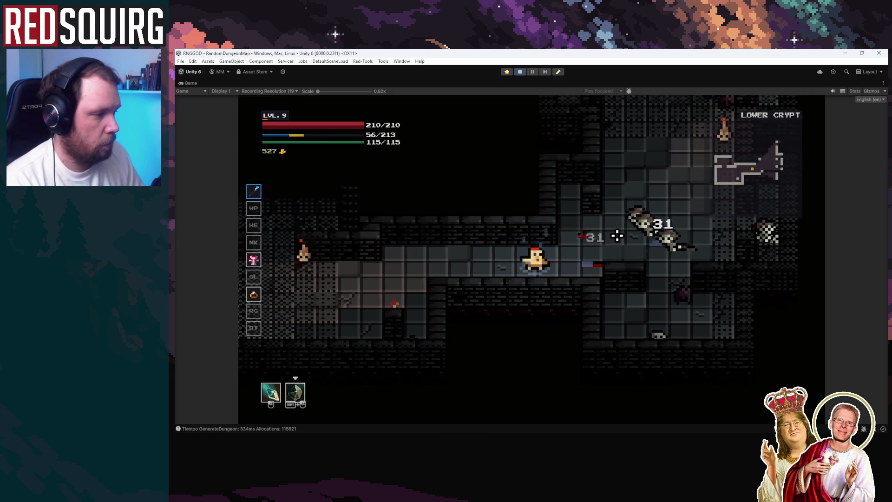
pyautogui.keyDown('shift'); pyautogui.click(617, 237); pyautogui.keyUp('shift')
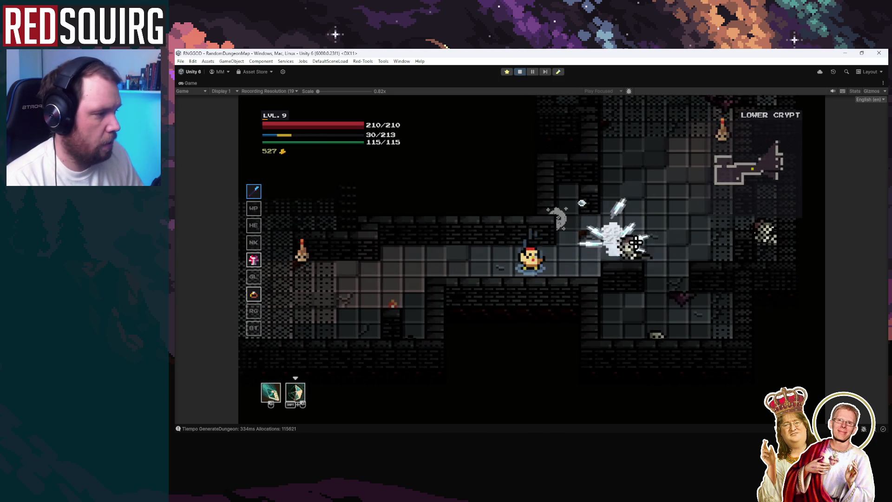
pyautogui.press('d')
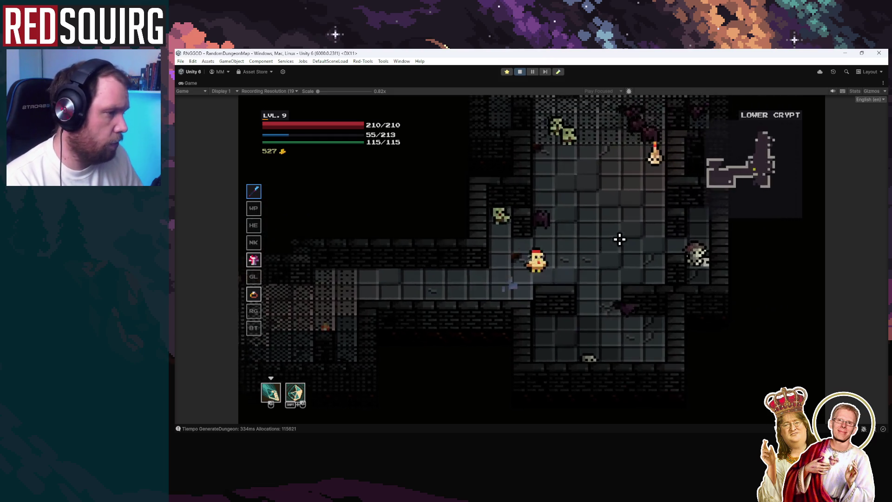
pyautogui.press('a')
pyautogui.keyDown('shift'); pyautogui.click(571, 234); pyautogui.keyUp('shift')
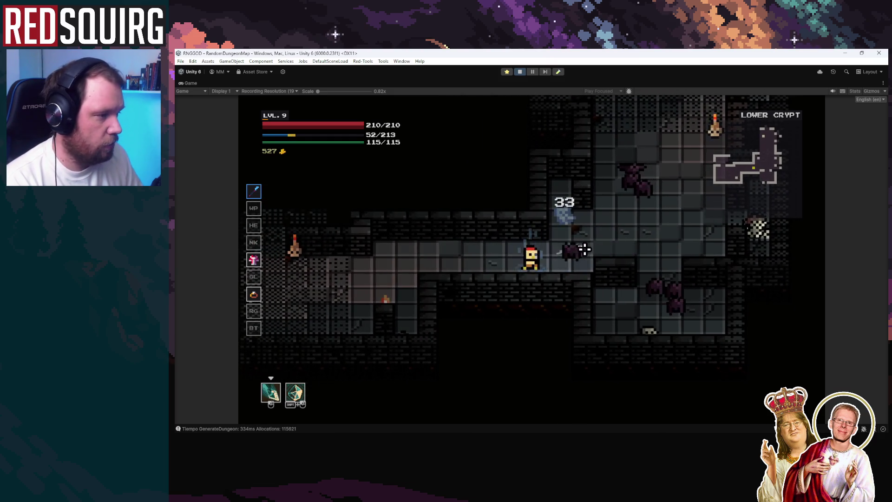
pyautogui.click(576, 232)
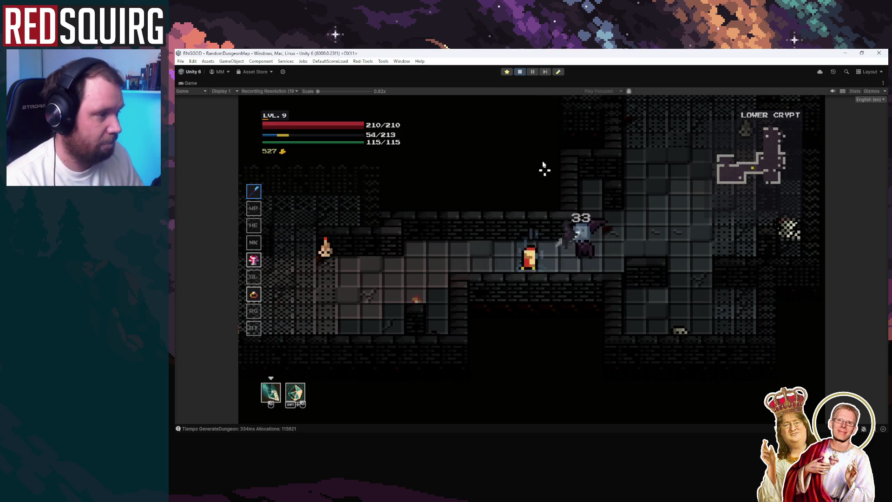
# Pause the game, bringing back the editor layout with the Console and Project panels
pyautogui.click(533, 72)
pyautogui.click(274, 268)
pyautogui.click(183, 269)
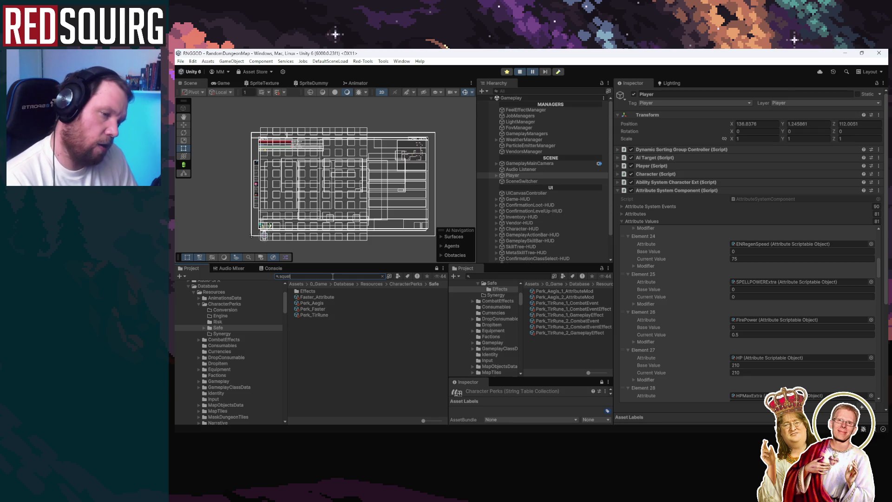
# Search the Project assets for enemy base items and scroll the results
pyautogui.write('e')
pyautogui.write('e')
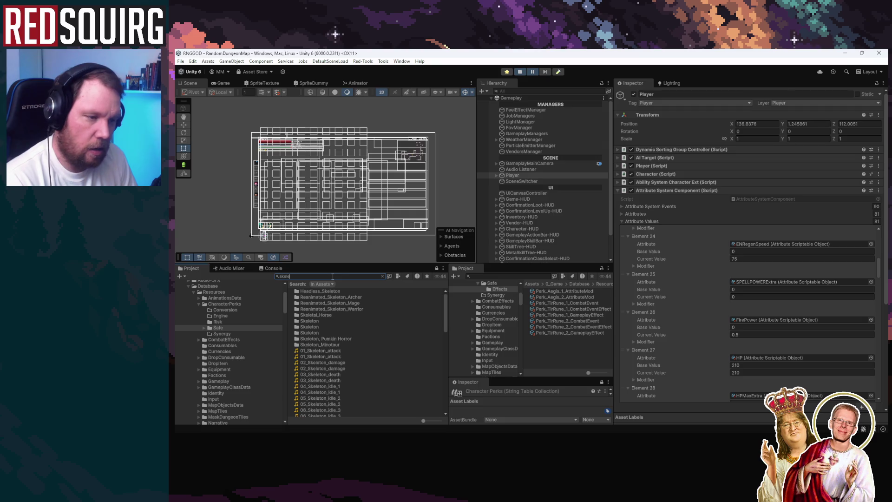
pyautogui.press('BackSpace')
pyautogui.press('BackSpace')
pyautogui.press('BackSpace')
pyautogui.write('n')
pyautogui.press('BackSpace')
pyautogui.write('y')
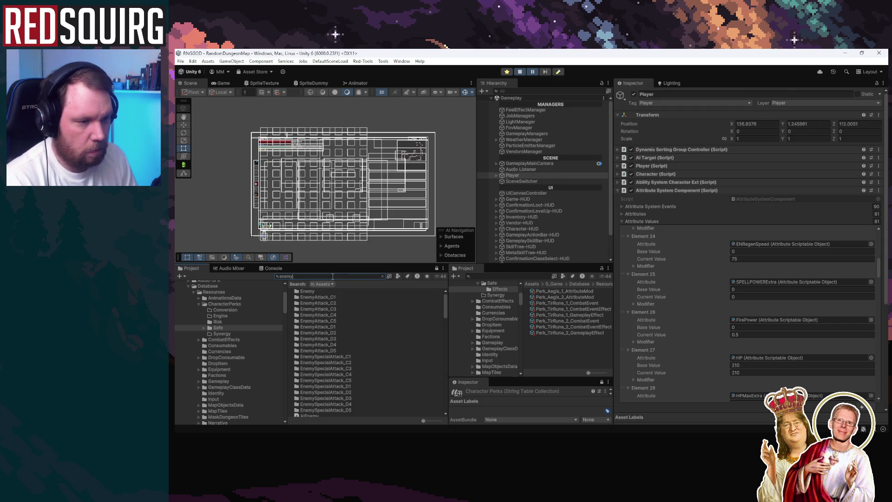
pyautogui.write('_ba')
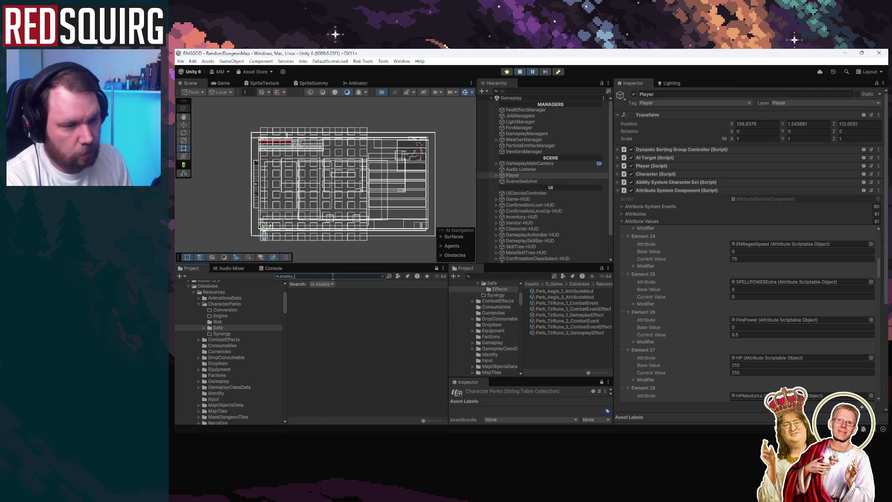
pyautogui.press('BackSpace')
pyautogui.scroll(-10, 372, 318)
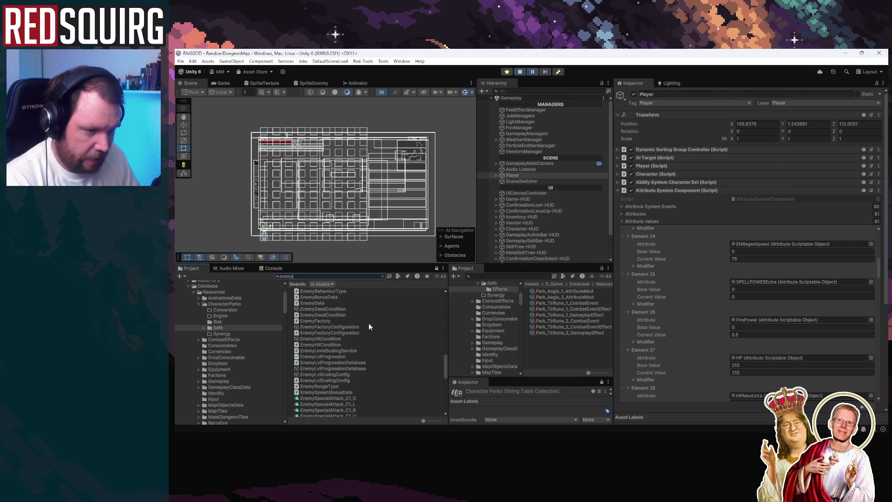
# Narrow the search to 'base', scroll the results and select the EnemyBase prefab
pyautogui.hotkey('ctrl', 'a')
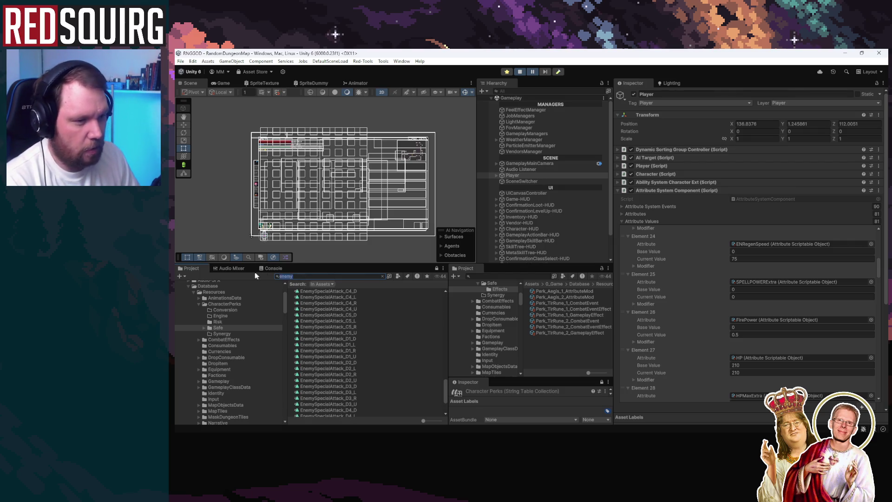
pyautogui.write('baseen')
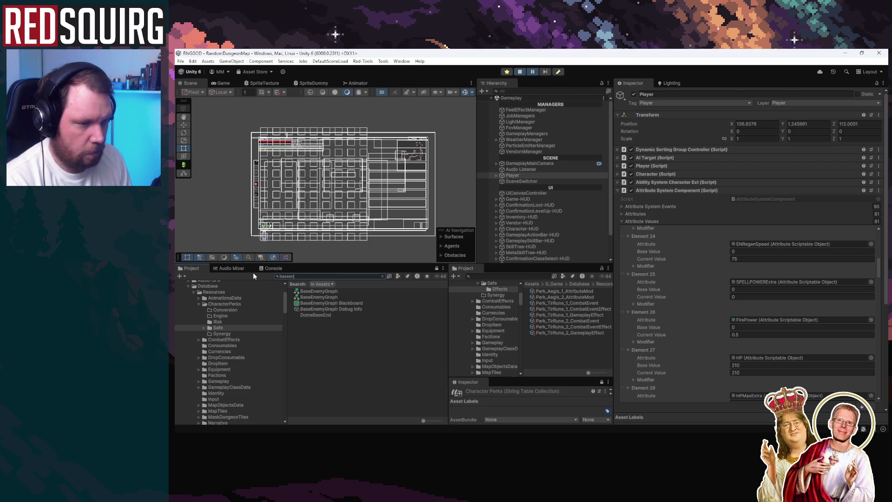
pyautogui.press('BackSpace')
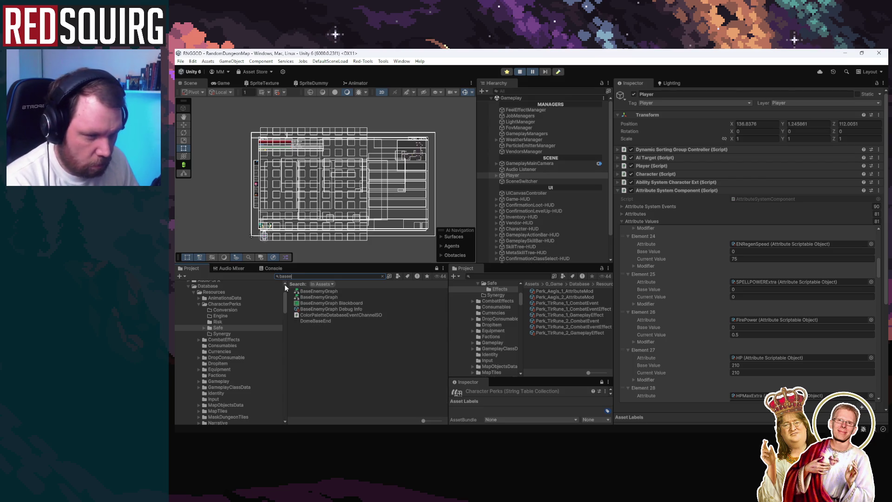
pyautogui.press('BackSpace')
pyautogui.scroll(-3, 339, 370)
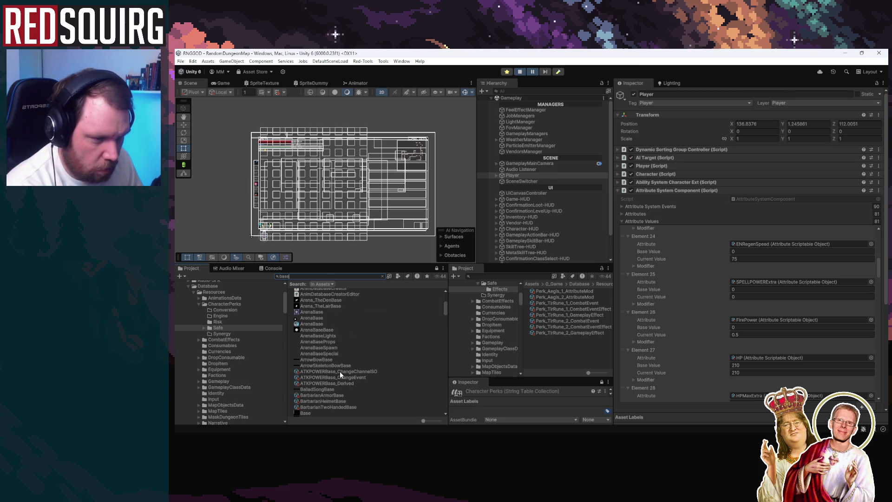
pyautogui.scroll(-5, 335, 386)
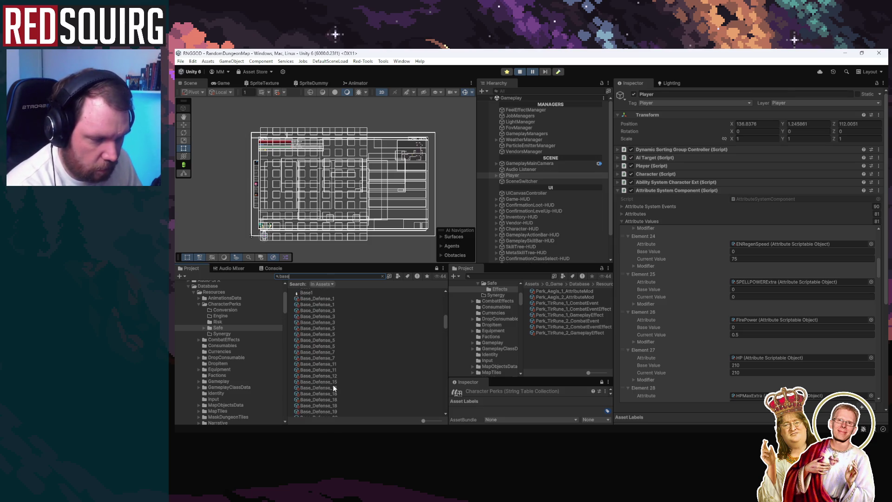
pyautogui.scroll(-10, 332, 384)
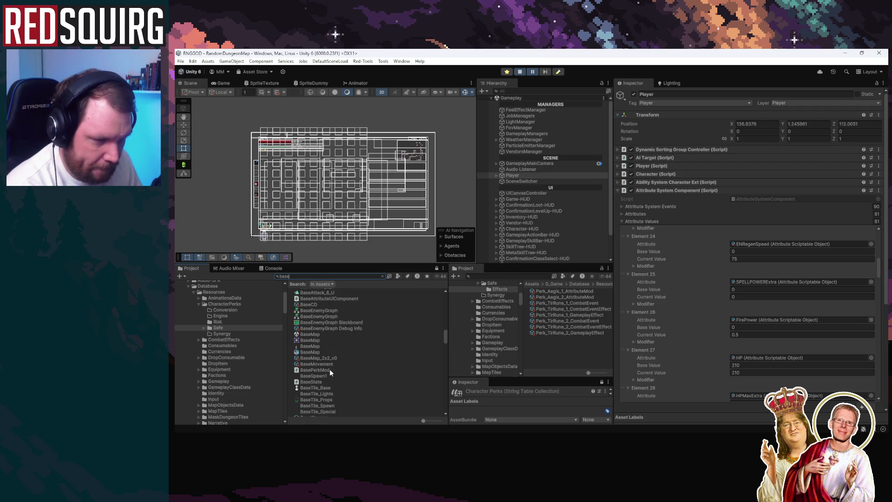
pyautogui.scroll(-5, 320, 356)
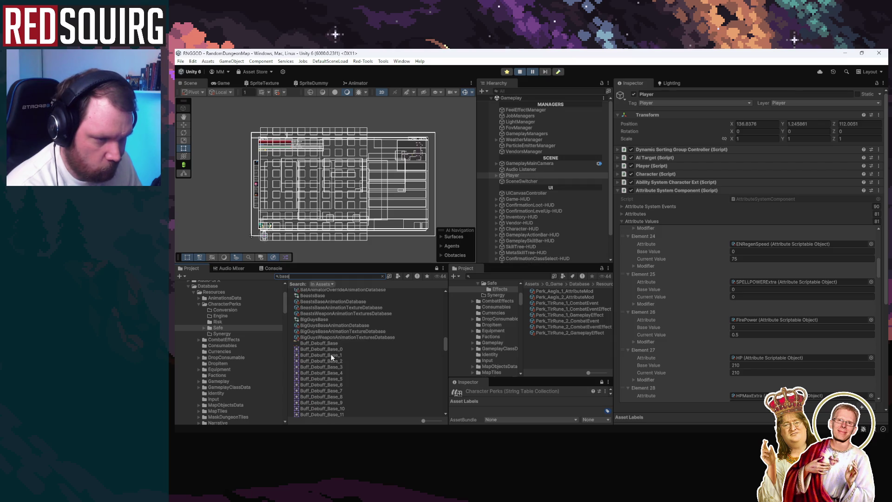
pyautogui.scroll(-5, 332, 357)
pyautogui.scroll(-3, 329, 356)
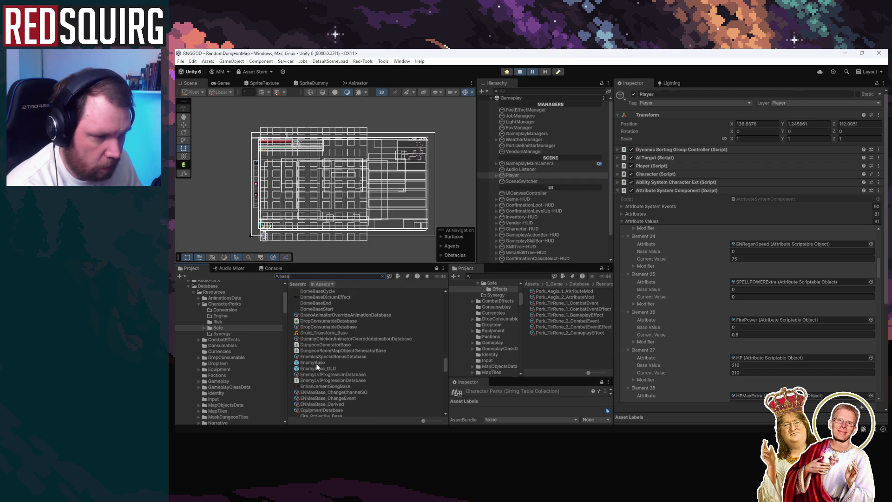
pyautogui.click(316, 363)
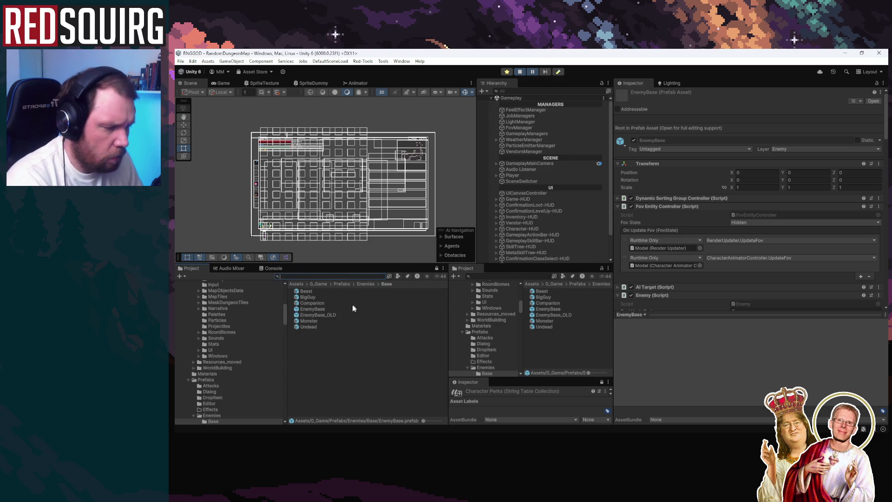
# Select the Bat prefab in the Enemies folder and scroll through its Inspector components
pyautogui.click(364, 283)
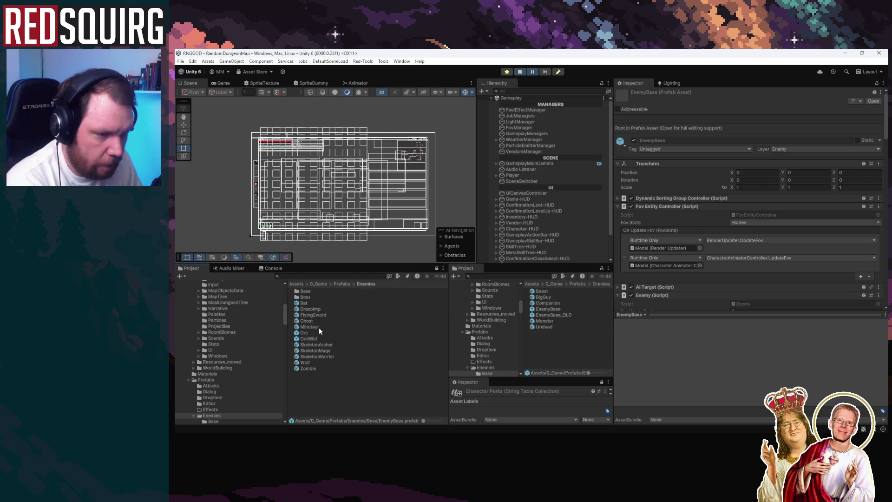
pyautogui.click(307, 302)
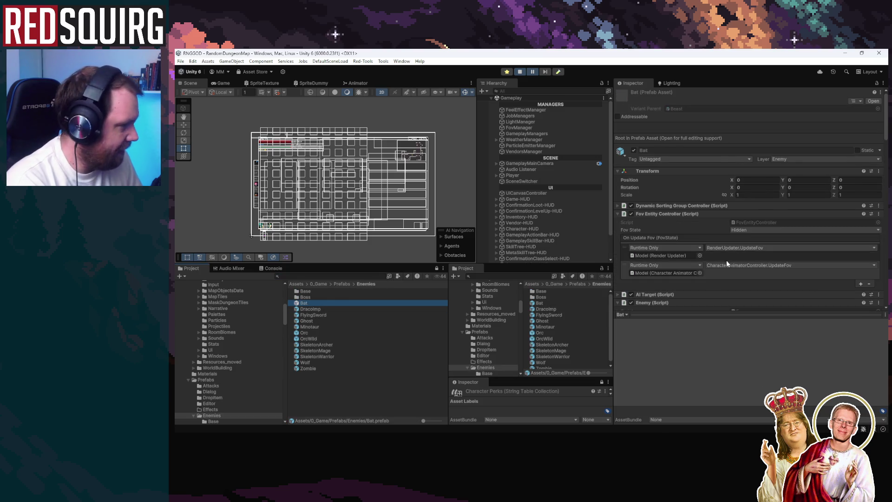
pyautogui.scroll(-5, 726, 260)
pyautogui.scroll(-10, 691, 258)
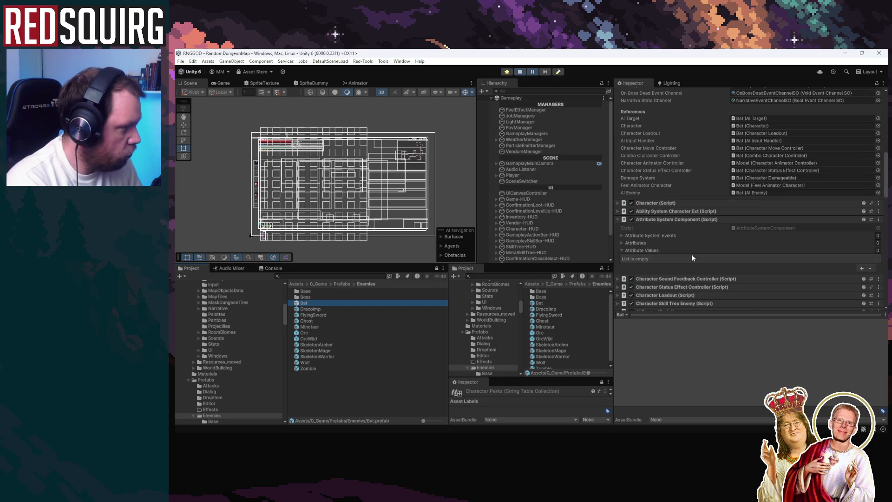
pyautogui.scroll(-8, 688, 252)
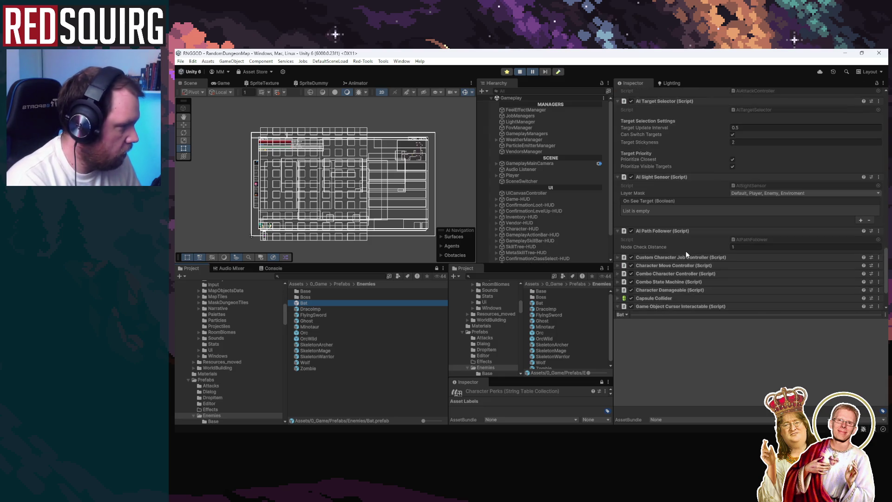
pyautogui.scroll(15, 686, 252)
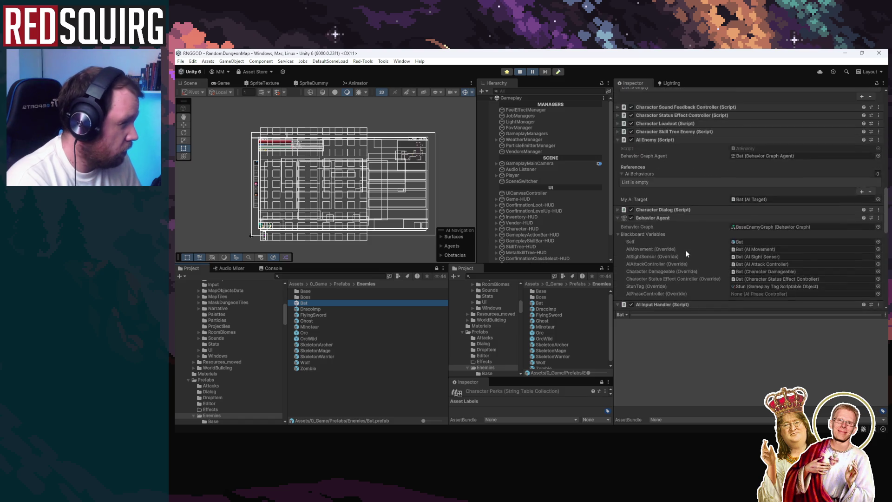
pyautogui.scroll(5, 686, 252)
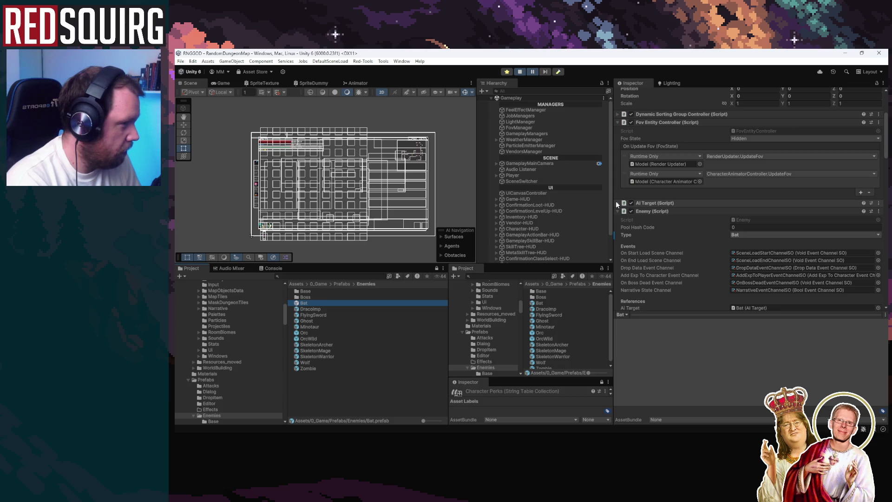
pyautogui.scroll(-5, 691, 237)
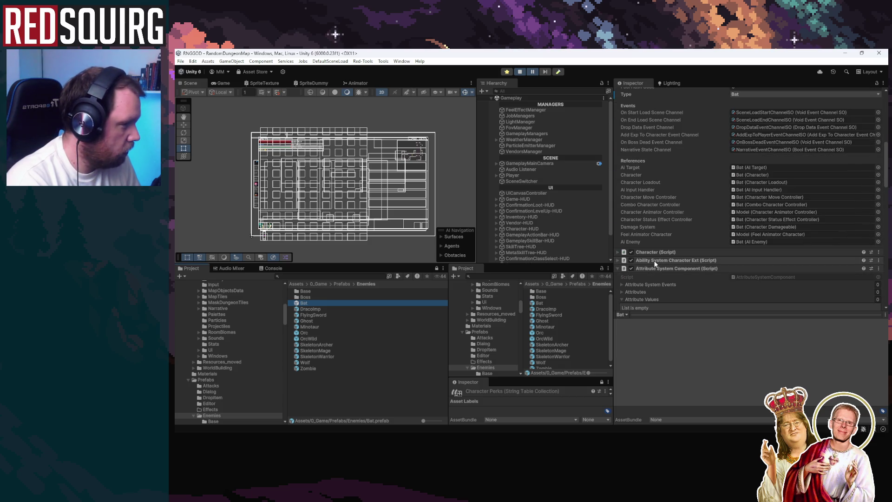
# Expand Character (Script) and ping the BatArchetype asset from its Archetype field
pyautogui.click(624, 254)
pyautogui.scroll(-4, 635, 248)
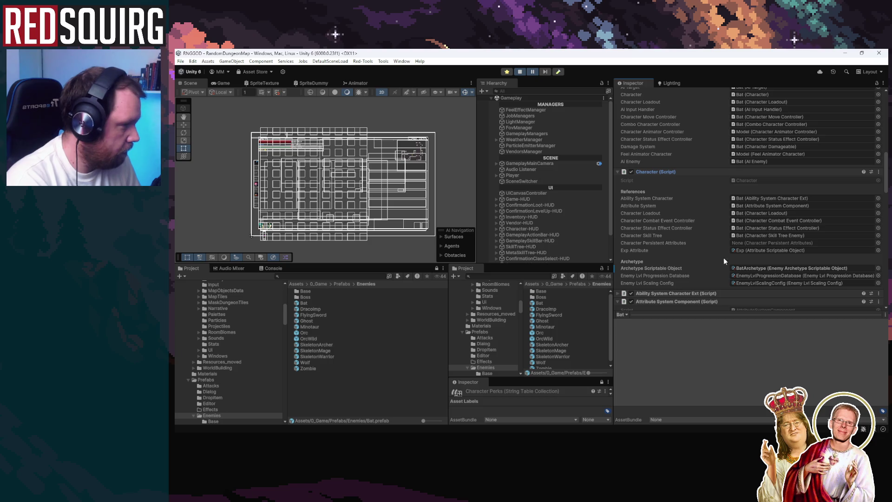
pyautogui.click(757, 268)
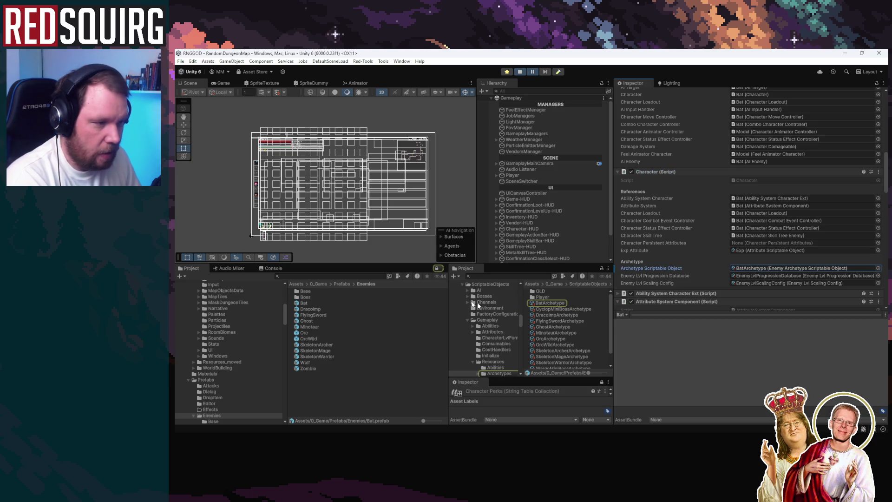
pyautogui.click(549, 303)
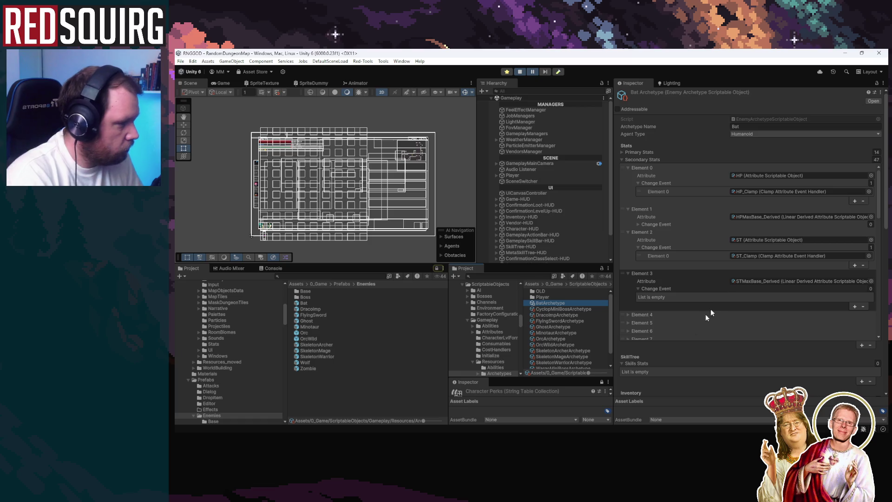
pyautogui.scroll(-8, 682, 321)
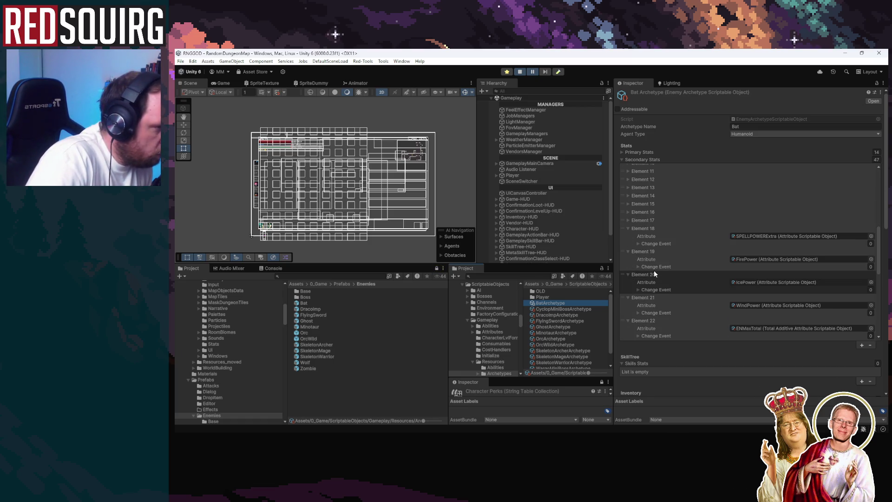
pyautogui.scroll(-3, 654, 270)
pyautogui.scroll(-5, 653, 269)
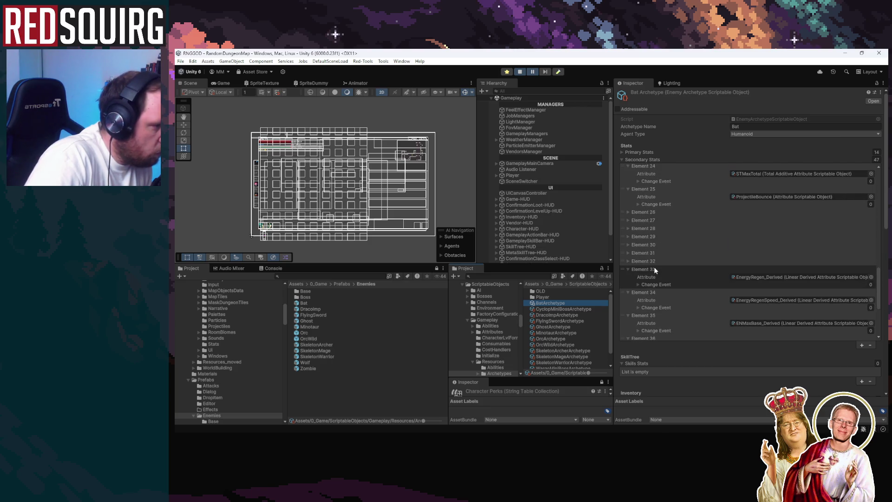
pyautogui.scroll(5, 654, 266)
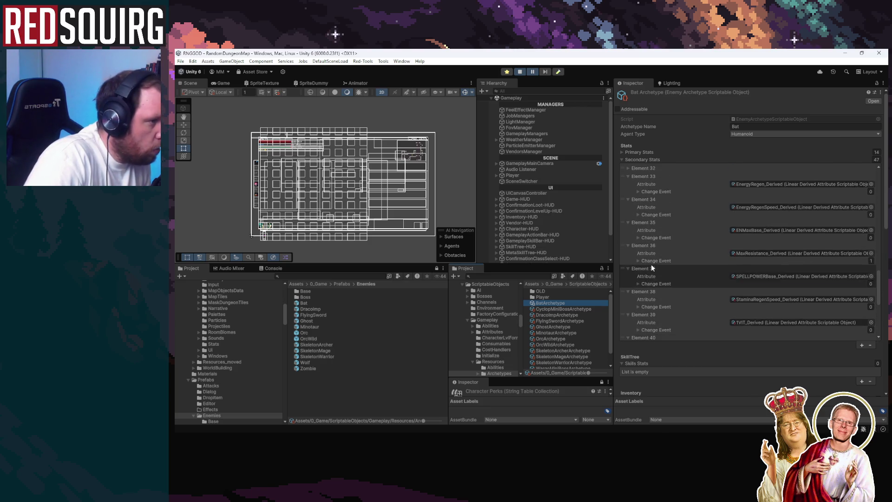
pyautogui.click(621, 152)
pyautogui.scroll(-5, 663, 284)
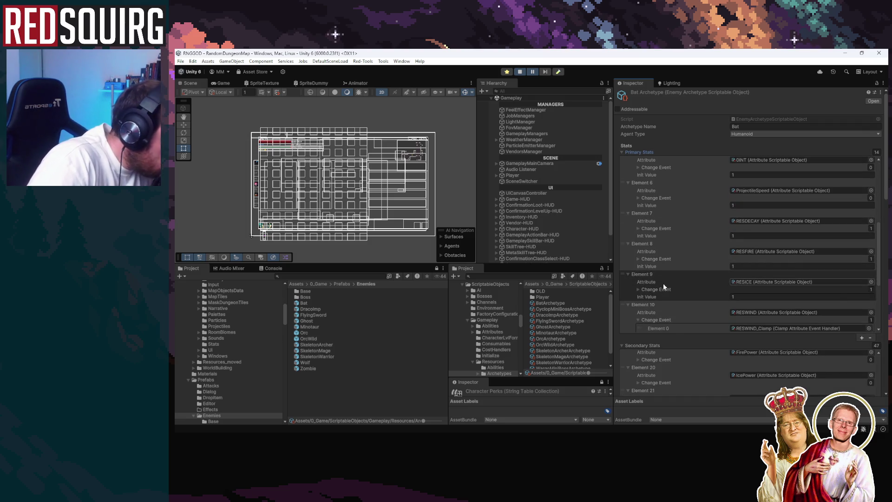
pyautogui.scroll(-4, 662, 282)
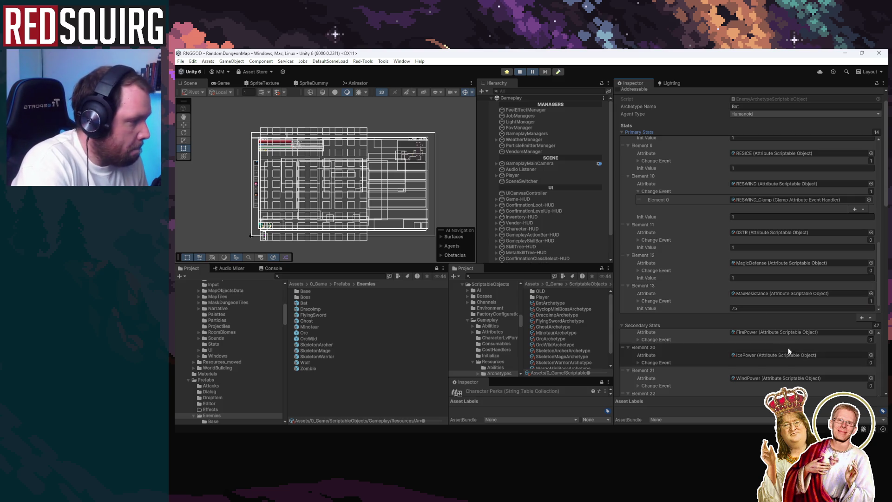
pyautogui.scroll(-10, 886, 197)
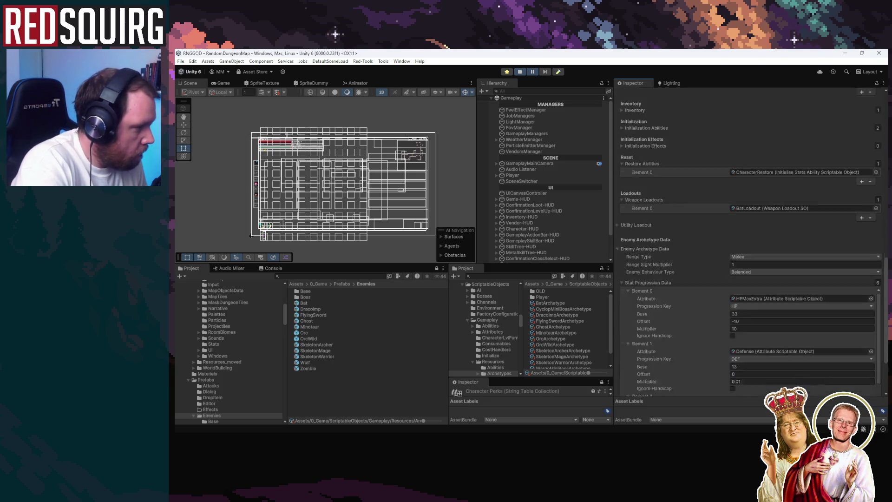
pyautogui.scroll(-2, 812, 317)
pyautogui.scroll(2, 812, 316)
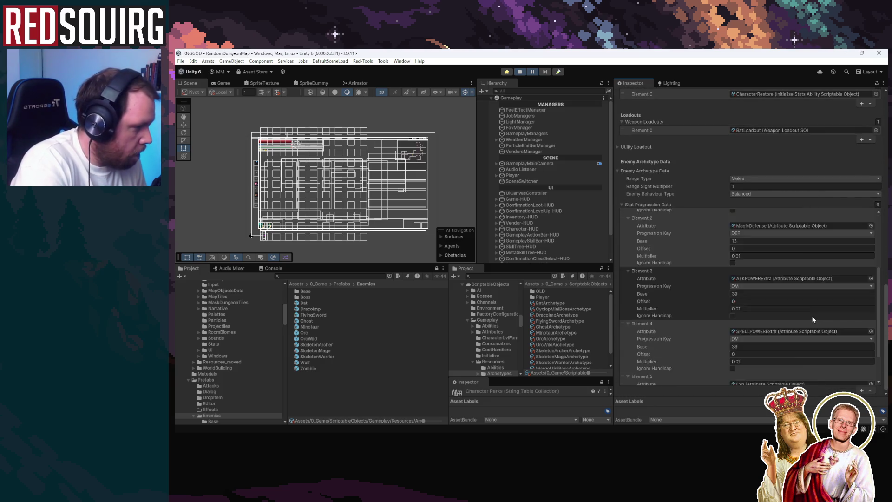
pyautogui.scroll(3, 811, 316)
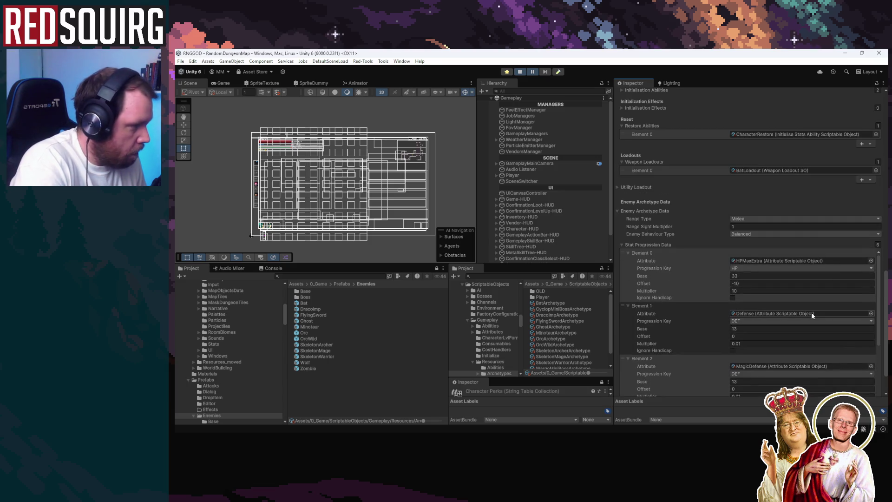
pyautogui.scroll(10, 810, 313)
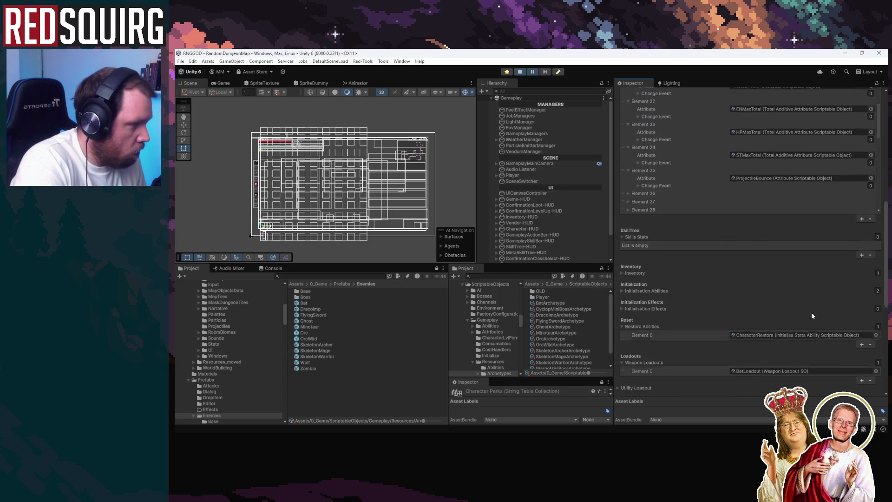
pyautogui.scroll(10, 811, 312)
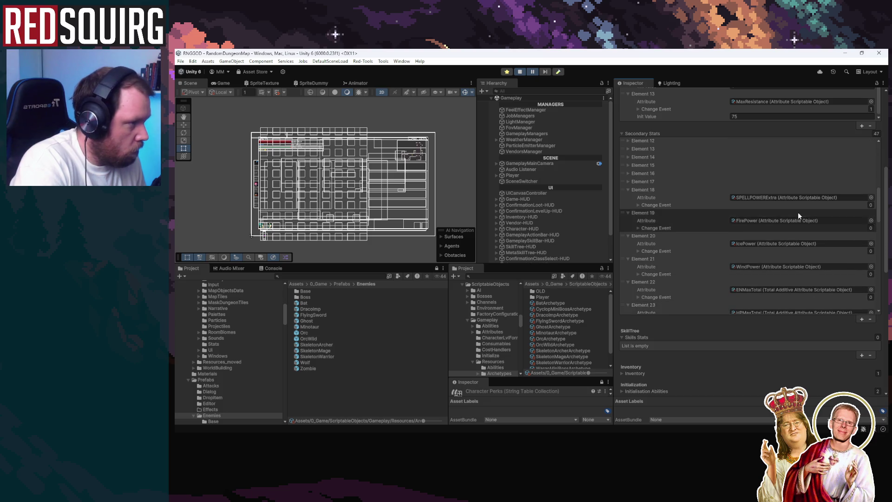
pyautogui.scroll(8, 798, 215)
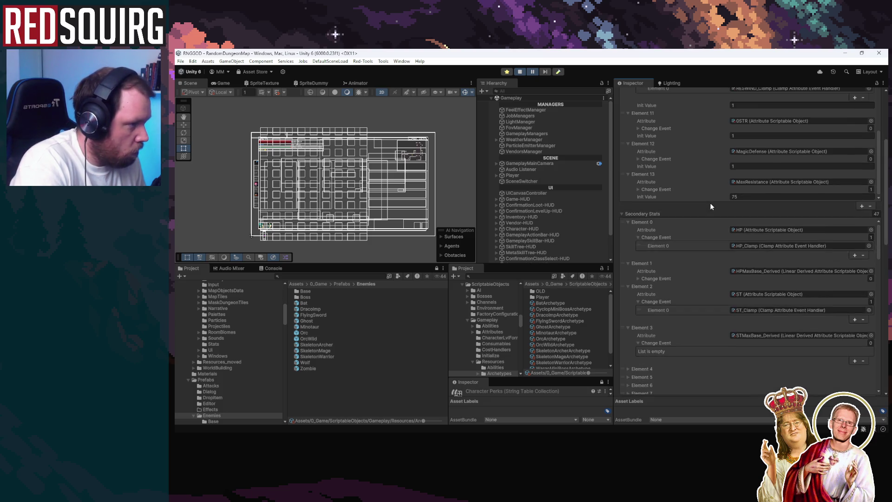
pyautogui.scroll(-3, 705, 204)
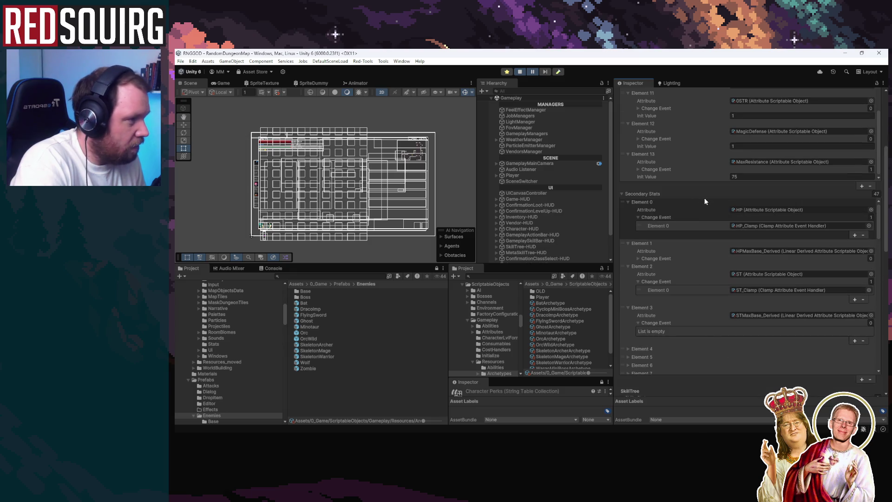
pyautogui.moveTo(886, 153); pyautogui.dragTo(886, 132)
pyautogui.scroll(5, 701, 184)
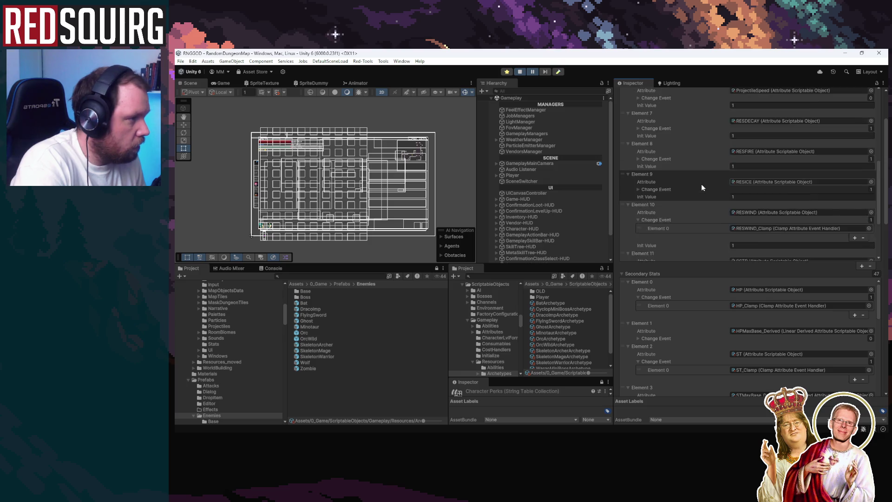
pyautogui.scroll(-3, 698, 187)
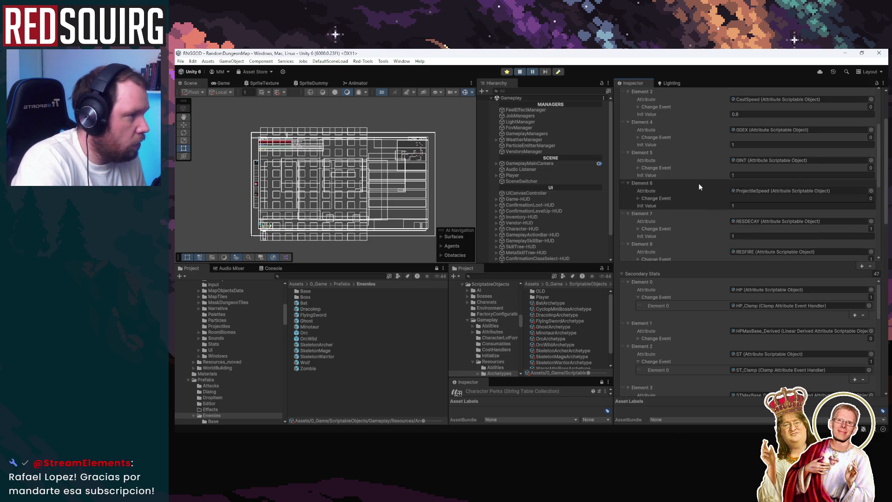
pyautogui.click(567, 304)
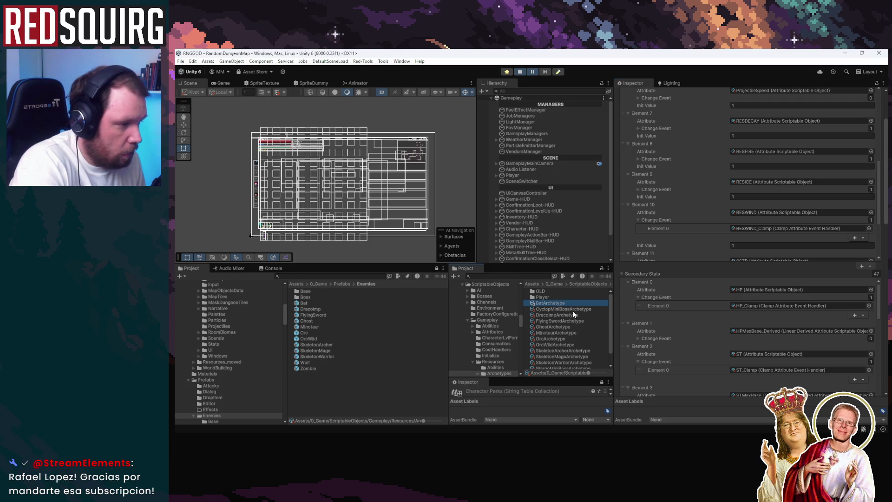
# Compare the CyclopMiniBoss, DracoImp and FlyingSword archetypes' stats in the Inspector
pyautogui.click(572, 309)
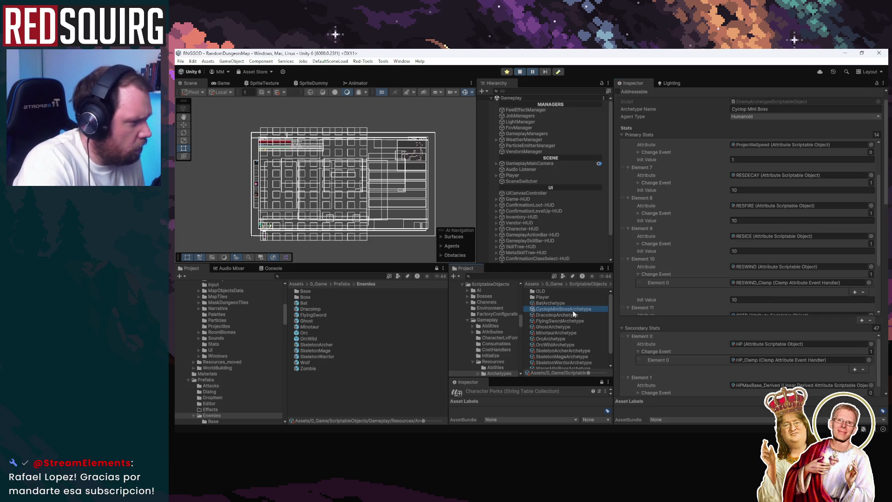
pyautogui.scroll(-6, 743, 232)
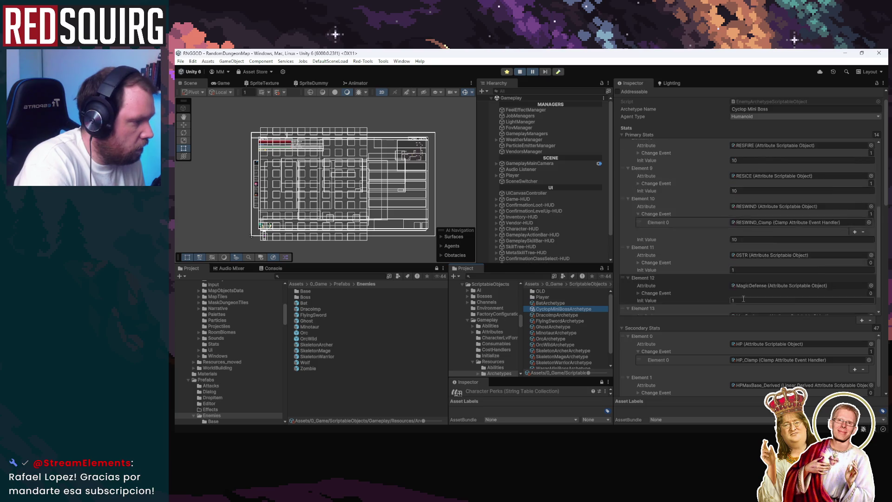
pyautogui.click(556, 315)
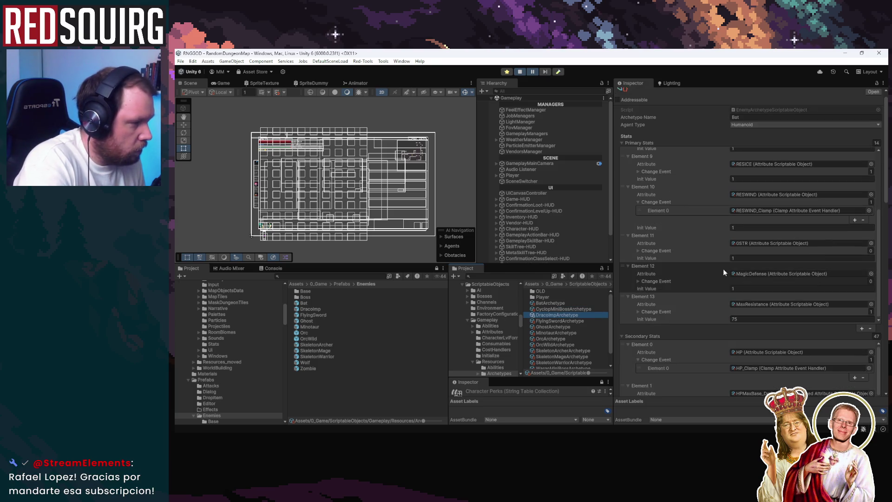
pyautogui.scroll(3, 723, 273)
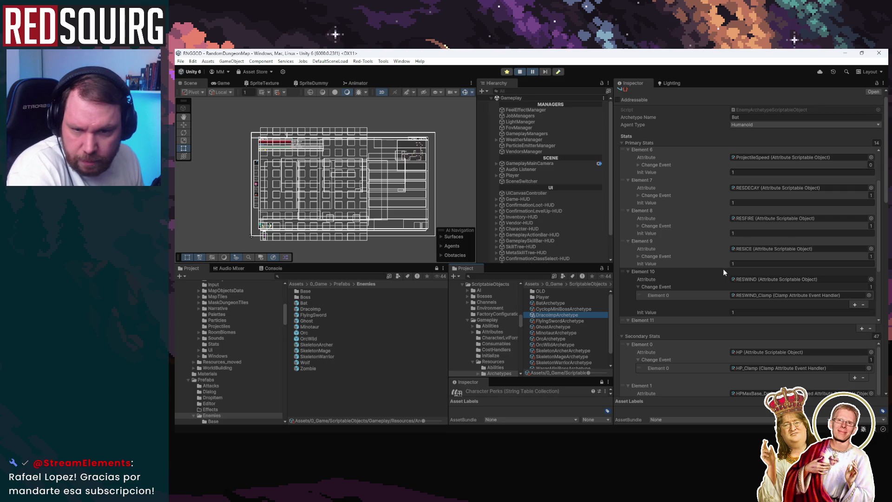
pyautogui.scroll(-6, 723, 269)
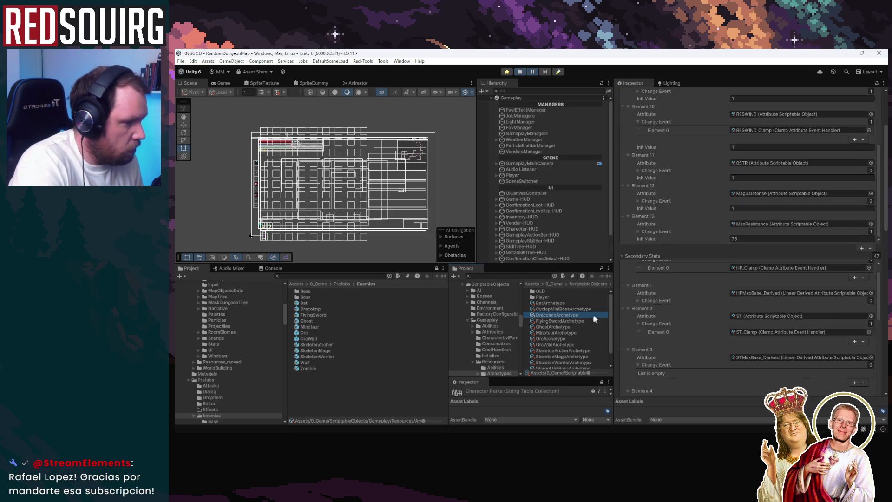
pyautogui.click(570, 320)
pyautogui.scroll(2, 701, 266)
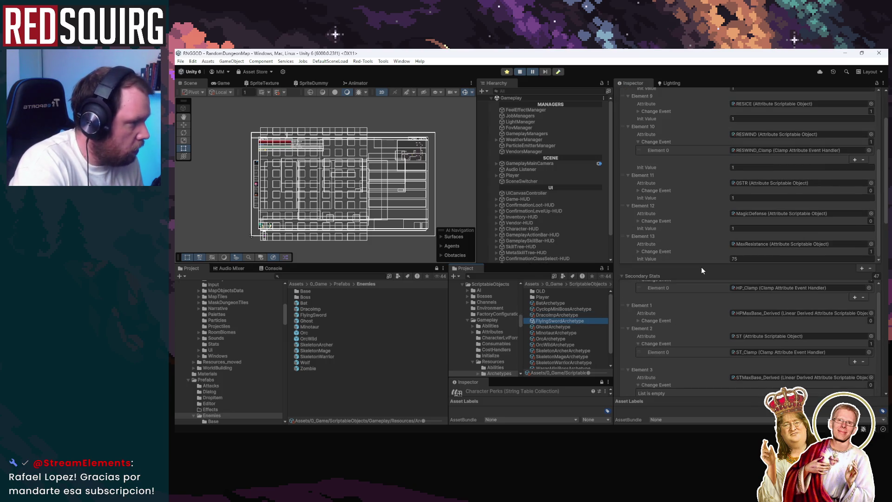
pyautogui.scroll(7, 697, 238)
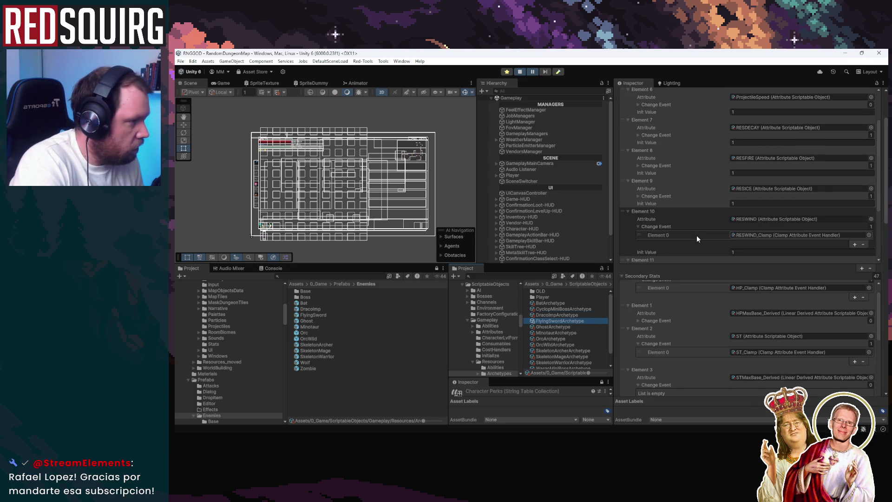
pyautogui.scroll(-1, 696, 238)
# Inspect the Ghost archetype's stats, briefly expanding Element 11's change event
pyautogui.click(552, 327)
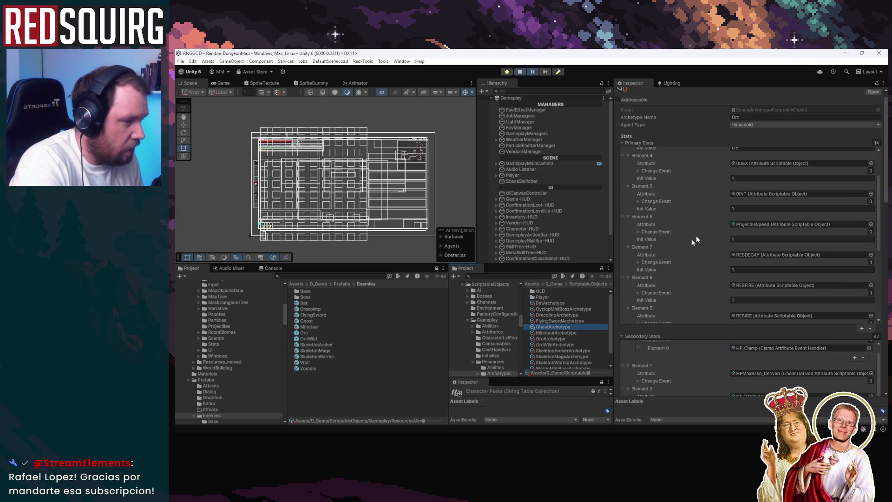
pyautogui.scroll(-4, 695, 246)
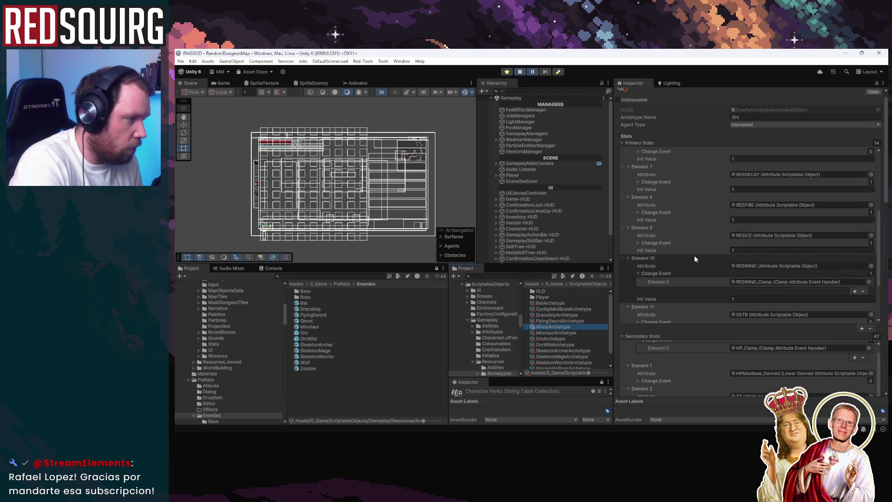
pyautogui.scroll(-5, 695, 257)
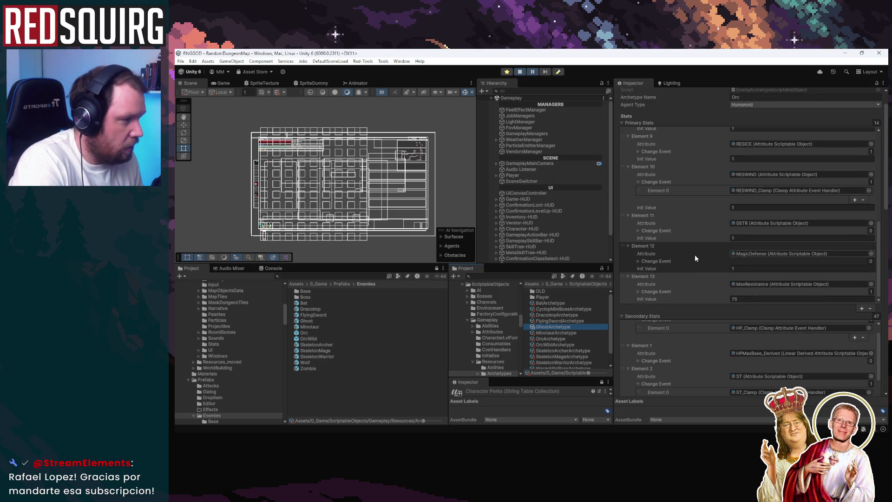
pyautogui.click(638, 231)
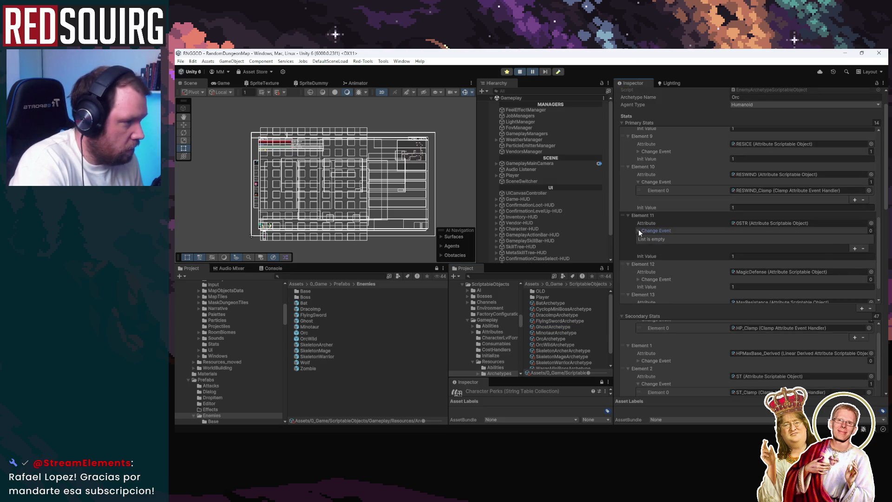
pyautogui.click(638, 231)
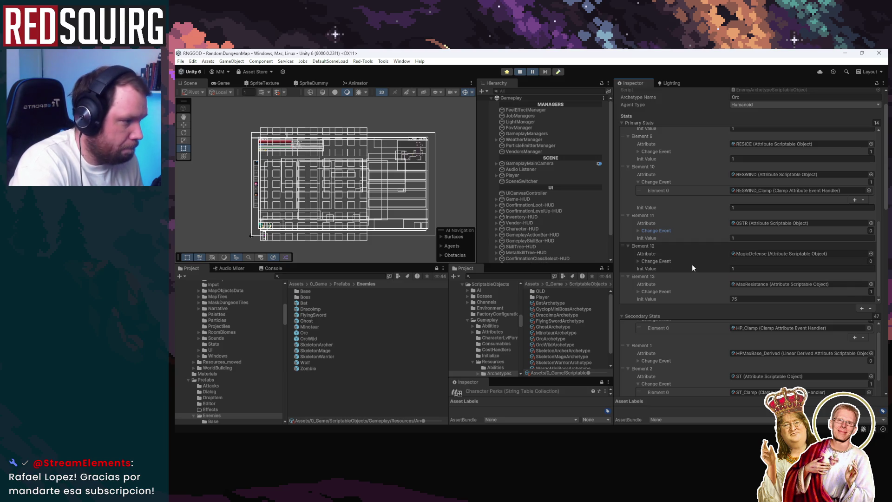
pyautogui.scroll(5, 692, 264)
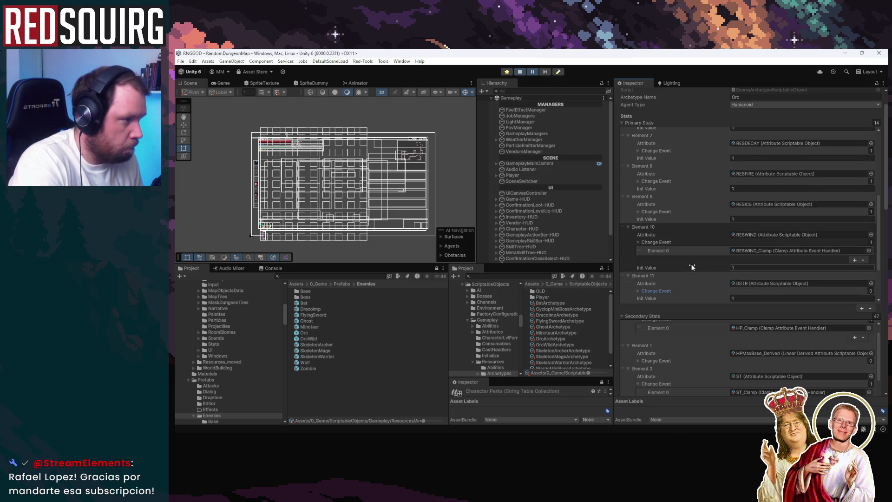
pyautogui.scroll(-1, 544, 322)
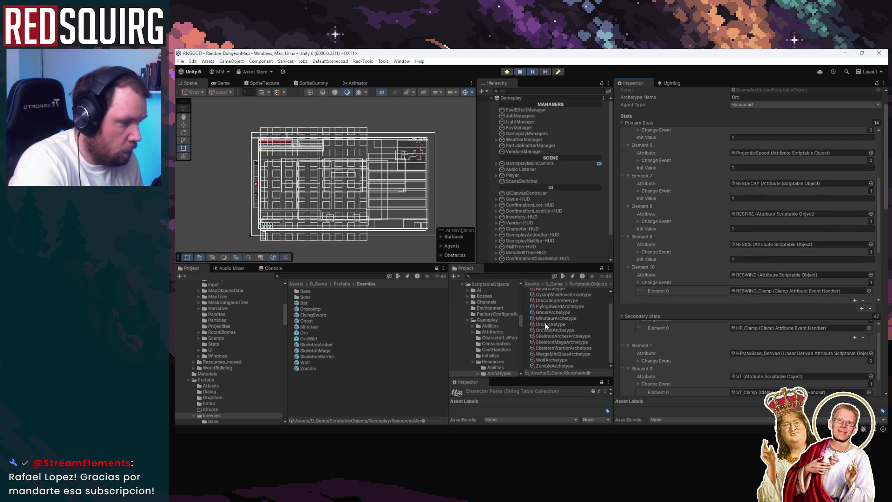
# View the Minotaur archetype's stats, then step down to OrcWild
pyautogui.click(567, 319)
pyautogui.scroll(1, 580, 336)
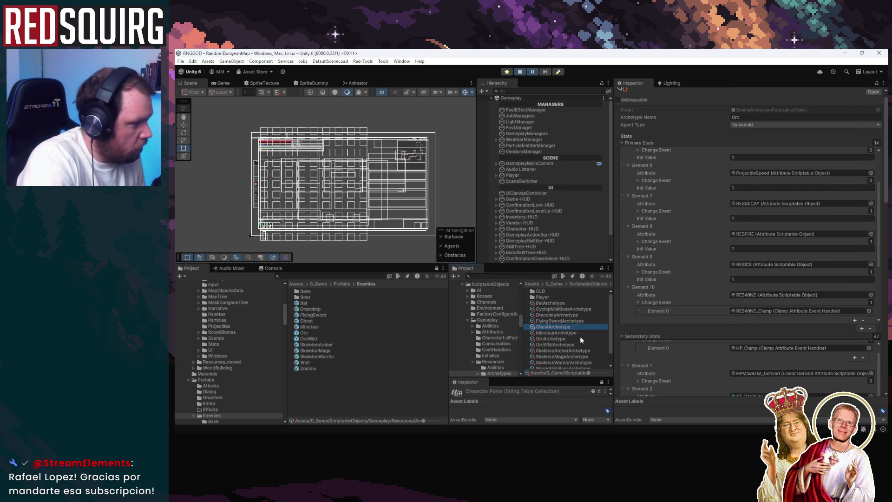
pyautogui.press('Down')
pyautogui.press('Down')
pyautogui.press('Down')
# Arrow through the OrcWild, SkeletonArcher, Wolf, Zombie and WargoMiniBoss archetypes, ending on GhostArchetype
pyautogui.press('Up')
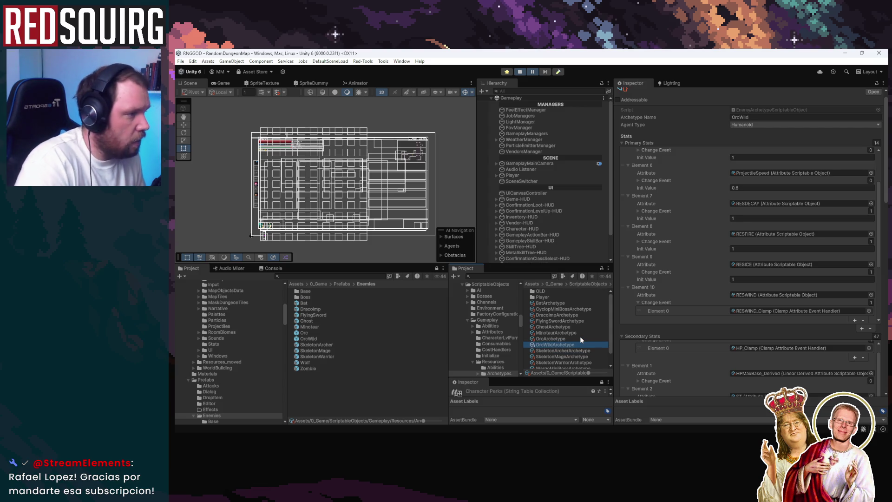
pyautogui.press('Down')
pyautogui.press('Down')
pyautogui.press('Down')
pyautogui.press('Down')
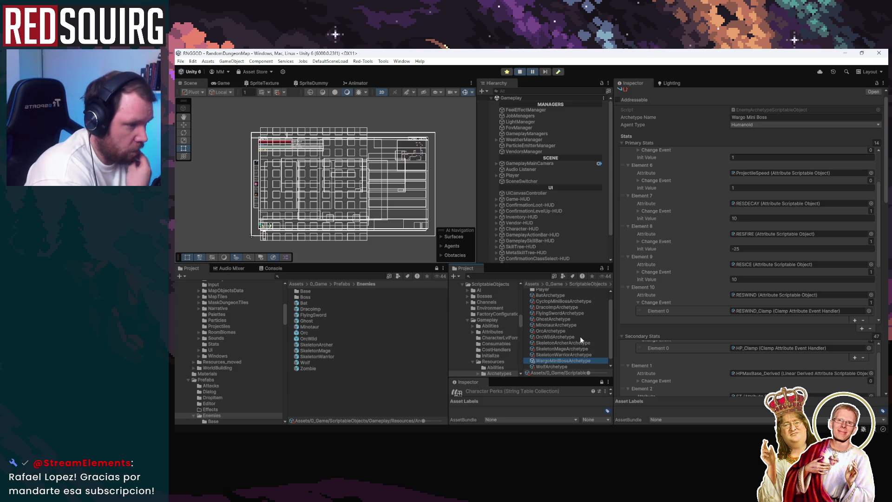
pyautogui.press('Down')
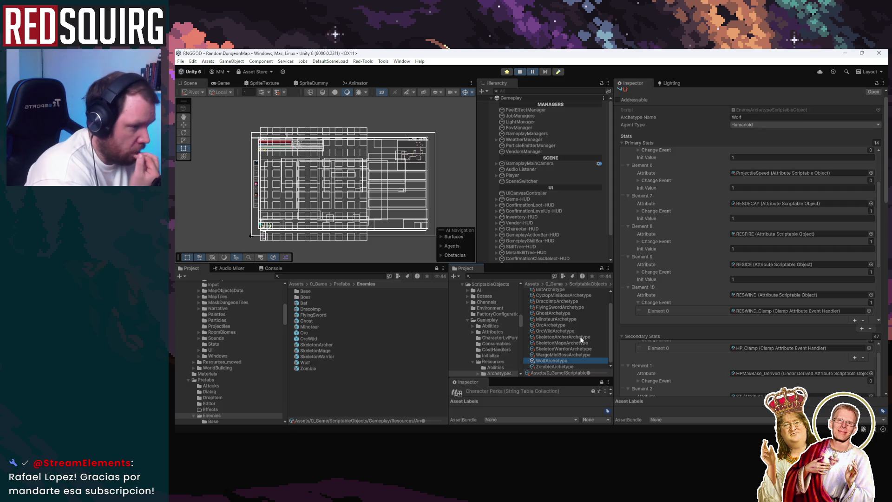
pyautogui.press('Down')
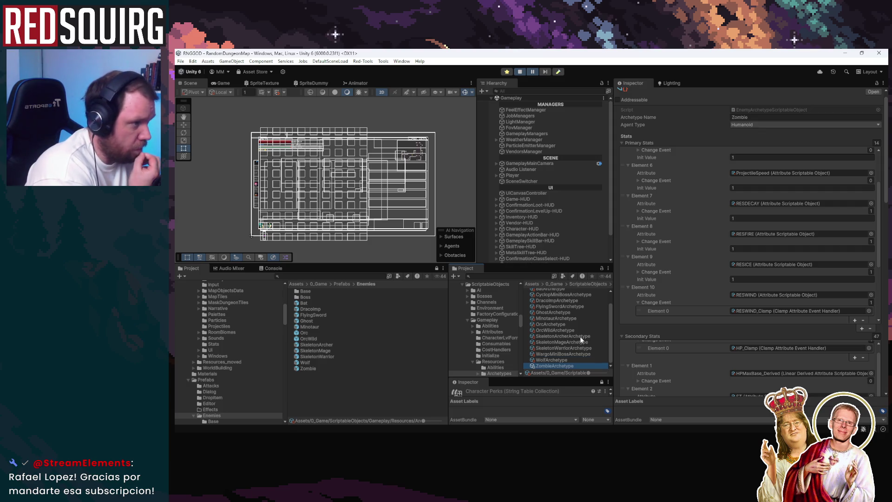
pyautogui.press('Up')
pyautogui.press('Up')
pyautogui.press('Up')
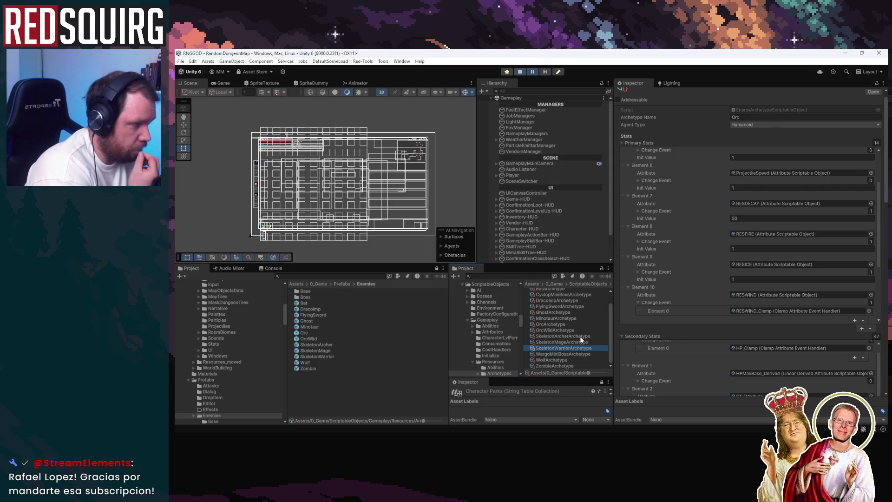
pyautogui.press('Down')
pyautogui.press('Down')
pyautogui.press('Down')
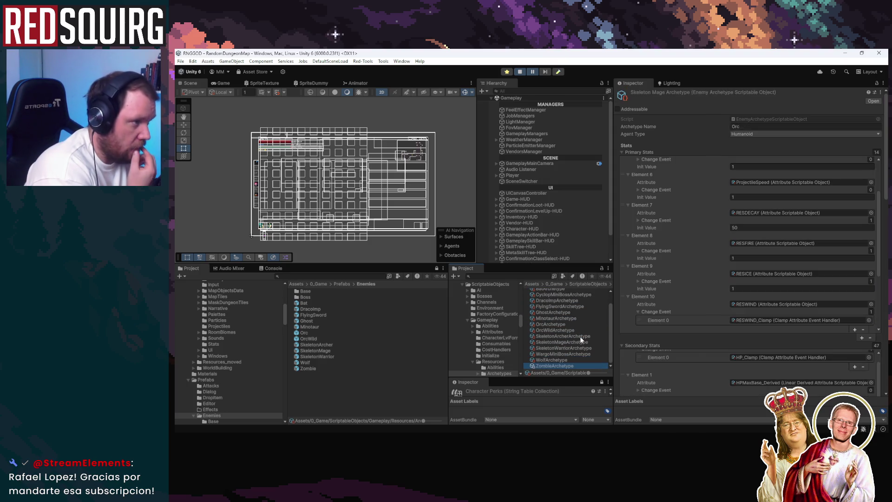
pyautogui.press('Up')
pyautogui.press('Up')
pyautogui.press('Up')
pyautogui.press('Down')
pyautogui.press('Down')
pyautogui.press('Down')
pyautogui.press('Down')
pyautogui.press('Up')
pyautogui.press('Up')
pyautogui.press('Up')
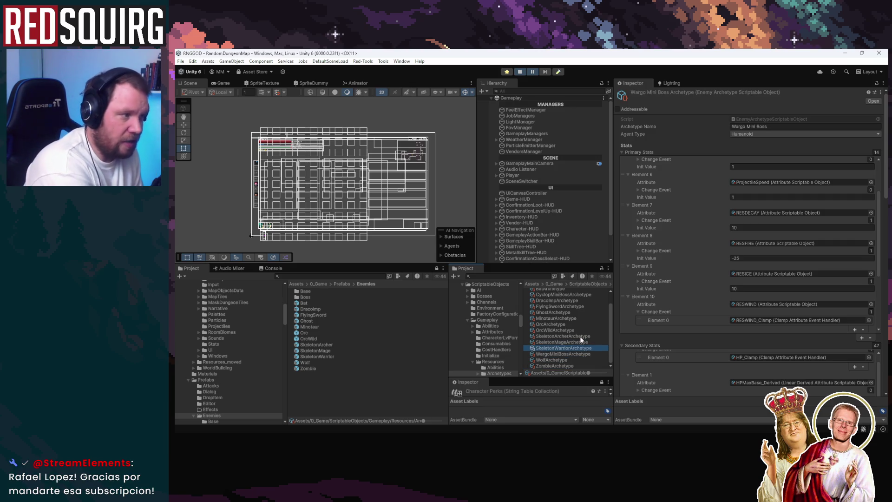
pyautogui.press('Up')
pyautogui.press('Up')
pyautogui.press('Up')
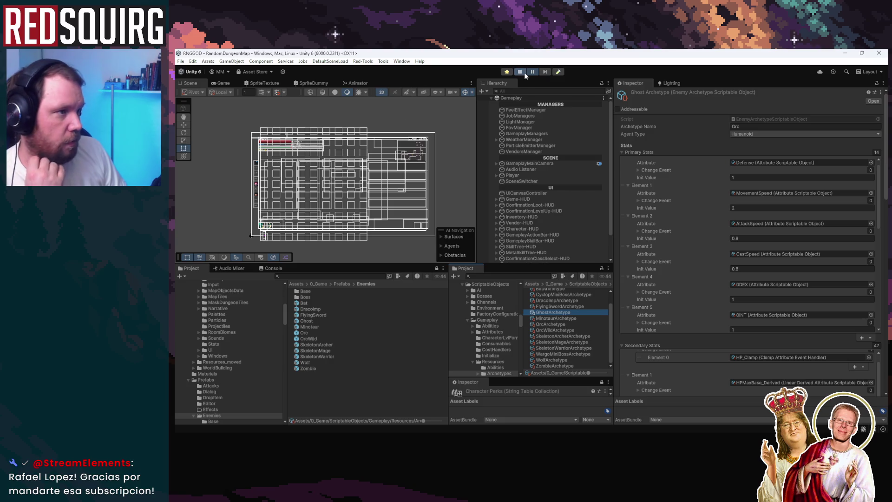
pyautogui.click(223, 83)
# Maximize the Game view and fight through the Lower Crypt with ice blades and blade bursts
pyautogui.doubleClick(227, 84)
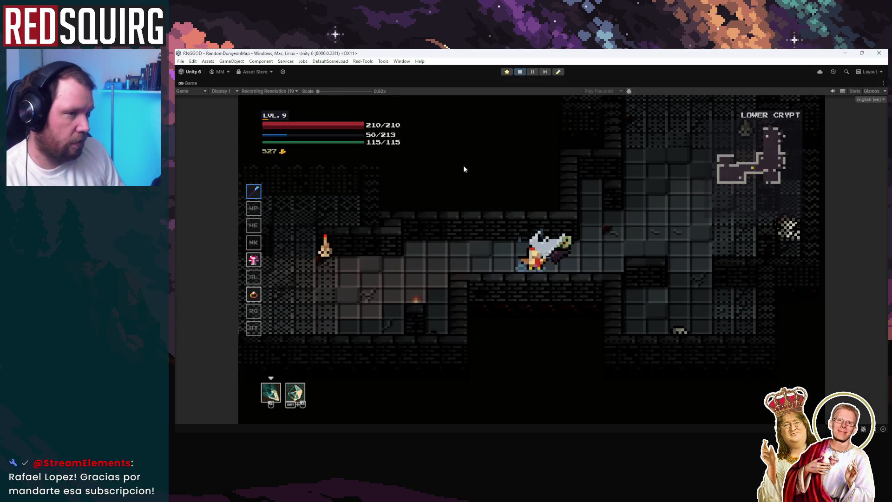
pyautogui.press('a')
pyautogui.click(620, 247)
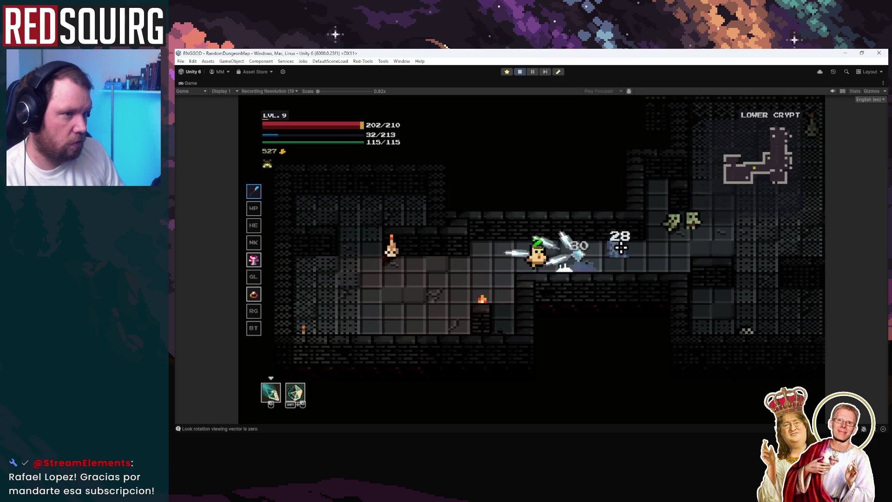
pyautogui.press('d')
pyautogui.click(604, 235)
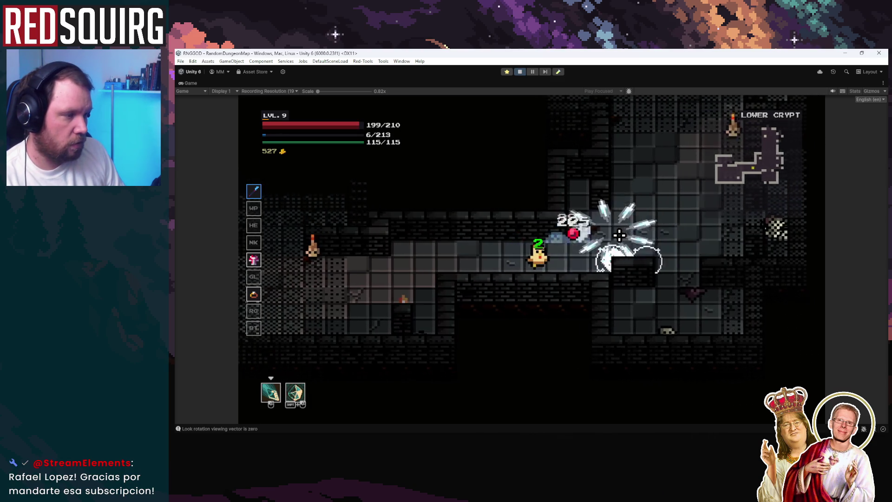
pyautogui.press('d')
pyautogui.keyDown('shift'); pyautogui.click(562, 232); pyautogui.keyUp('shift')
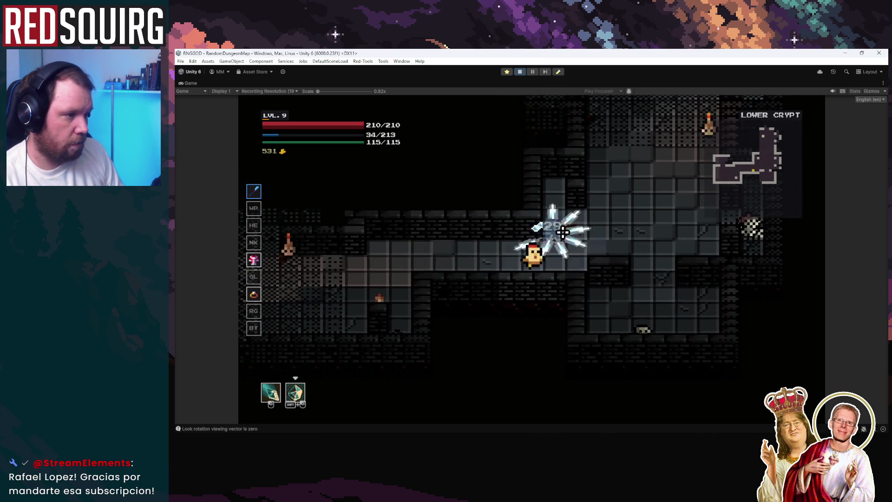
pyautogui.press('d')
pyautogui.press('w')
pyautogui.keyDown('shift'); pyautogui.click(534, 300); pyautogui.keyUp('shift')
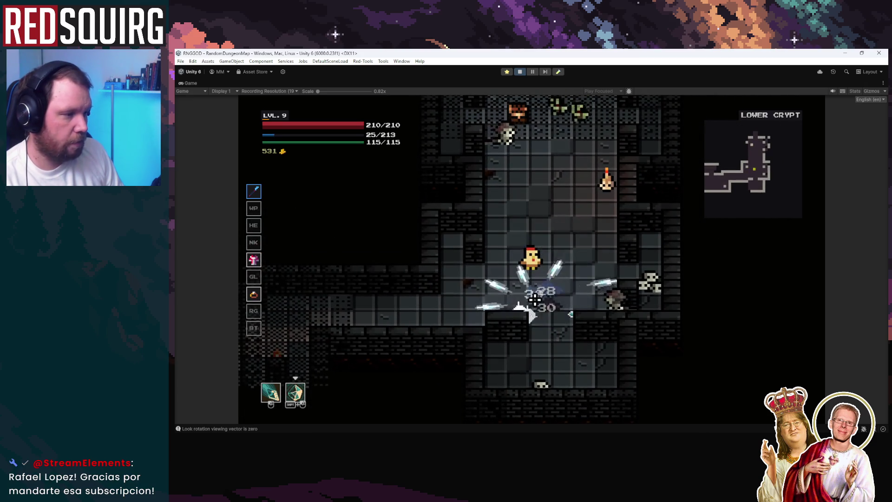
pyautogui.press('a')
pyautogui.press('s')
pyautogui.click(576, 281)
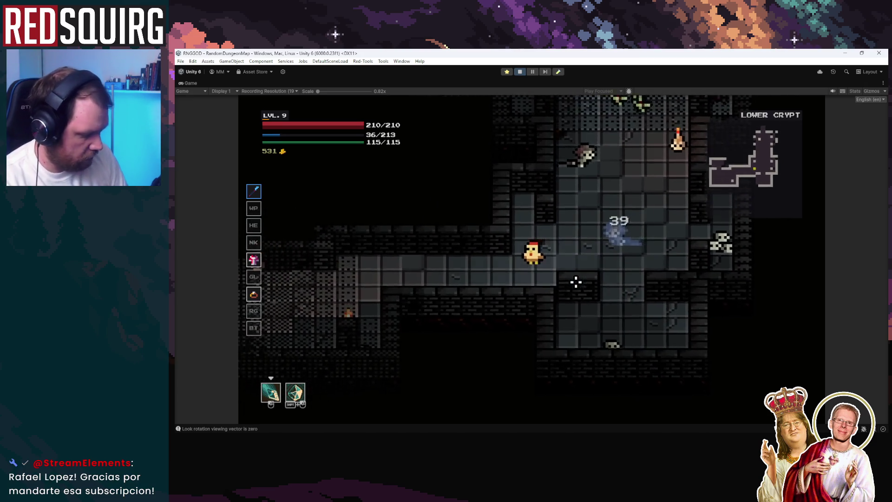
pyautogui.press('a')
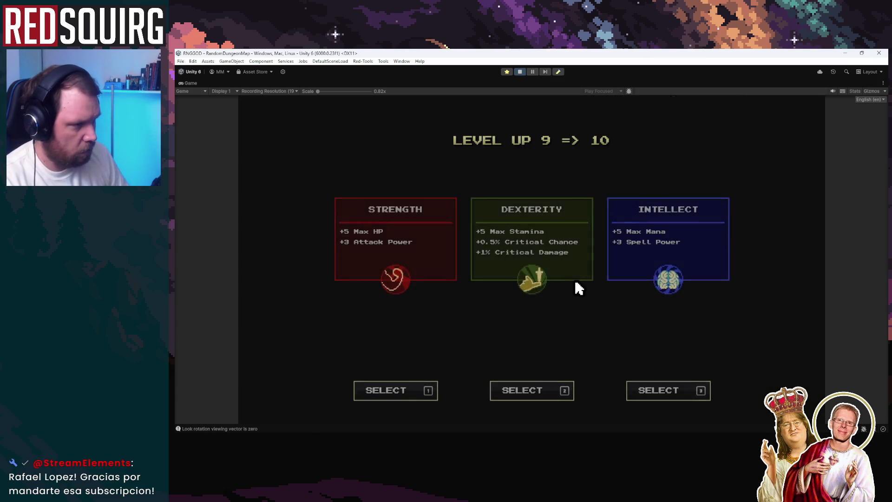
# Take Intellect on level-up, keep walking left, and take Intellect again at level 11
pyautogui.click(669, 282)
pyautogui.press('Escape')
pyautogui.press('a')
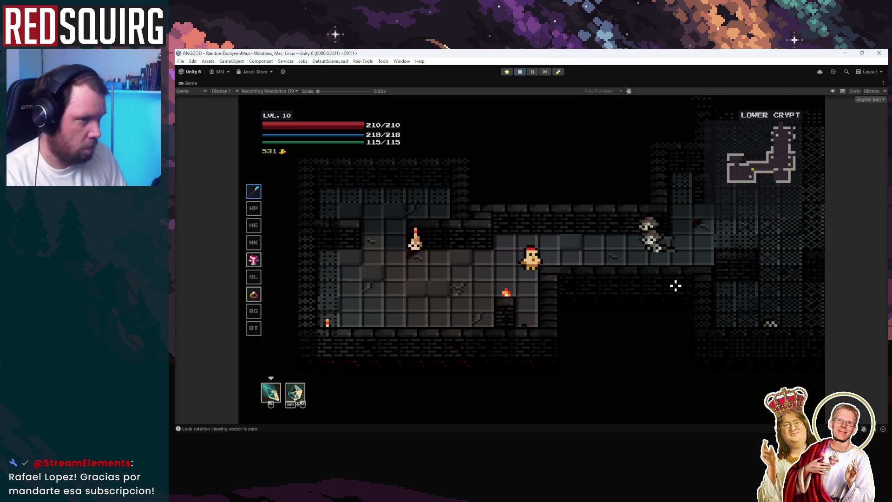
pyautogui.press('a')
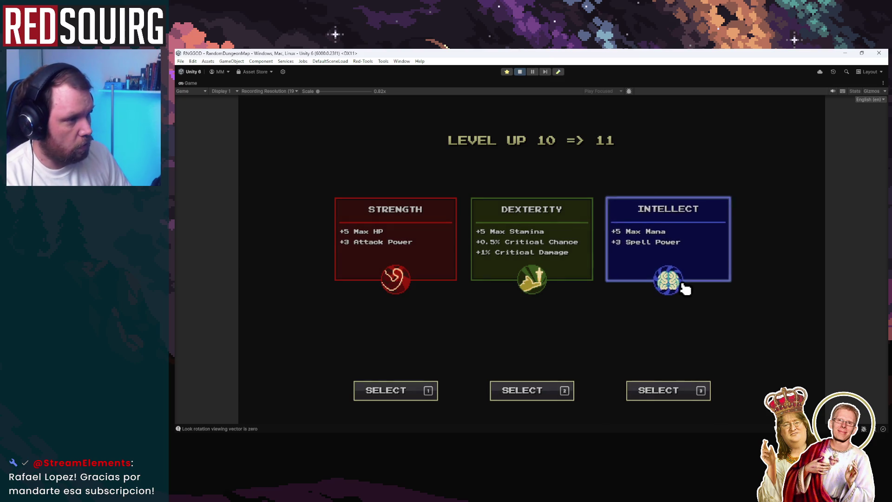
pyautogui.click(686, 289)
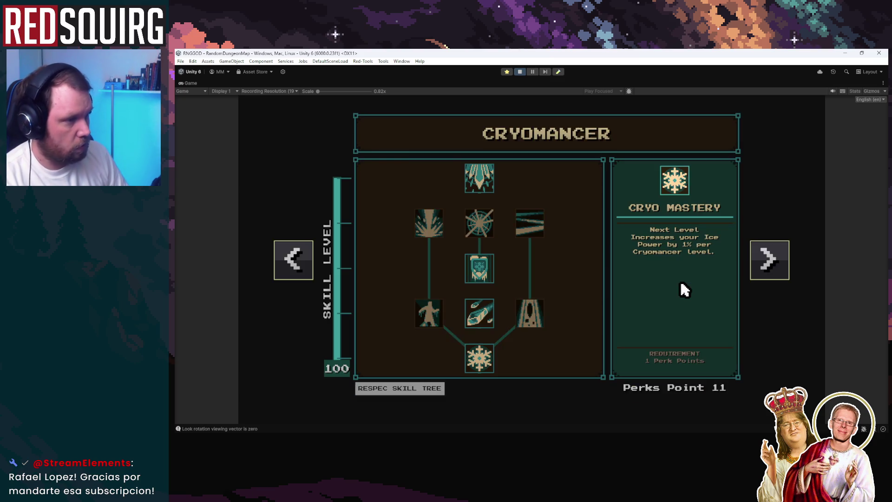
# Pick the Constriction perk and check the Character stats panel
pyautogui.press('Escape')
pyautogui.press('a')
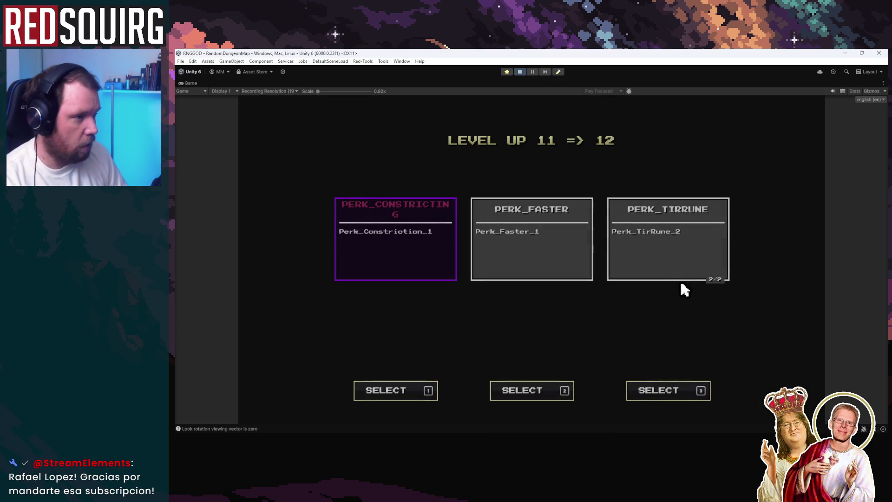
pyautogui.click(424, 271)
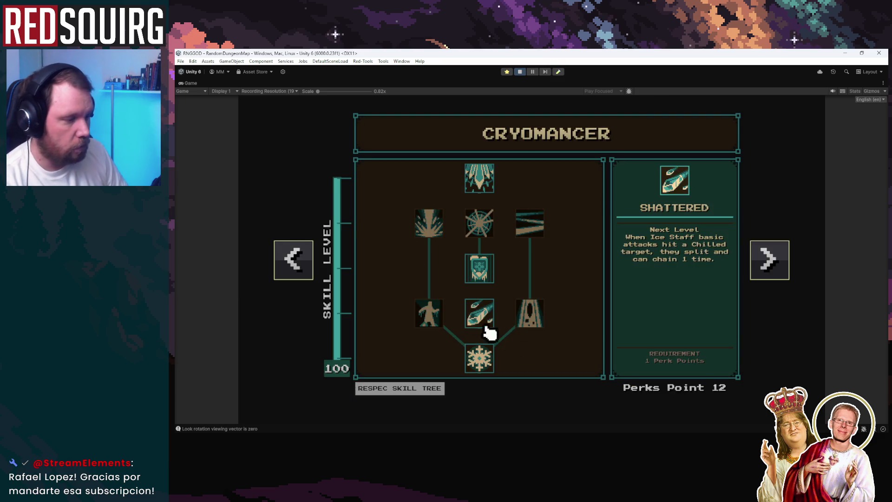
pyautogui.press('c')
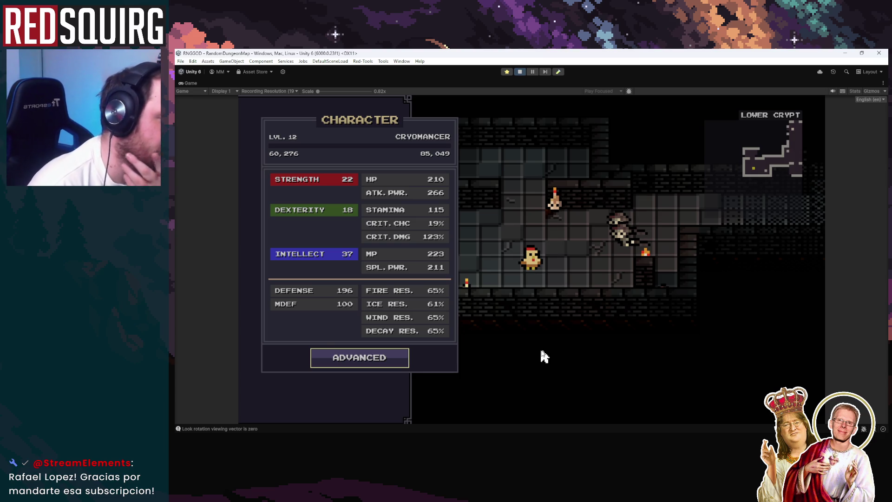
pyautogui.press('c')
# Fight on through the crypt, taking Intellect and a level-15 perk on the next level-ups
pyautogui.keyDown('shift'); pyautogui.click(568, 241); pyautogui.keyUp('shift')
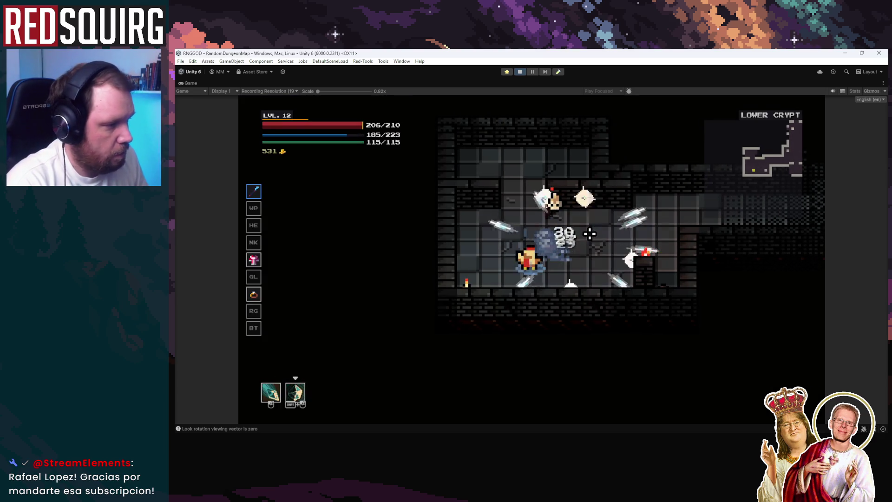
pyautogui.press('d')
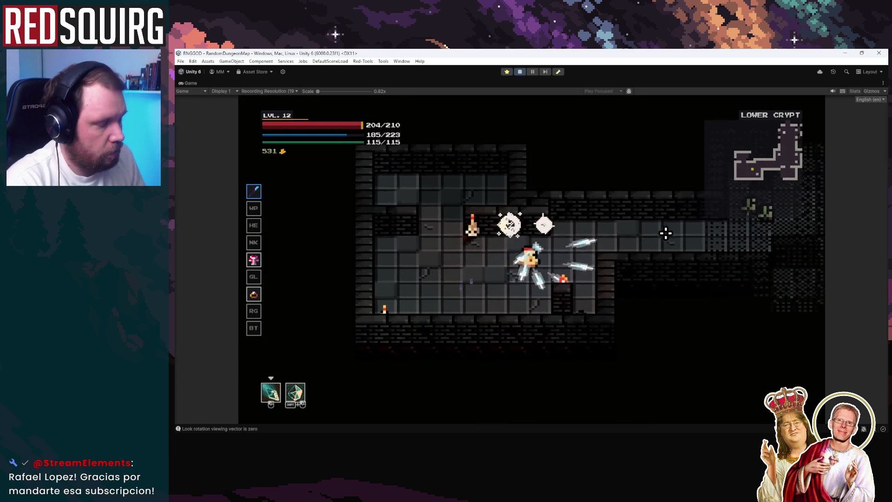
pyautogui.press('d')
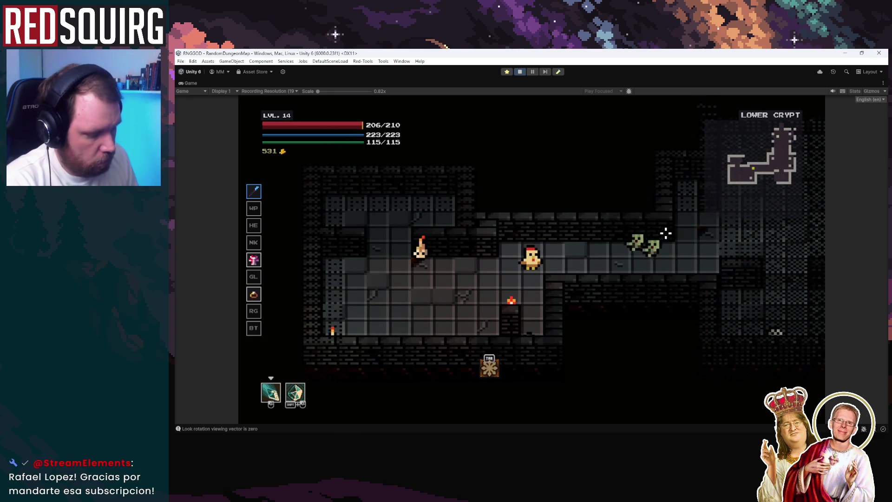
pyautogui.click(665, 235)
pyautogui.click(669, 243)
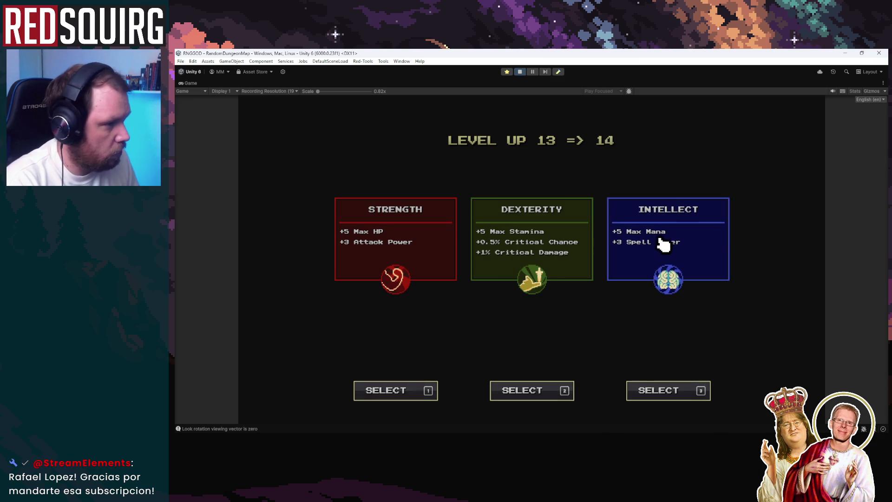
pyautogui.click(672, 255)
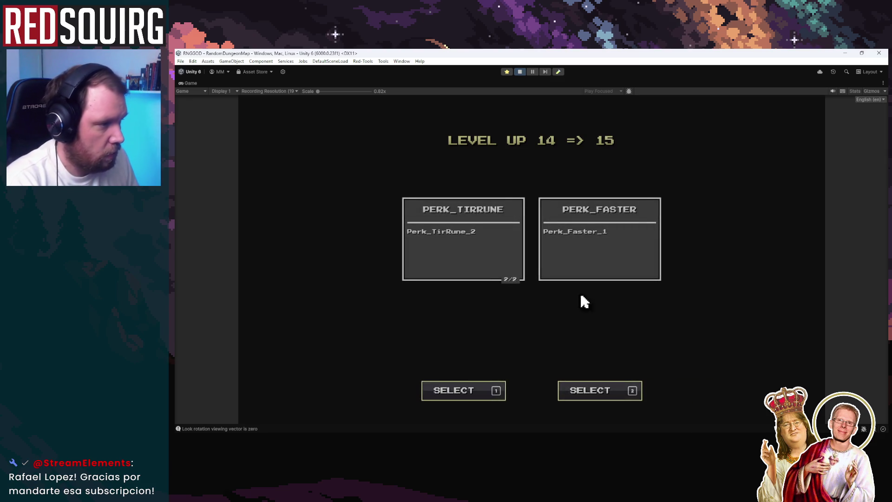
pyautogui.click(581, 299)
pyautogui.press('Escape')
pyautogui.click(619, 254)
pyautogui.press('d')
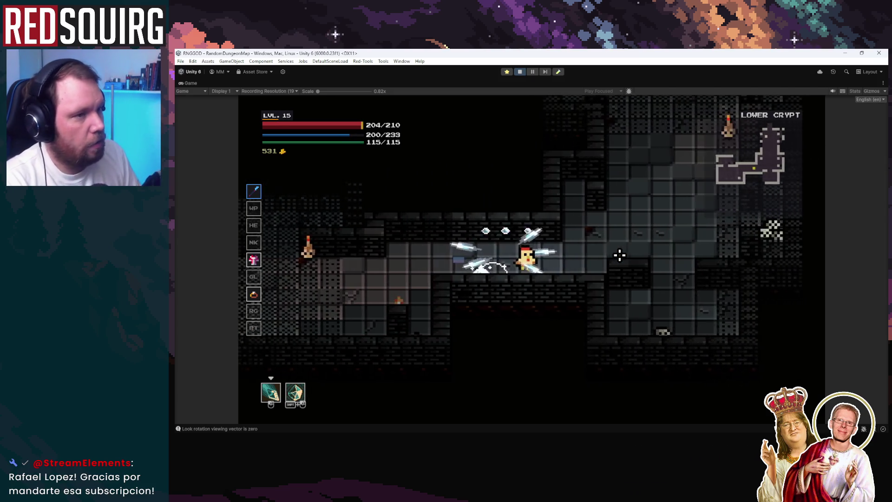
pyautogui.press('w')
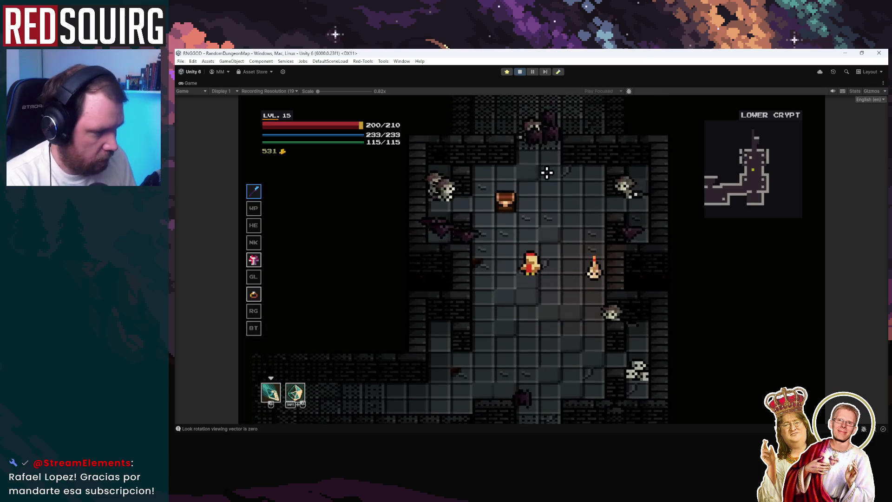
# Max out Frost Efficiency, Icicle Barrage and Cryo Mastery, adding a point to Glacial Reverb
pyautogui.press('k')
pyautogui.click(532, 314)
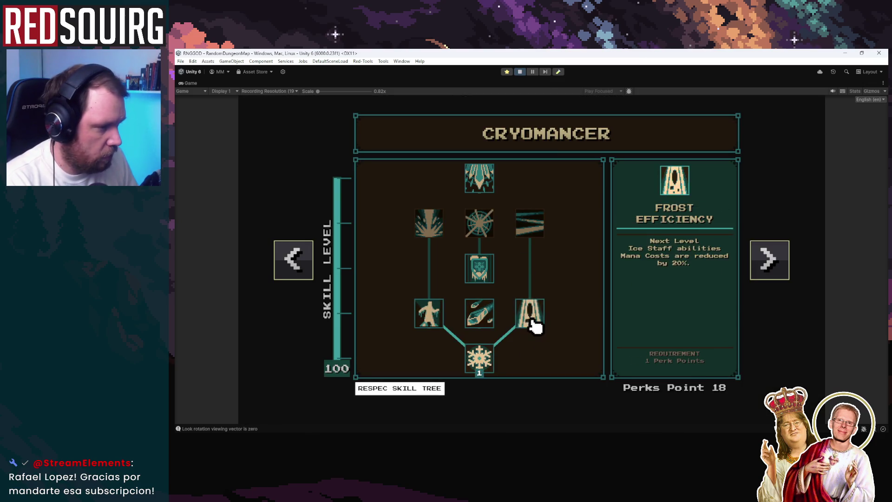
pyautogui.click(532, 224)
pyautogui.click(532, 314)
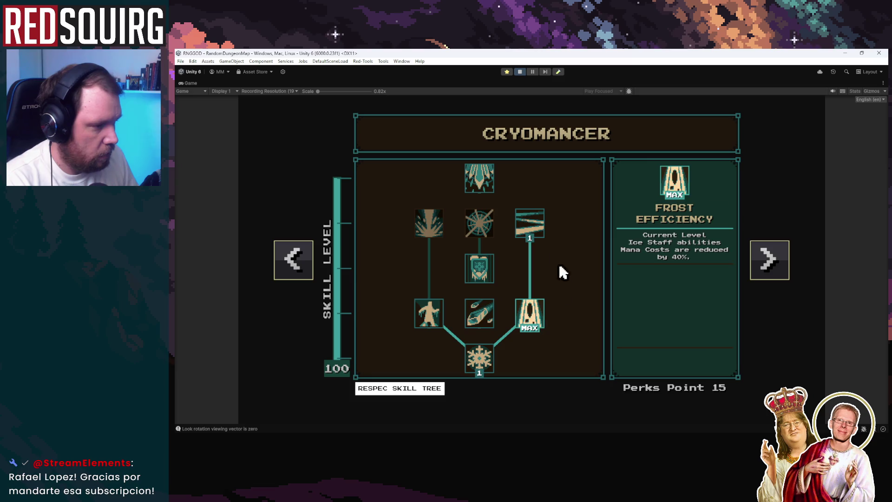
pyautogui.click(484, 183)
pyautogui.click(483, 185)
pyautogui.click(483, 366)
pyautogui.click(488, 367)
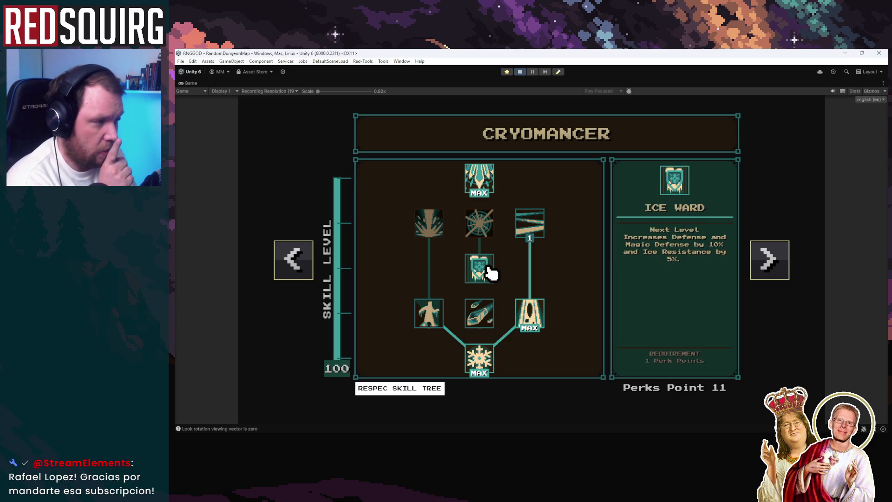
# Max Ice Ward, Frostbite and Glacial Reverb, add a Frozen Grasp point, then resume play
pyautogui.click(489, 271)
pyautogui.click(489, 272)
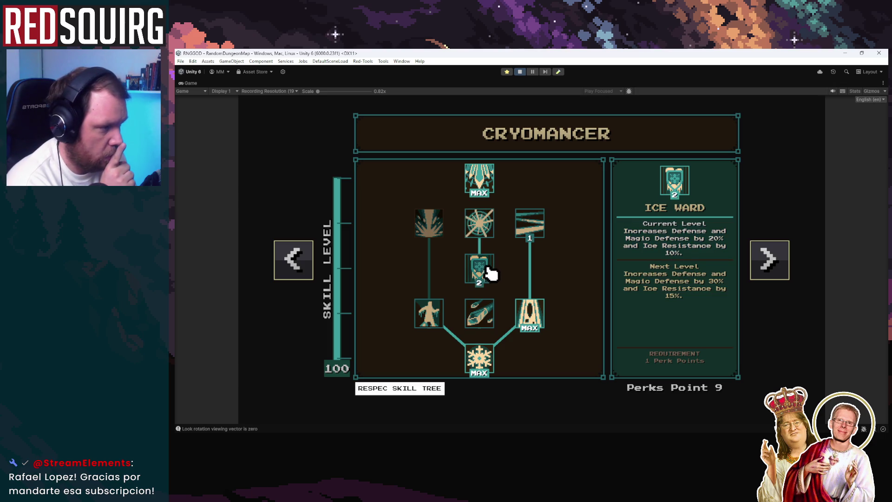
pyautogui.click(491, 273)
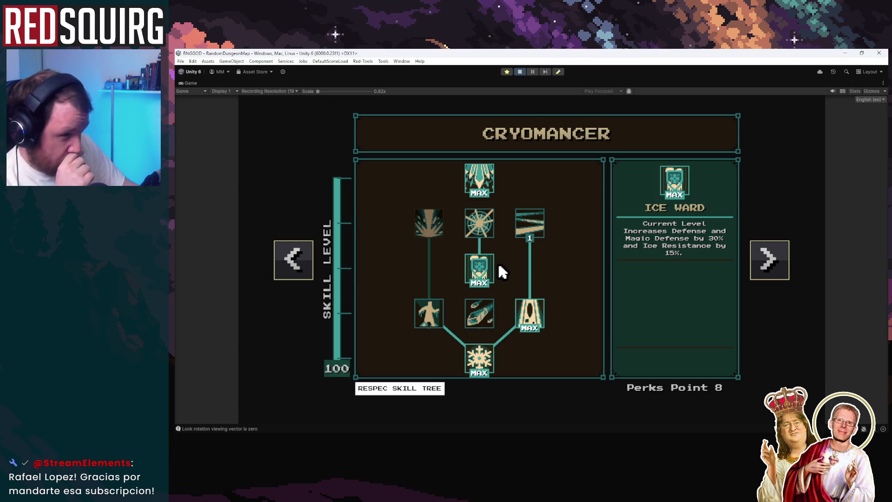
pyautogui.moveTo(490, 231)
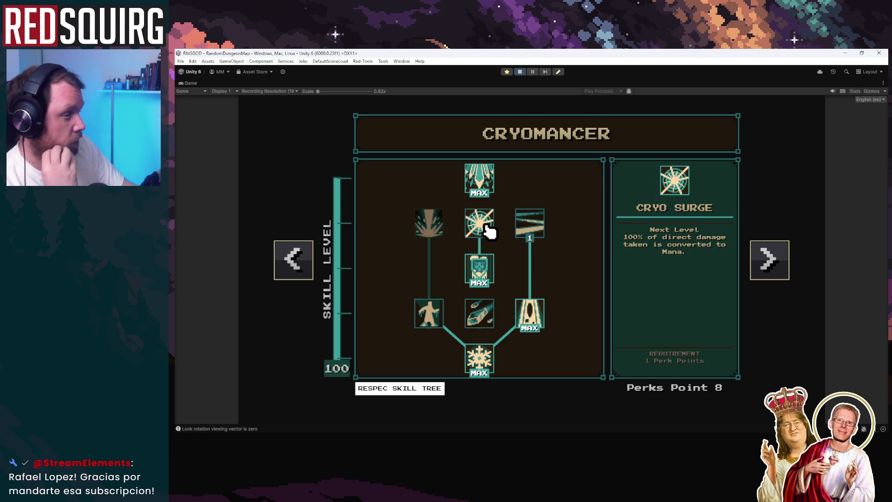
pyautogui.click(428, 313)
pyautogui.click(432, 222)
pyautogui.moveTo(494, 365)
pyautogui.click(539, 231)
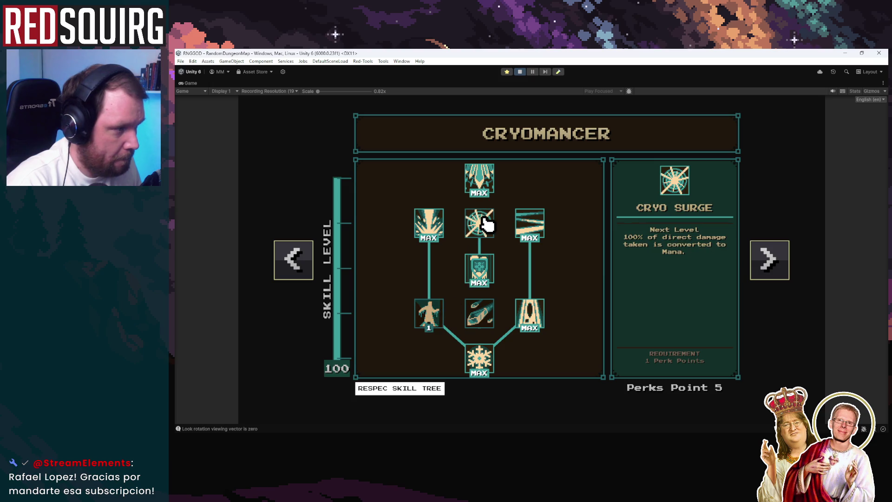
pyautogui.press('Escape')
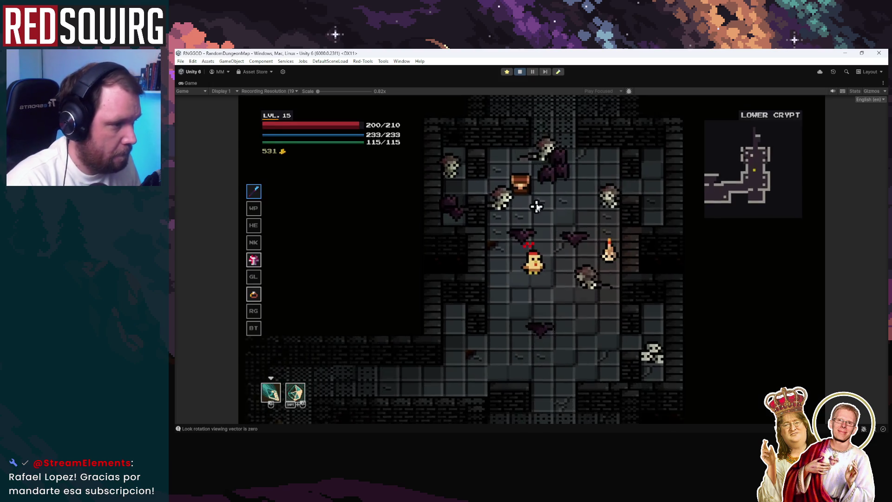
# Cast ice-shard storms at nearby crypt enemies, checking the character stats sheet between volleys
pyautogui.click(556, 153)
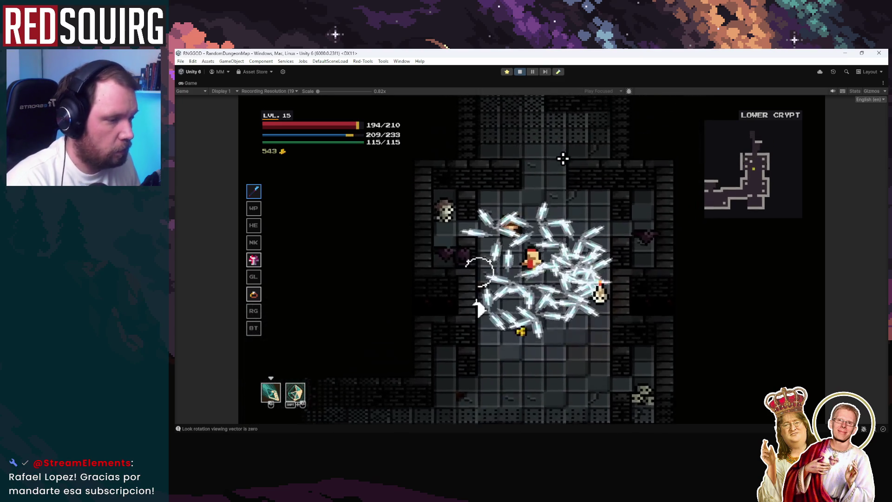
pyautogui.press('c')
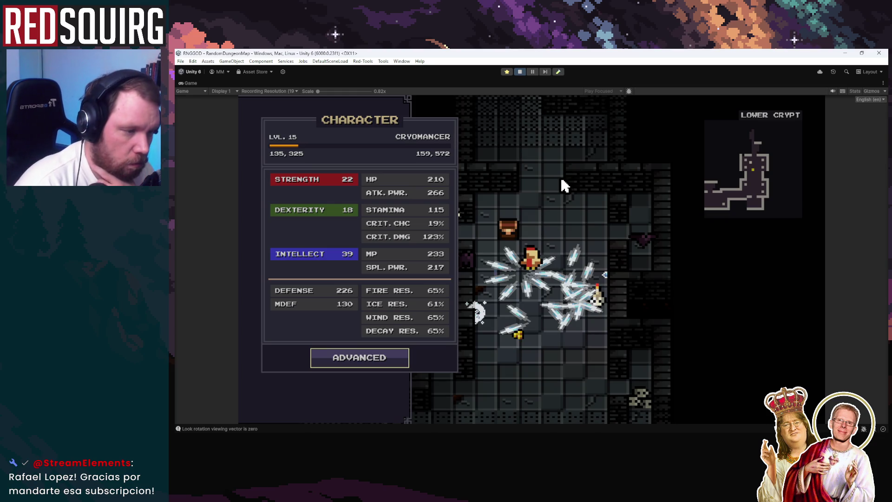
pyautogui.press('c')
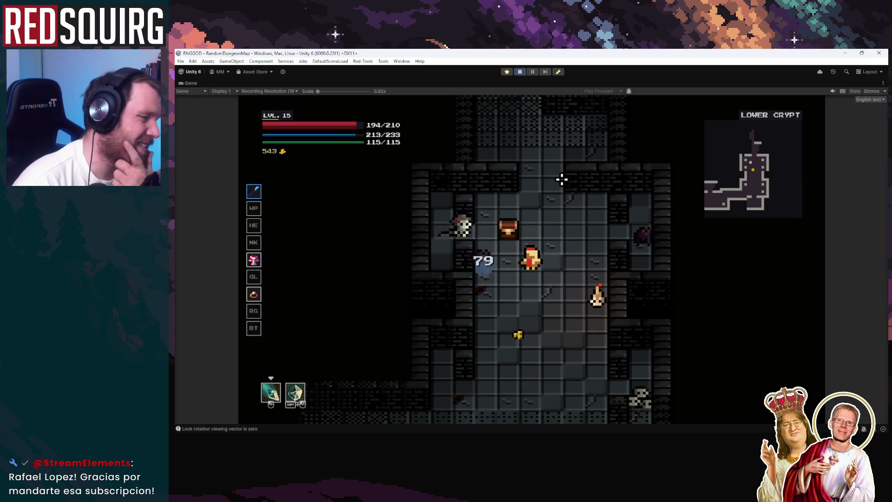
pyautogui.click(479, 200)
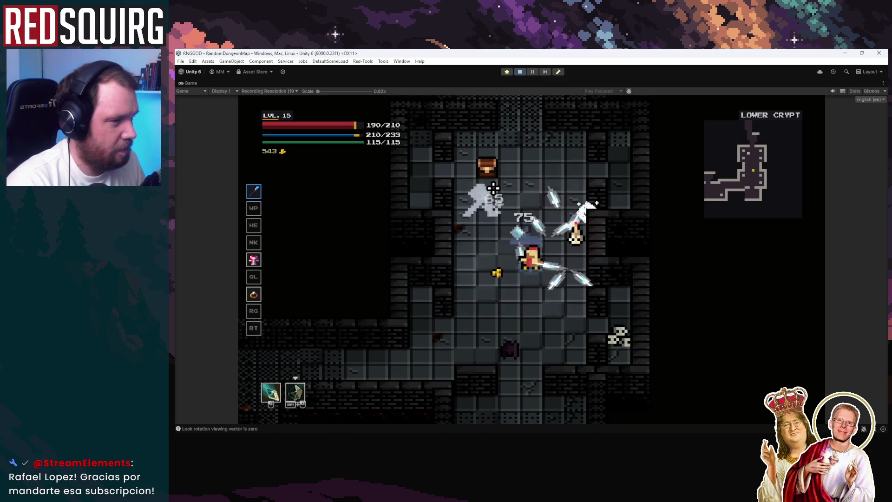
pyautogui.click(493, 193)
pyautogui.press('c')
pyautogui.press('c')
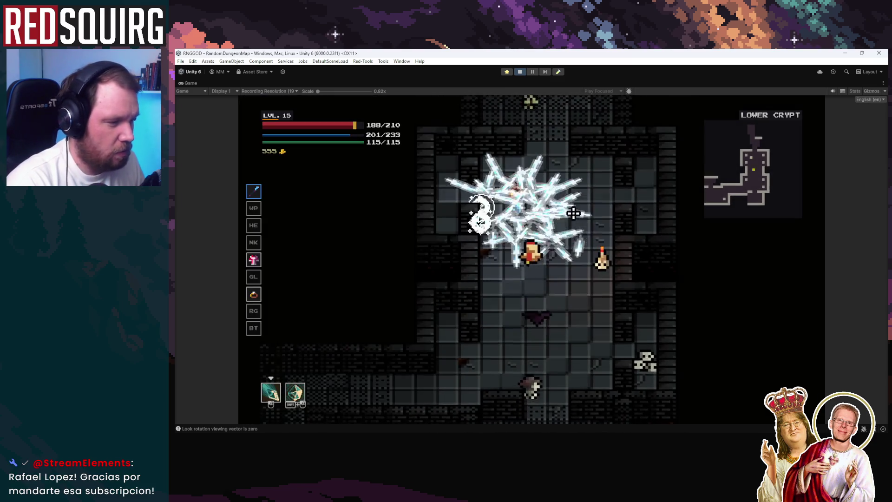
# Volley the surrounding enemies while walking north into the next room, then reopen the stats sheet
pyautogui.click(506, 195)
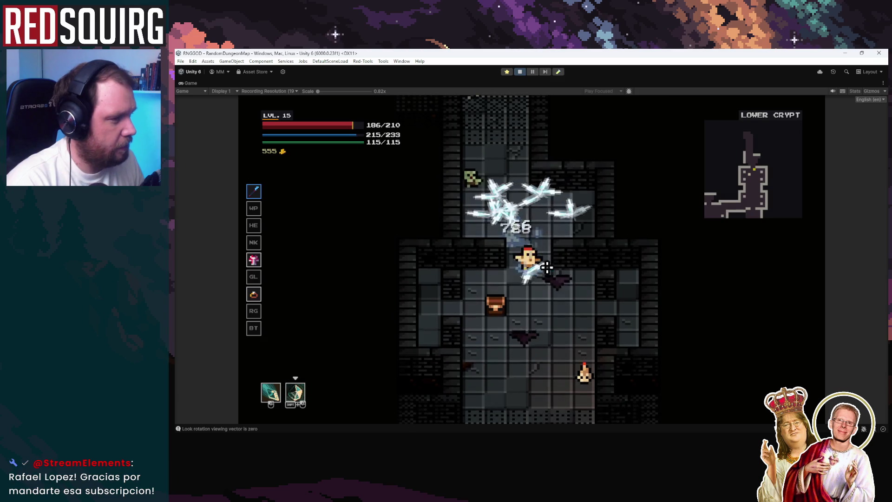
pyautogui.click(482, 158)
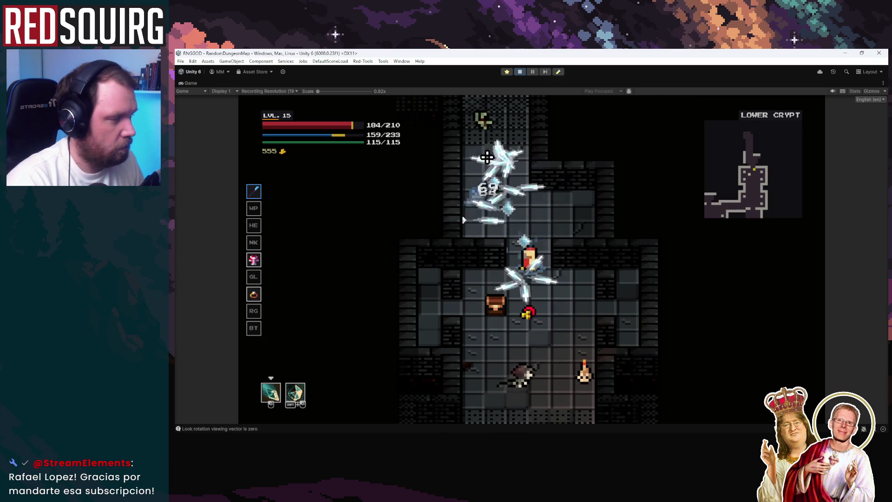
pyautogui.press('w')
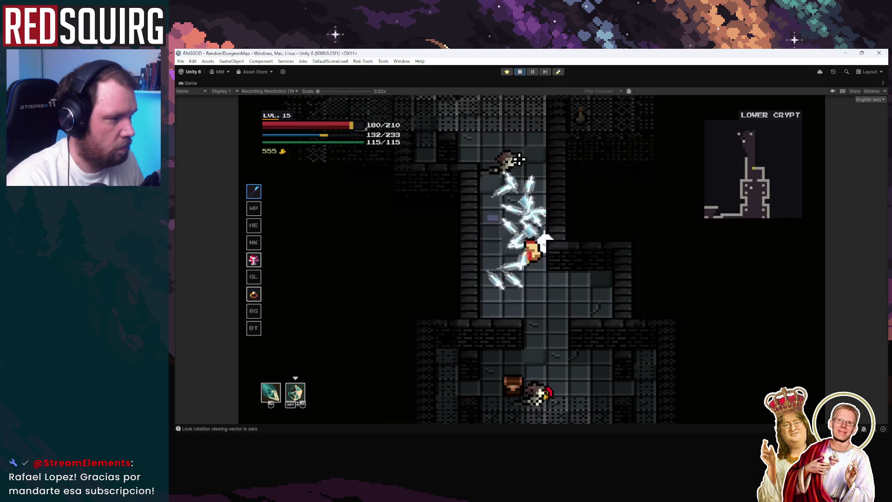
pyautogui.press('a')
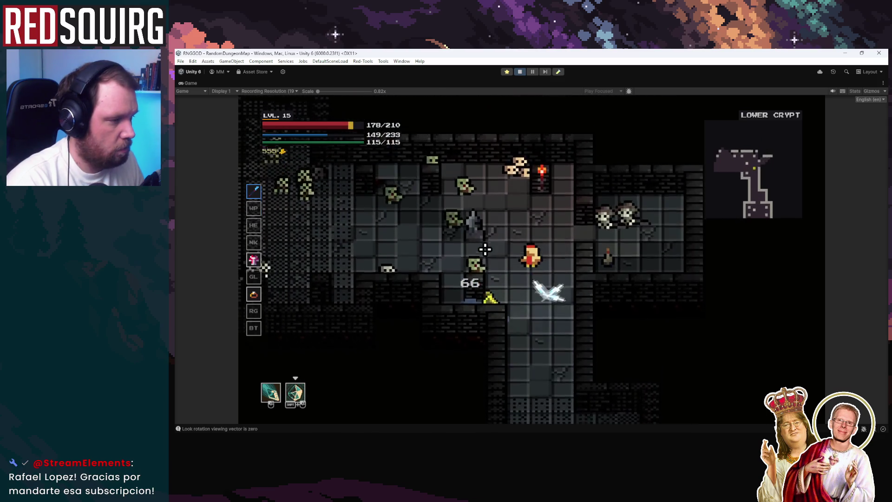
pyautogui.click(491, 193)
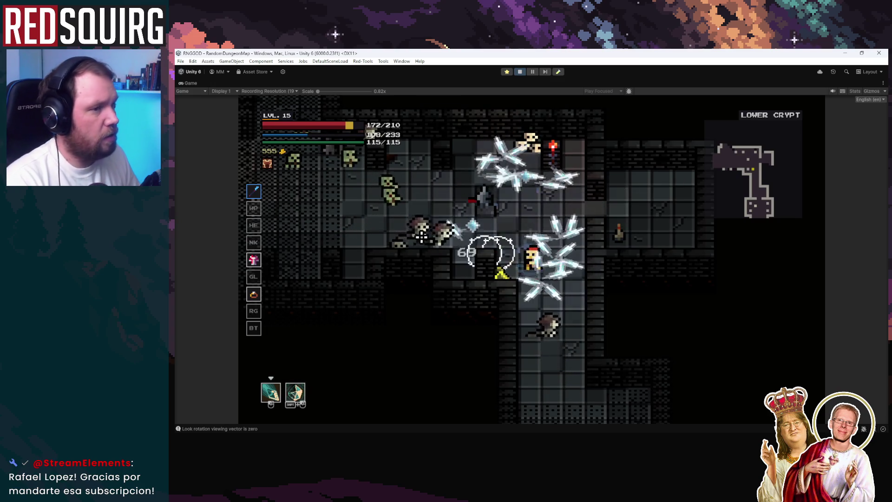
pyautogui.press('c')
pyautogui.press('c')
# Close the stats and keep firing ice-shard volleys while pushing north up the corridor
pyautogui.click(510, 173)
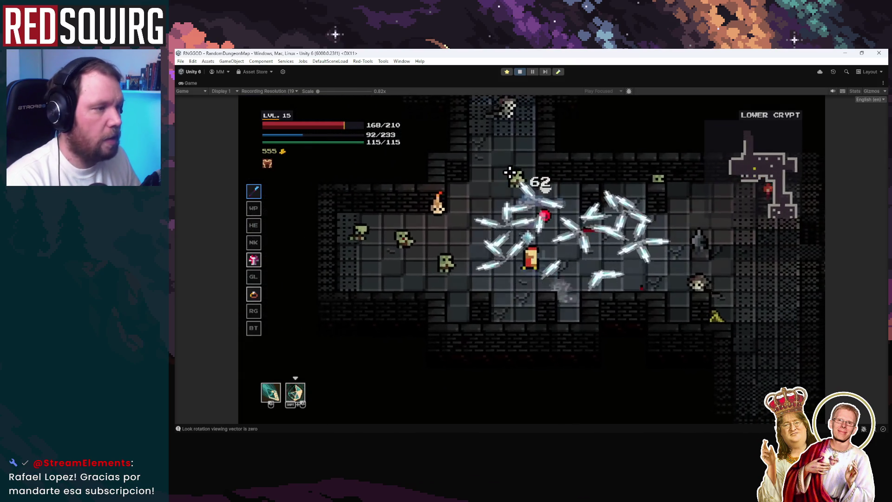
pyautogui.click(566, 157)
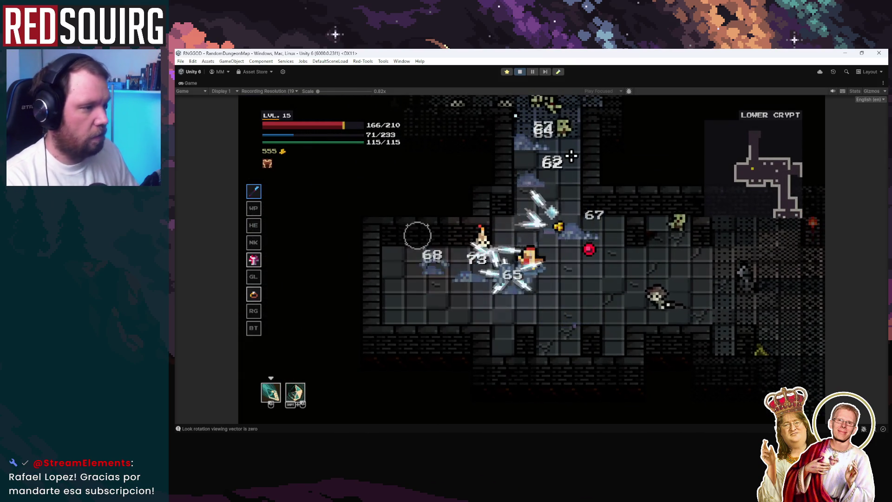
pyautogui.press('w')
pyautogui.click(557, 144)
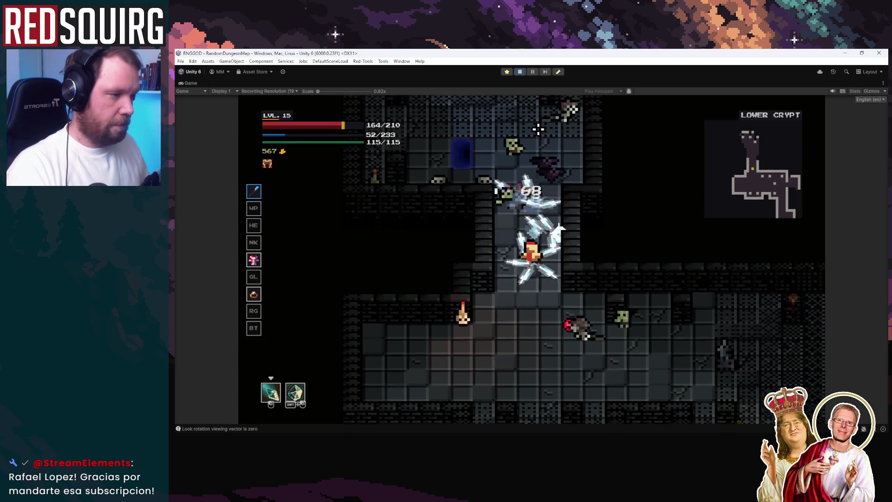
pyautogui.press('w')
pyautogui.press('w')
pyautogui.click(482, 215)
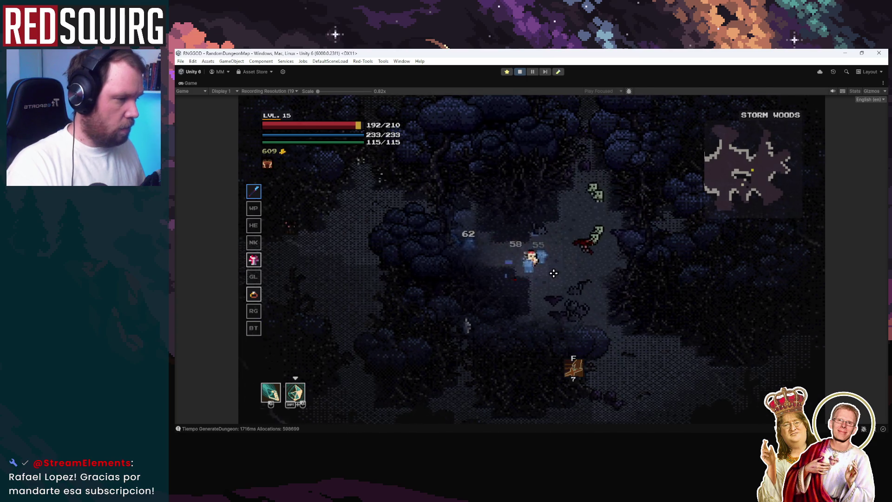
# Attack nearby Storm Woods enemies, swapping between secondary and primary skills and releasing a projectile ring
pyautogui.click(562, 243)
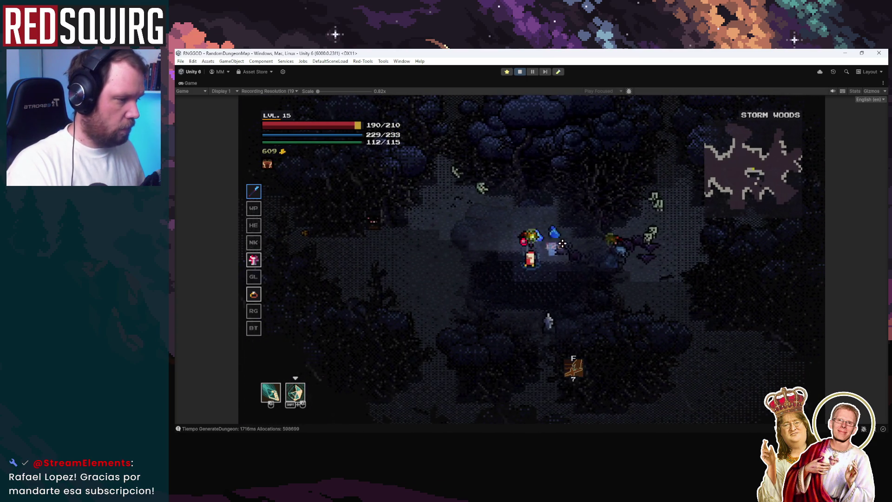
pyautogui.press('a')
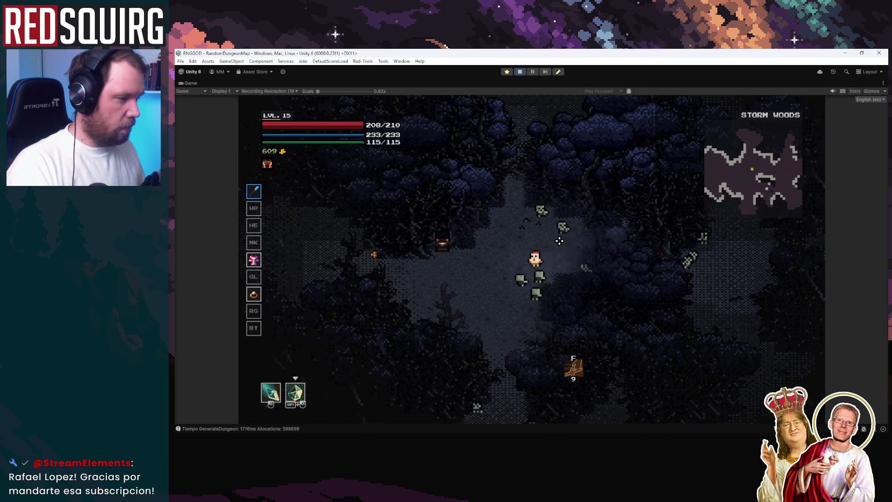
pyautogui.press('s')
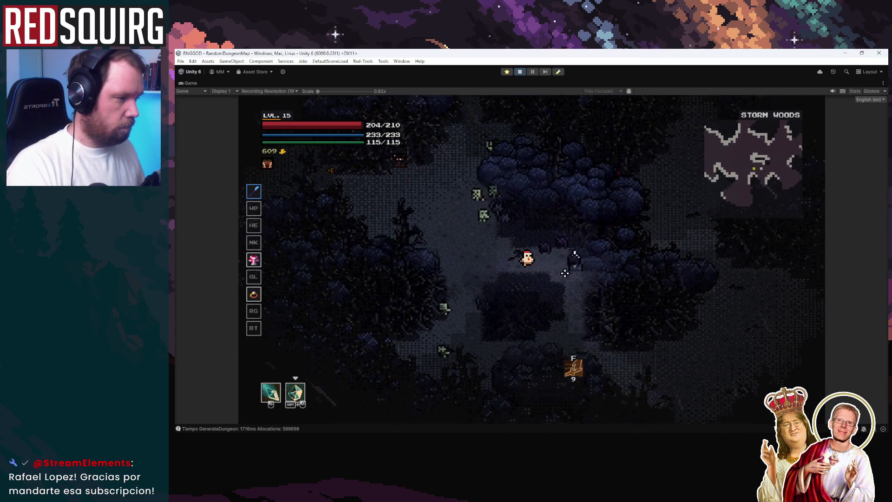
pyautogui.click(484, 225)
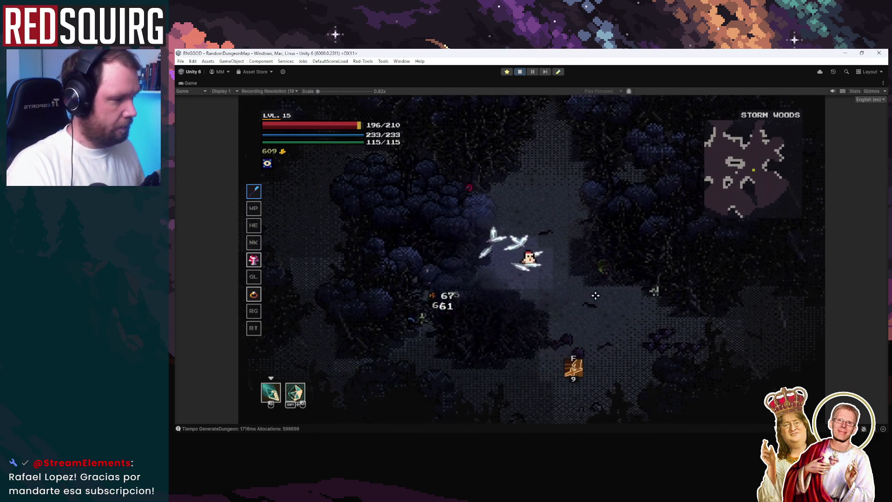
pyautogui.keyDown('shift'); pyautogui.click(517, 291); pyautogui.keyUp('shift')
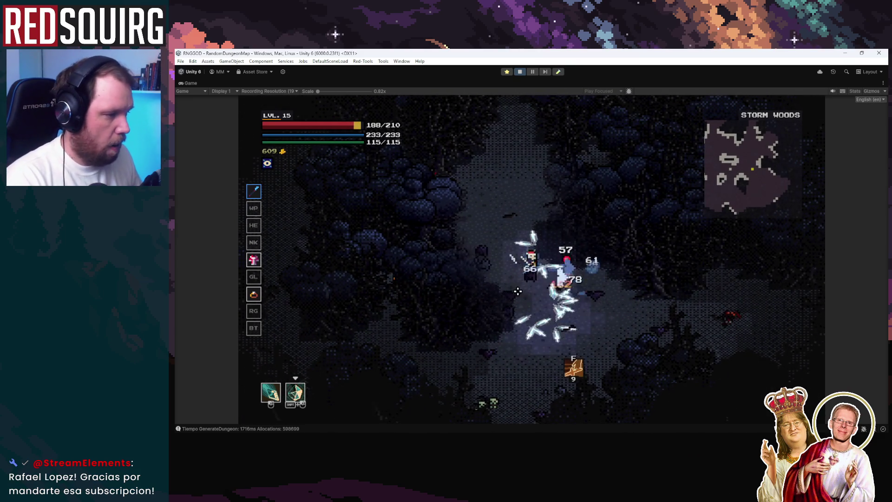
pyautogui.click(602, 289)
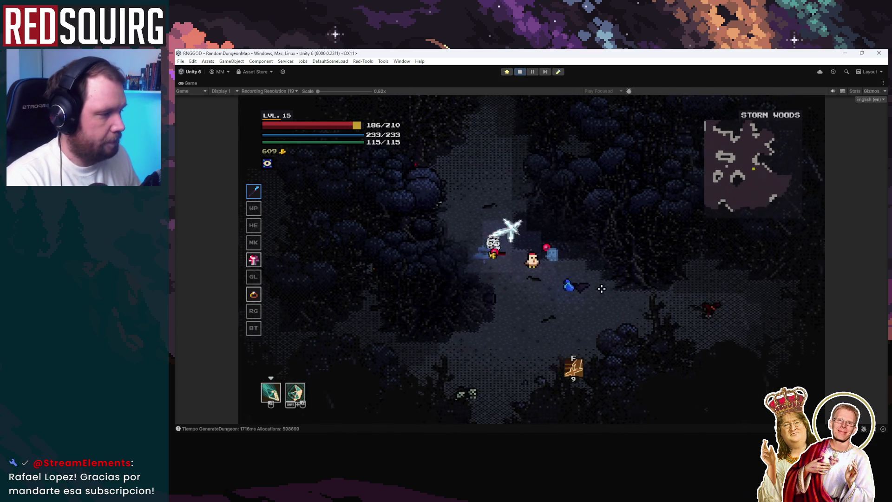
pyautogui.keyDown('shift'); pyautogui.click(583, 273); pyautogui.keyUp('shift')
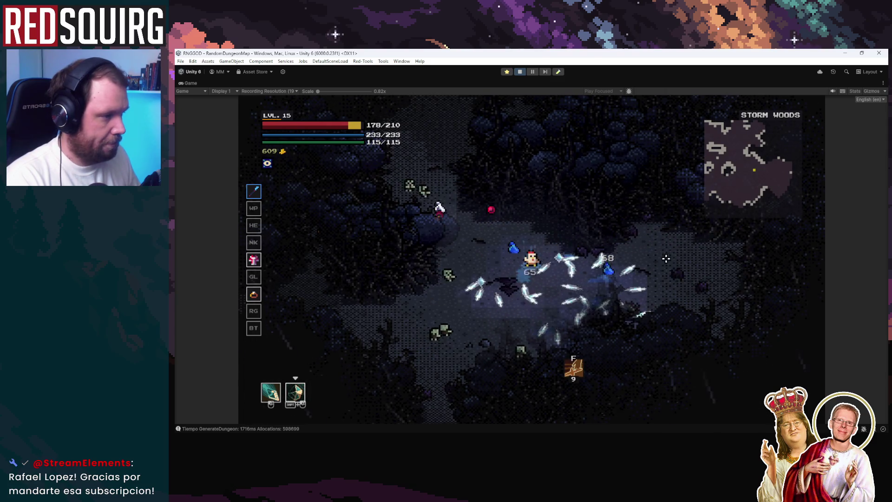
# Strike enemies to the upper and lower left, then walk back north collecting gold
pyautogui.click(482, 207)
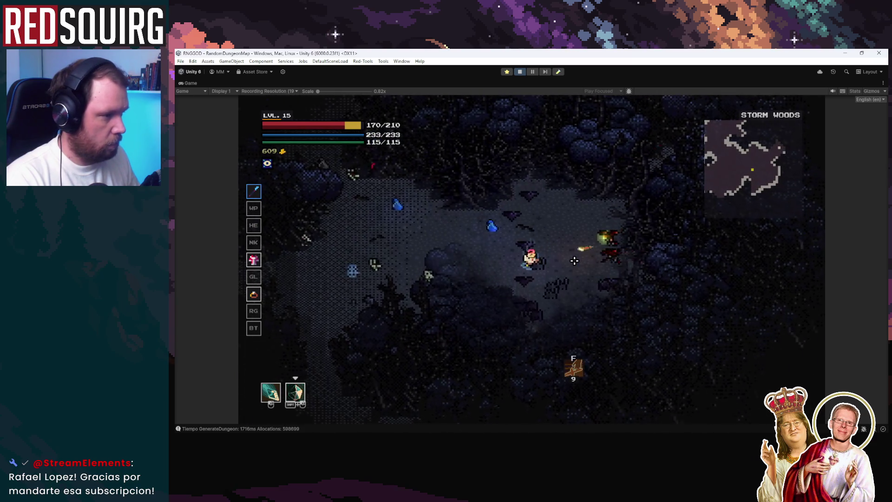
pyautogui.click(524, 270)
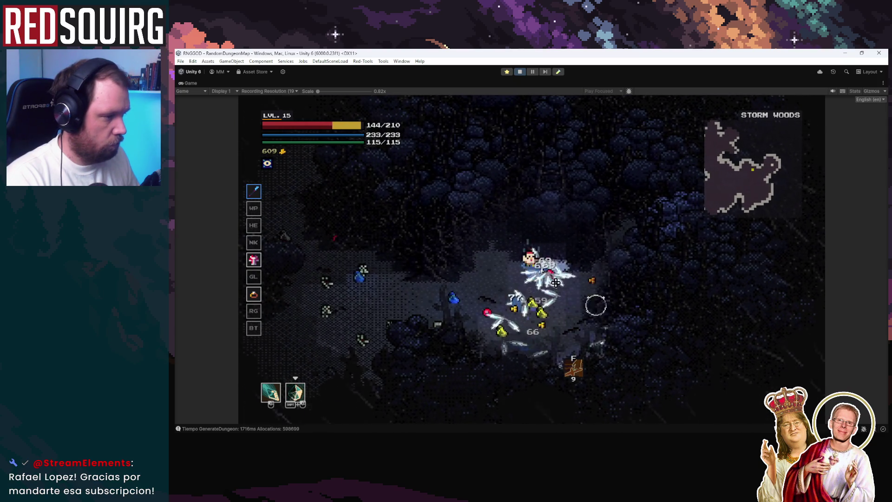
pyautogui.press('s')
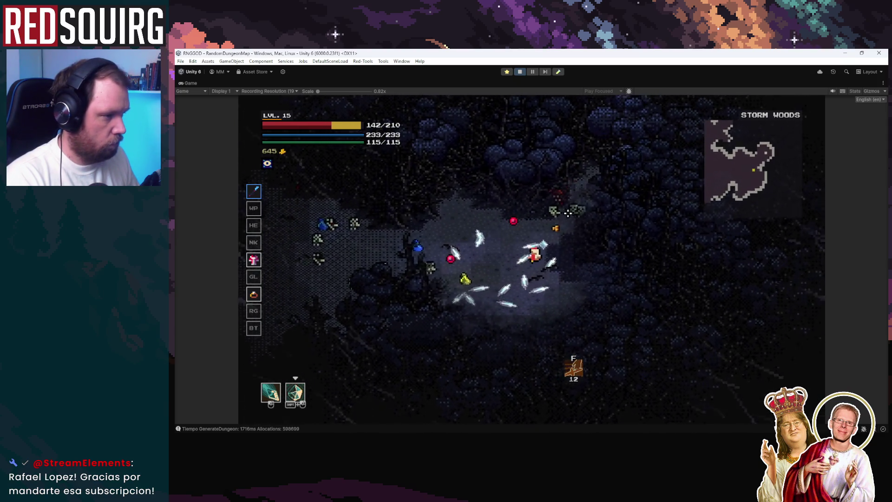
pyautogui.press('a')
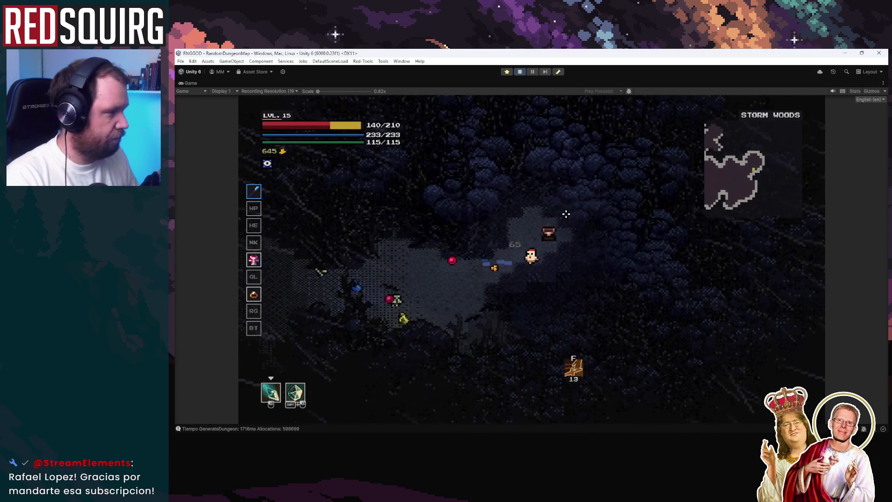
pyautogui.click(563, 213)
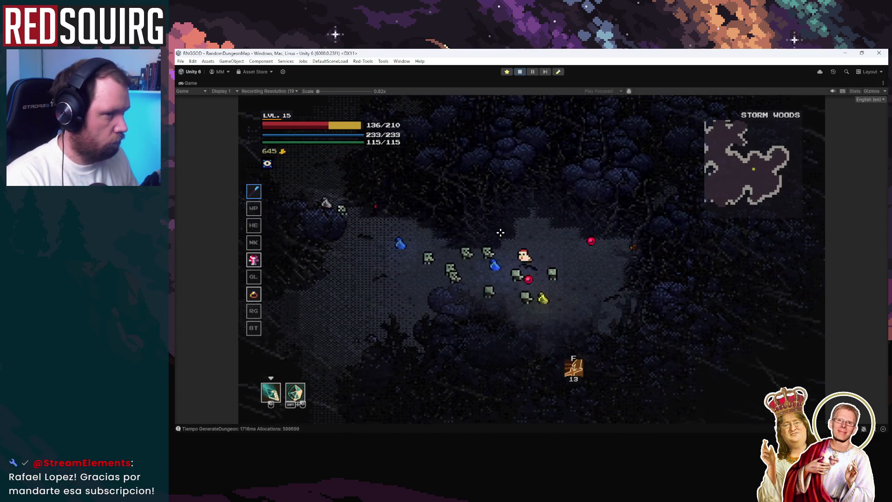
pyautogui.press('a')
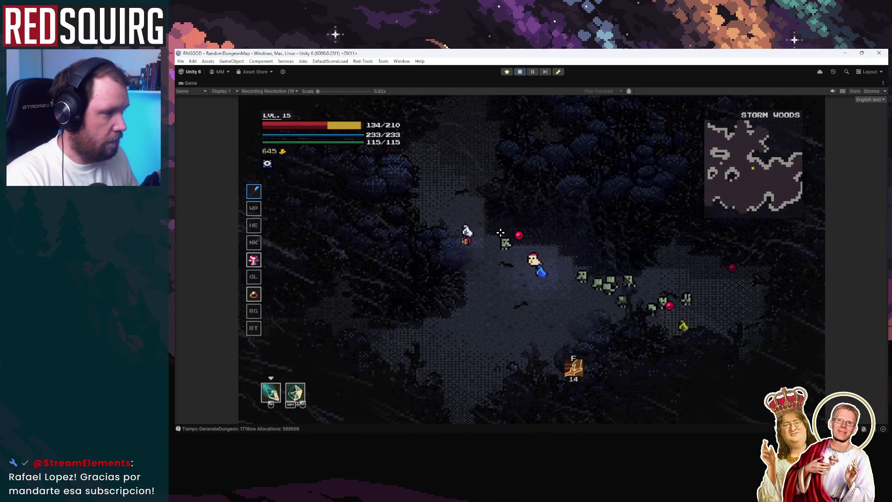
pyautogui.press('w')
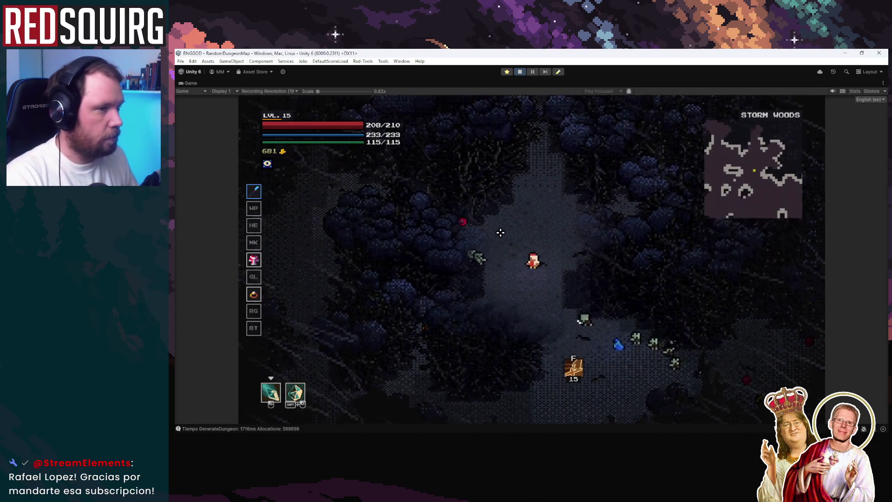
pyautogui.press('w')
pyautogui.click(506, 231)
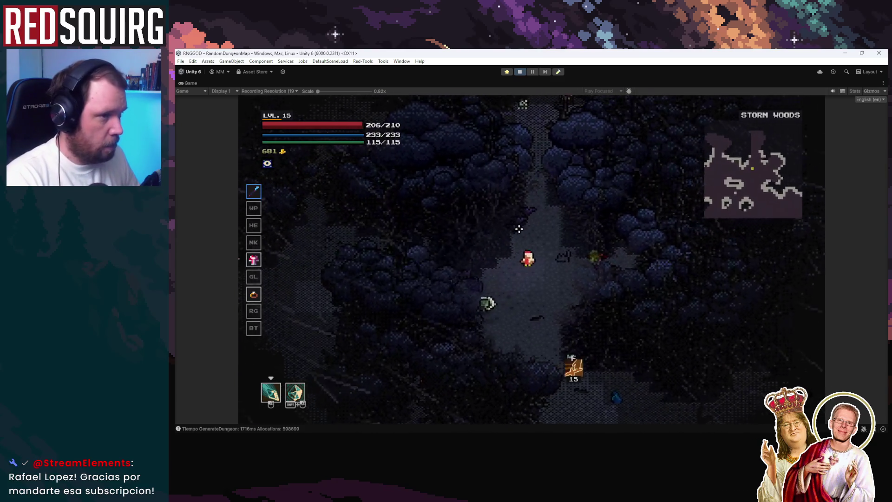
# Fight Storm Woods enemies with a secondary-skill burst and slashes while pushing north
pyautogui.keyDown('shift'); pyautogui.click(513, 204); pyautogui.keyUp('shift')
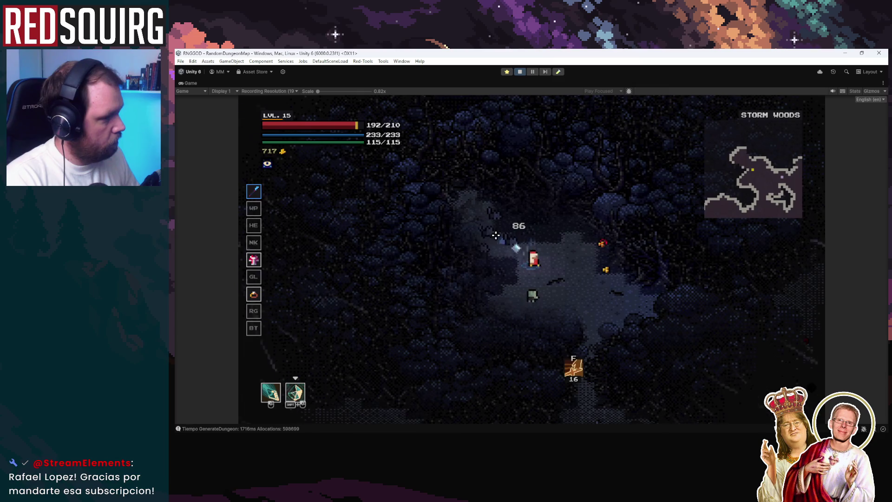
pyautogui.keyDown('shift'); pyautogui.click(484, 274); pyautogui.keyUp('shift')
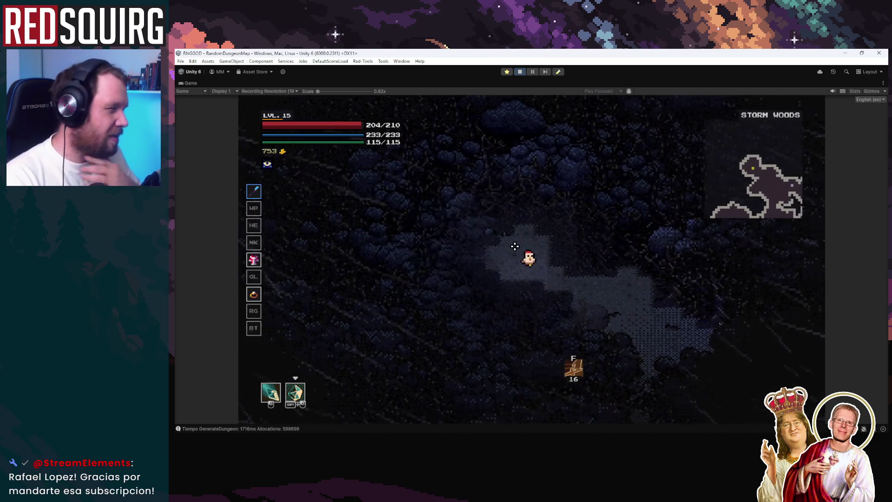
pyautogui.click(603, 250)
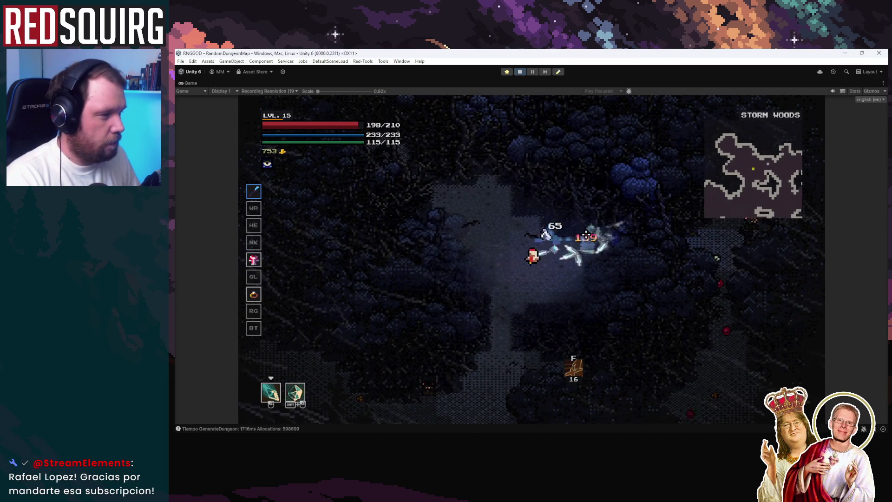
pyautogui.press('w')
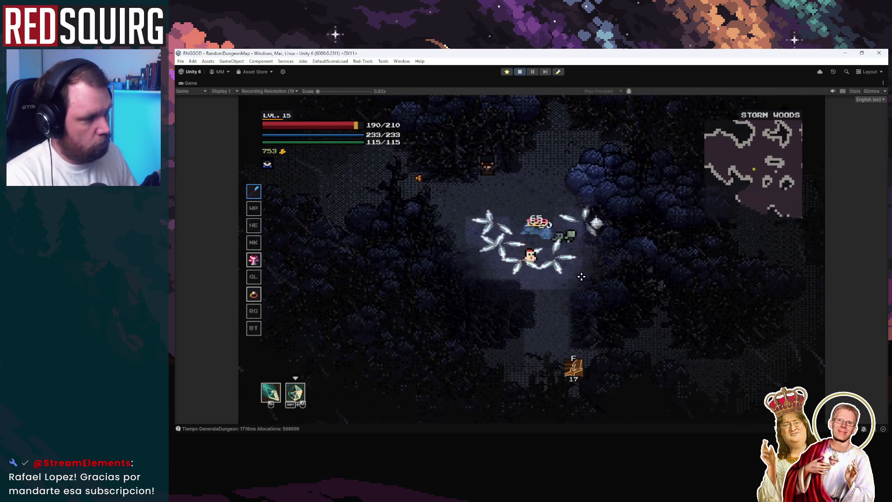
pyautogui.click(542, 216)
pyautogui.press('w')
pyautogui.click(511, 281)
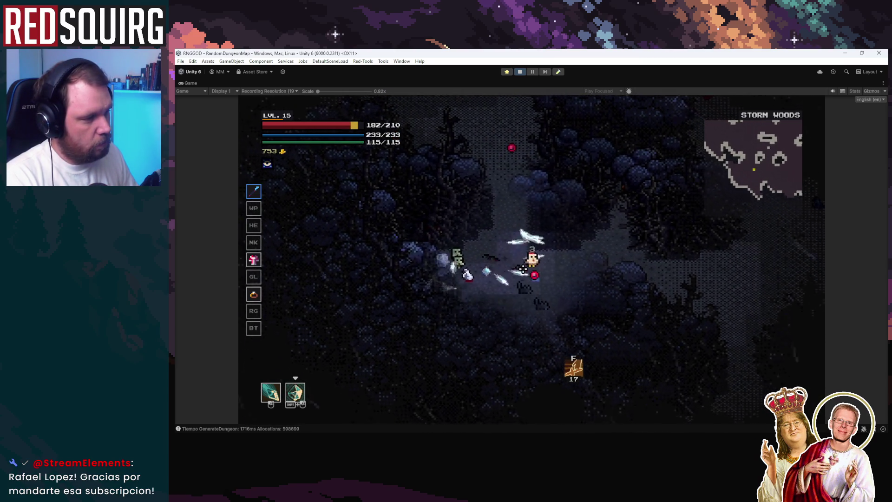
# Walk west for gold and potions, then north and south-east toward new enemies
pyautogui.press('a')
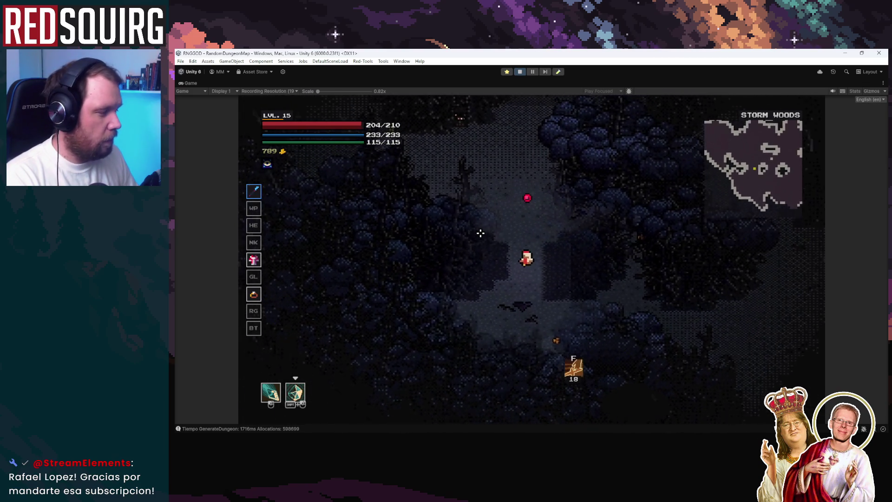
pyautogui.press('w')
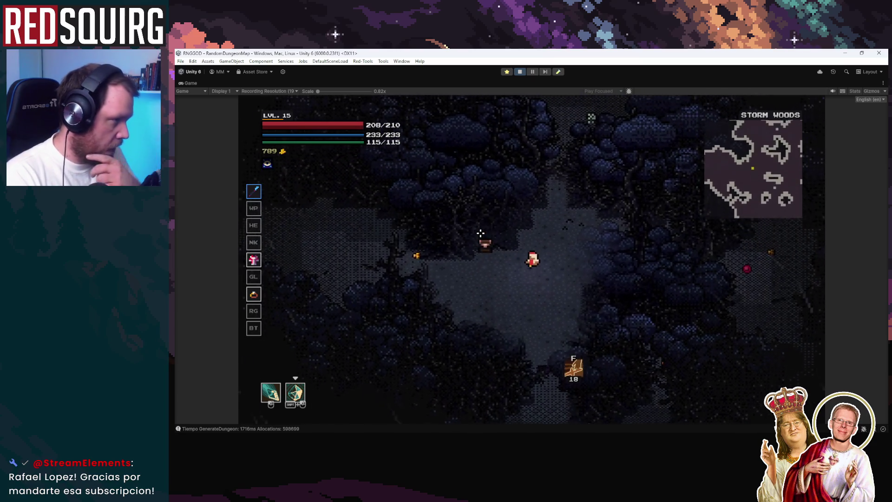
pyautogui.press('d')
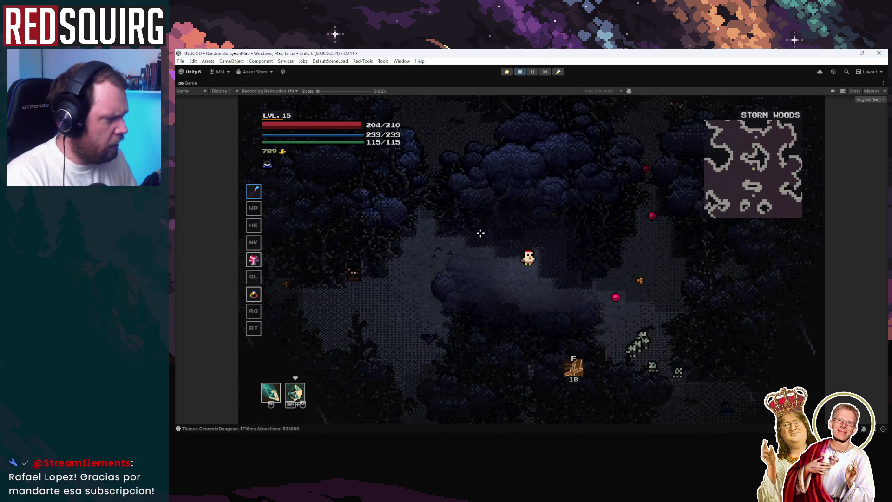
pyautogui.press('d')
pyautogui.press('s')
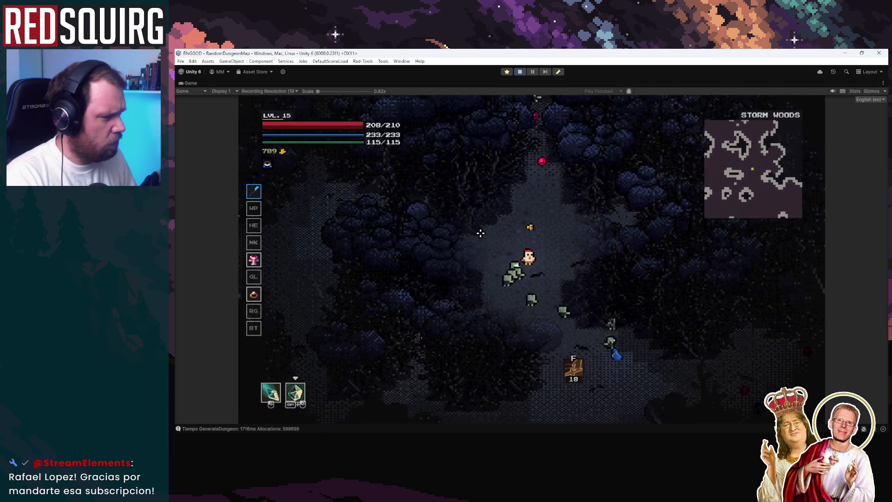
pyautogui.press('s')
pyautogui.press('d')
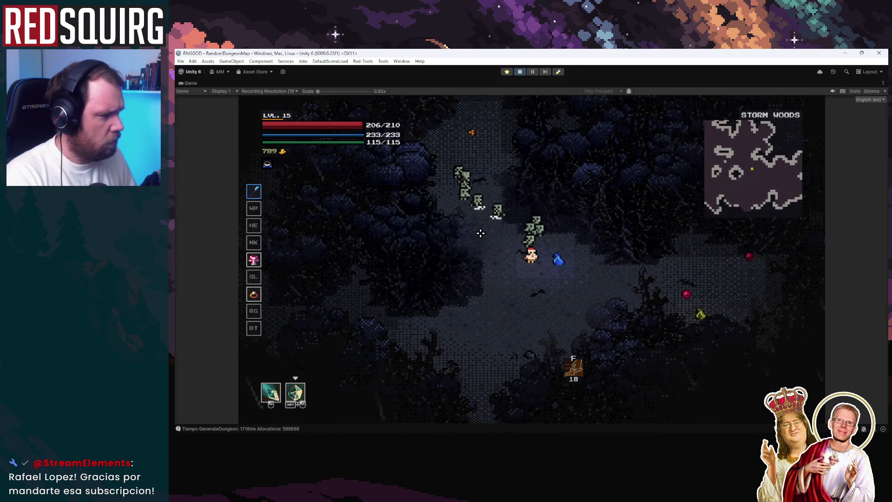
# Head south-west picking up the blue potion and travel on to Dark Path
pyautogui.press('s')
pyautogui.press('a')
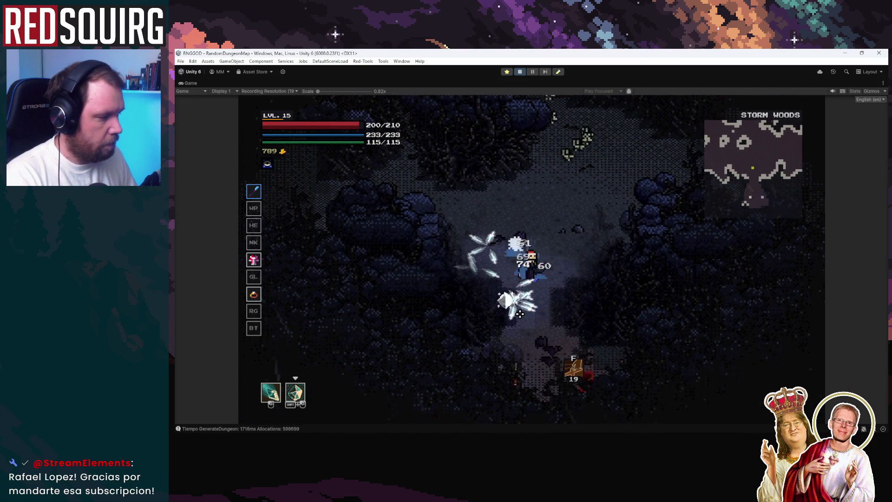
pyautogui.press('s')
pyautogui.press('a')
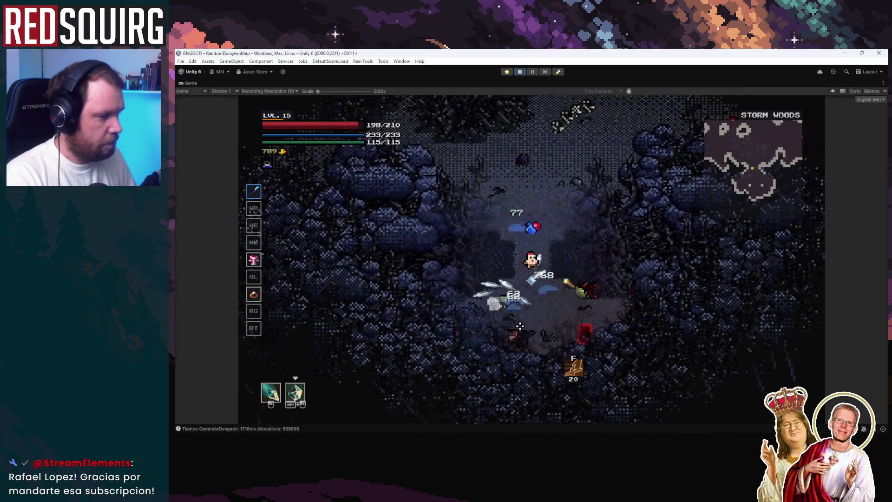
pyautogui.press('s')
pyautogui.press('a')
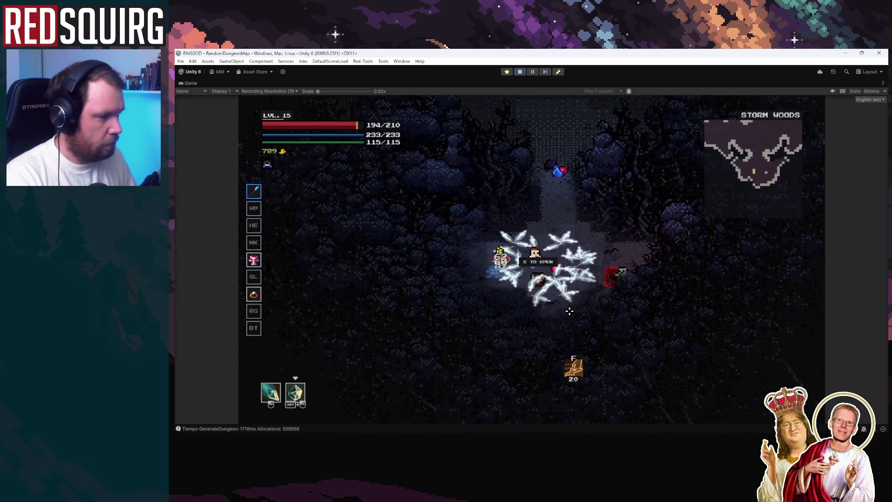
pyautogui.press('e')
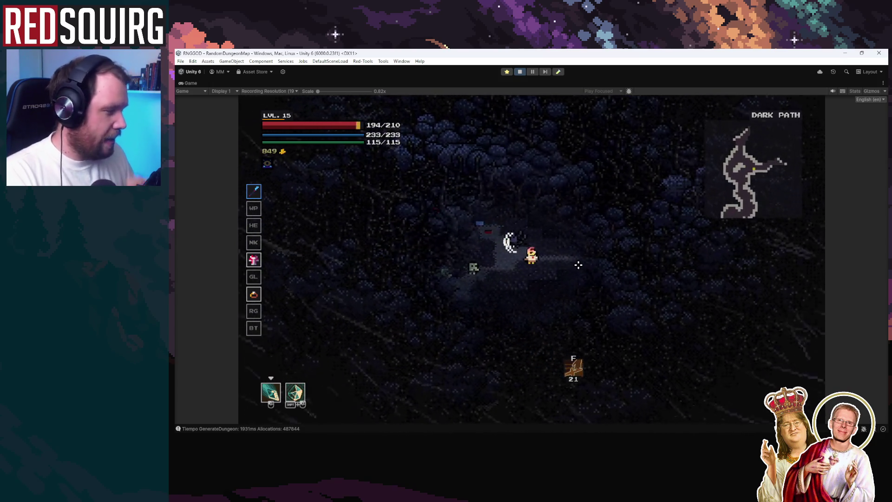
# Slash at the cluster of Dark Path enemies around the player until they fall
pyautogui.keyDown('shift'); pyautogui.click(473, 256); pyautogui.keyUp('shift')
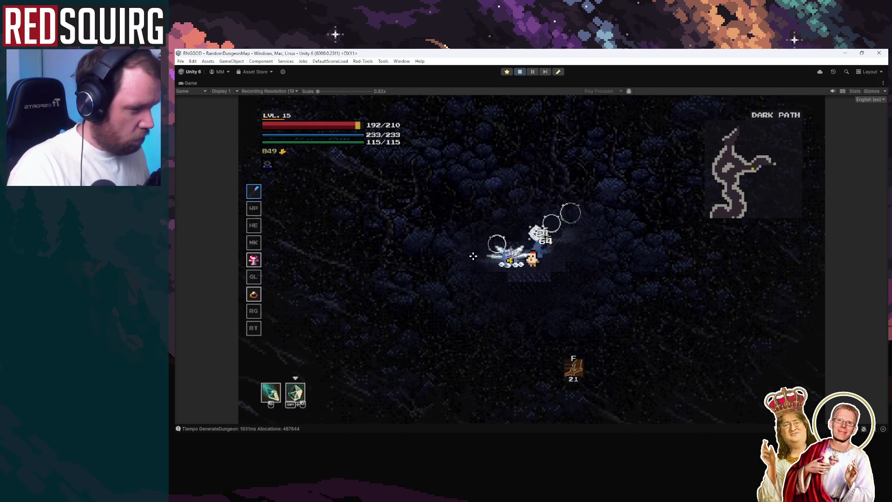
pyautogui.keyDown('shift'); pyautogui.click(565, 288); pyautogui.keyUp('shift')
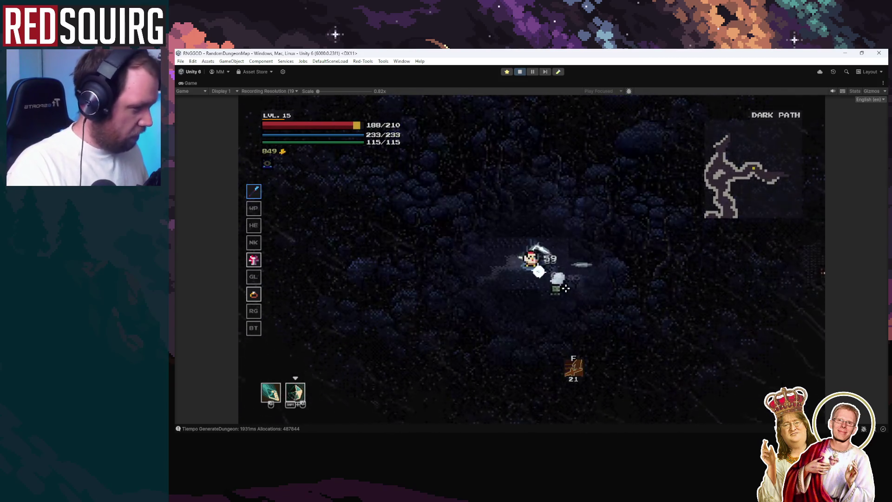
pyautogui.keyDown('shift'); pyautogui.click(565, 288); pyautogui.keyUp('shift')
pyautogui.keyDown('shift'); pyautogui.click(574, 276); pyautogui.keyUp('shift')
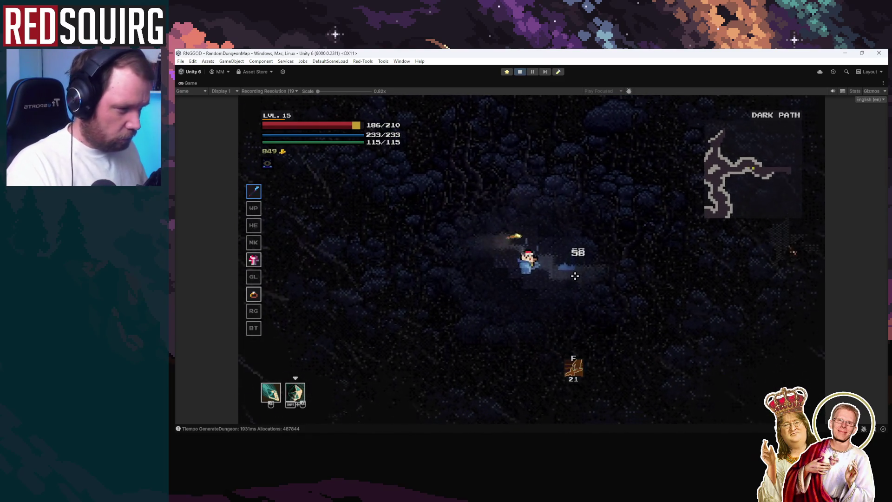
pyautogui.keyDown('shift'); pyautogui.click(591, 257); pyautogui.keyUp('shift')
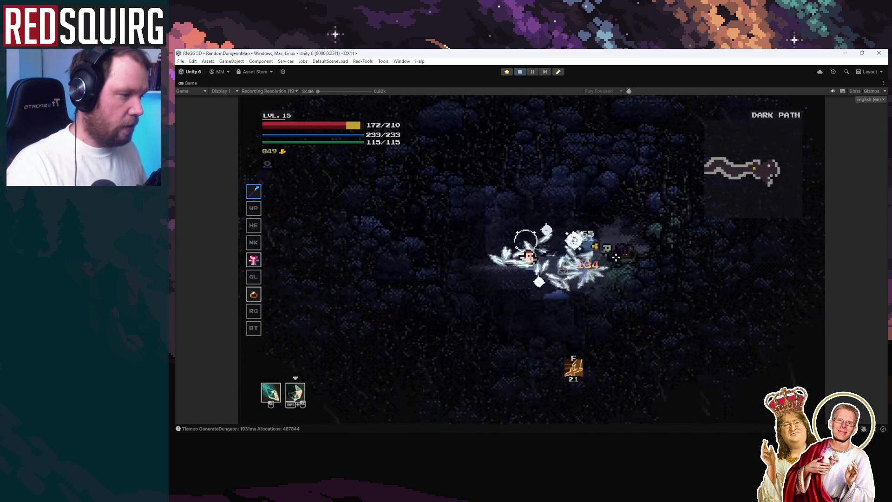
pyautogui.click(566, 284)
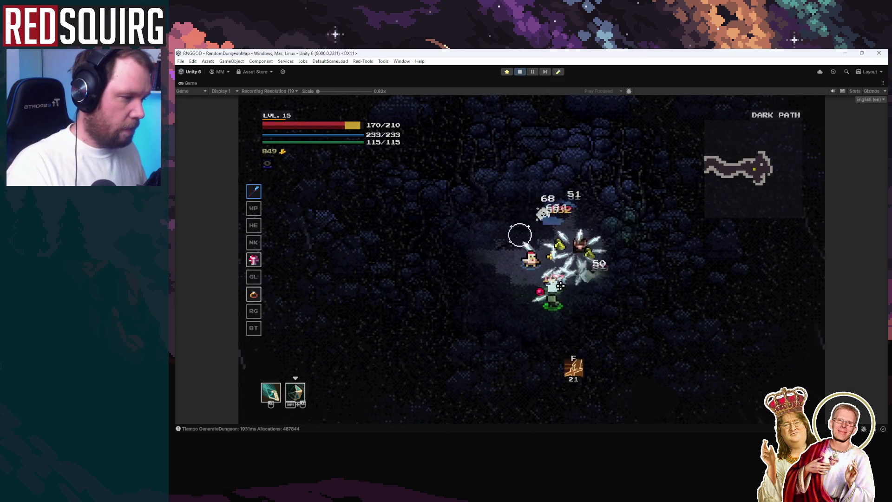
pyautogui.click(558, 285)
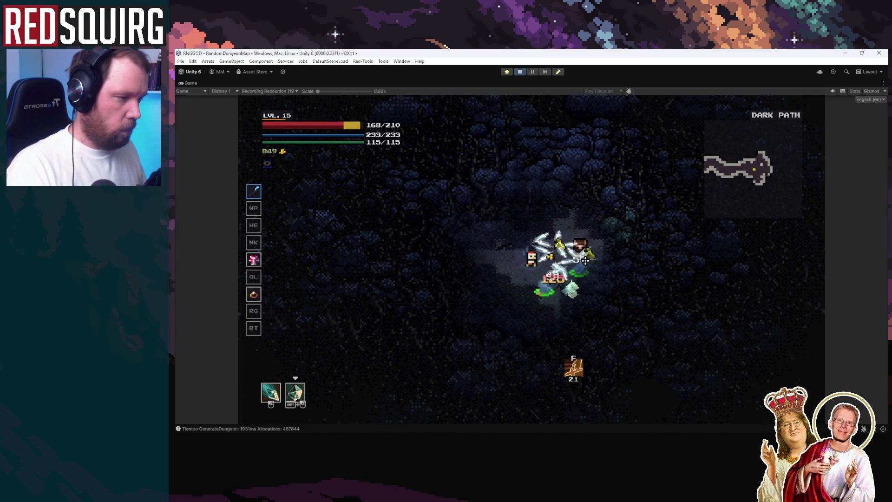
pyautogui.click(502, 270)
pyautogui.click(579, 275)
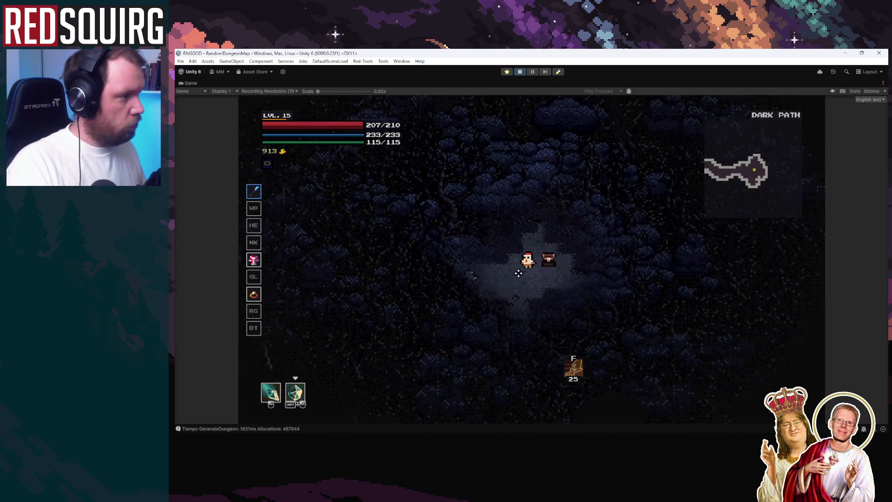
pyautogui.click(486, 273)
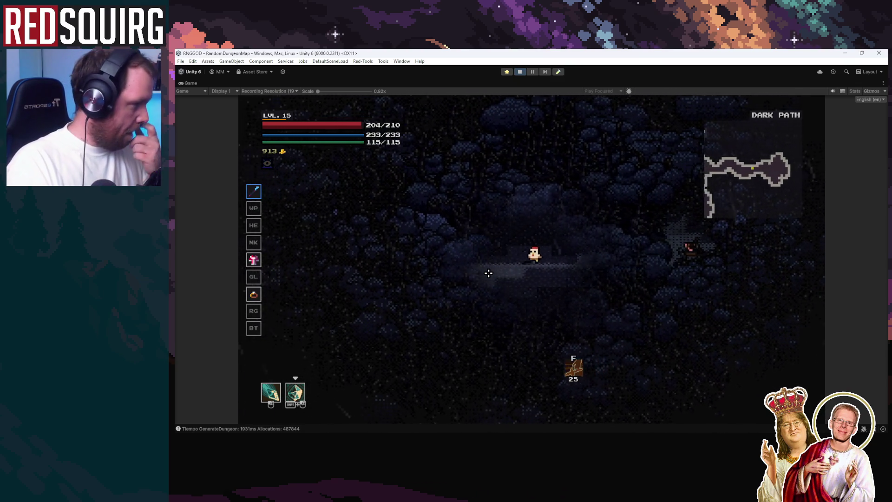
# Walk left along the dark path and attack the enemies further up
pyautogui.press('a')
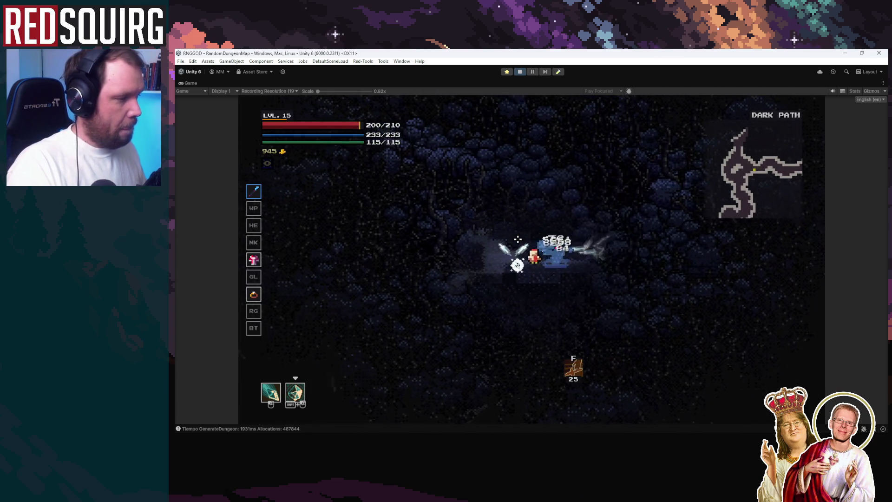
pyautogui.press('a')
pyautogui.click(470, 251)
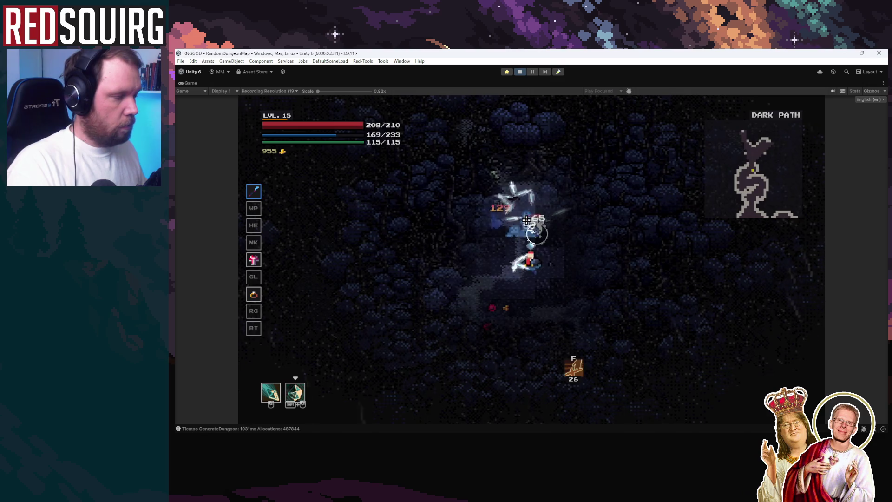
pyautogui.click(521, 221)
pyautogui.press('w')
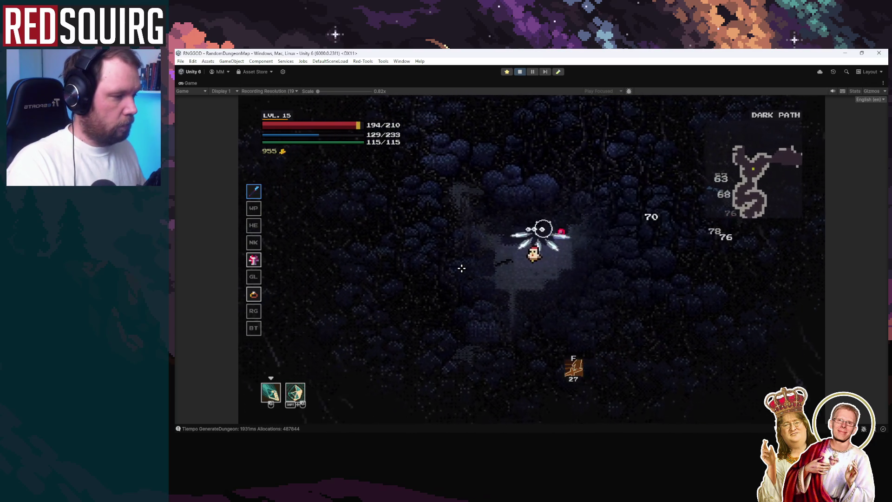
# Move up through the dark forest, hitting enemies with slashes and flying-sword bursts
pyautogui.click(574, 235)
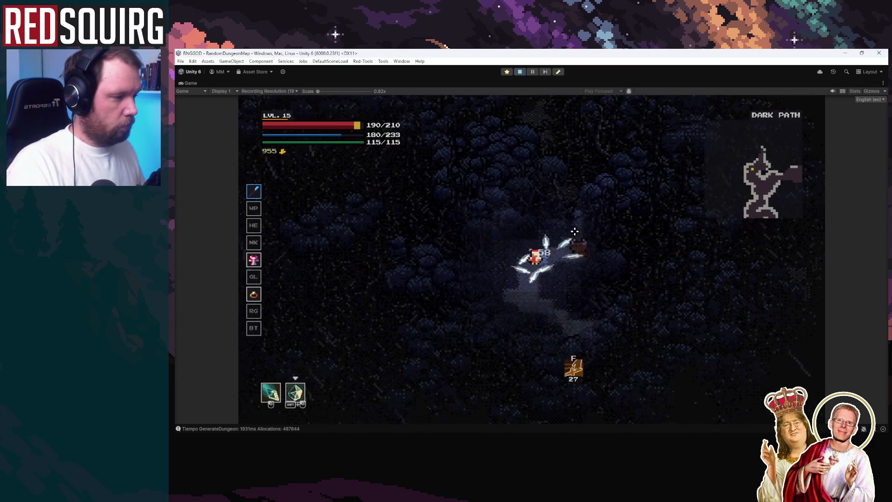
pyautogui.press('w')
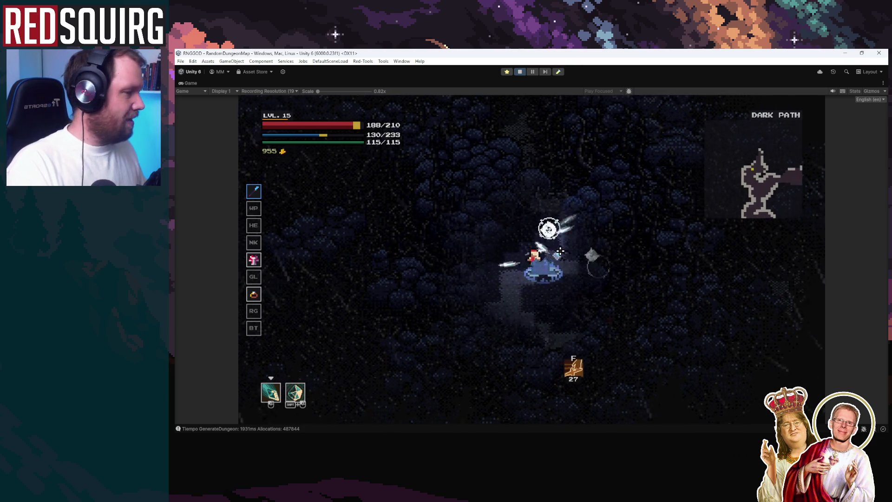
pyautogui.click(516, 243)
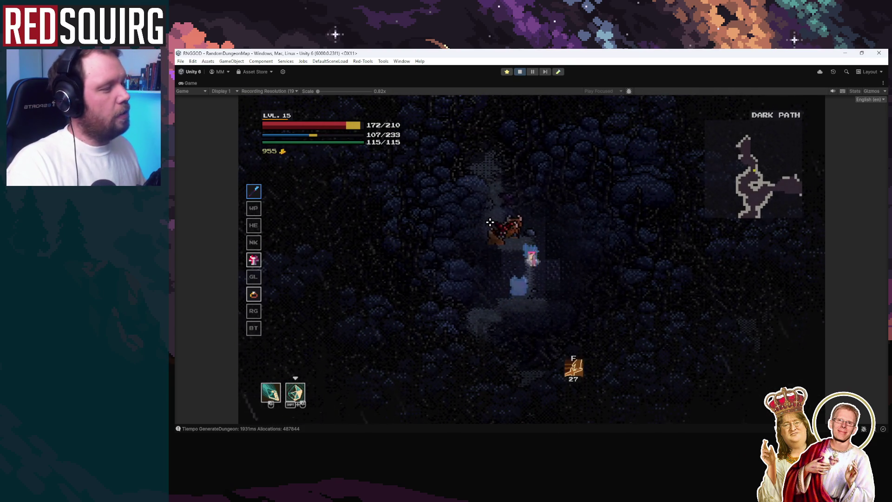
pyautogui.click(497, 228)
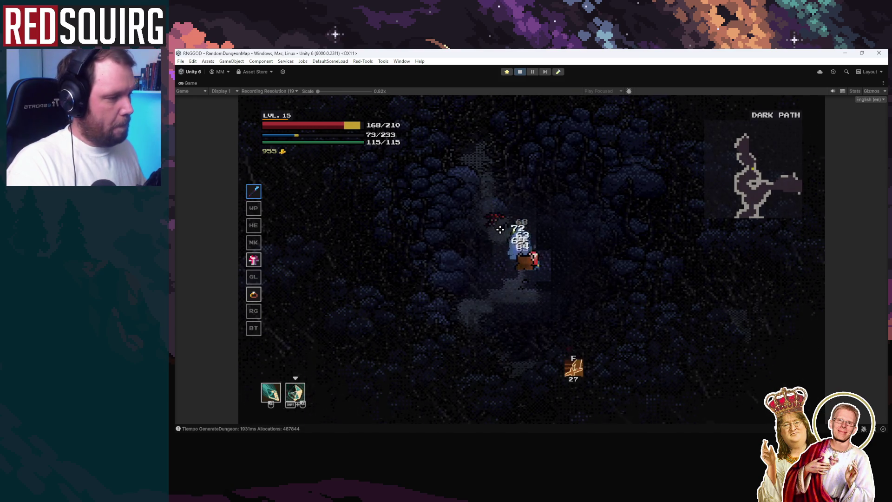
pyautogui.click(515, 230)
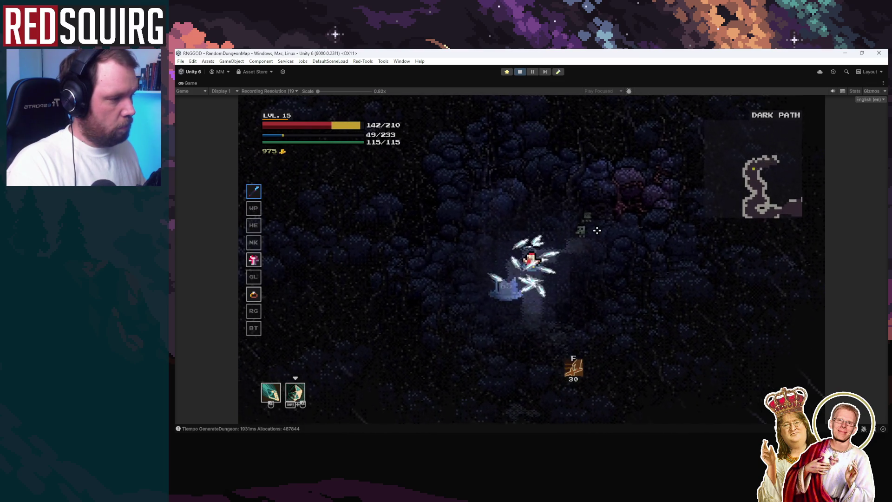
pyautogui.click(593, 219)
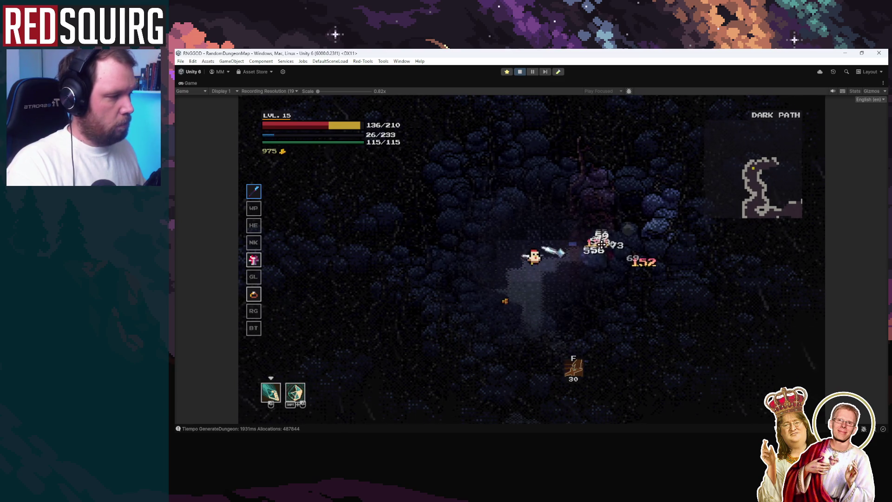
pyautogui.click(511, 272)
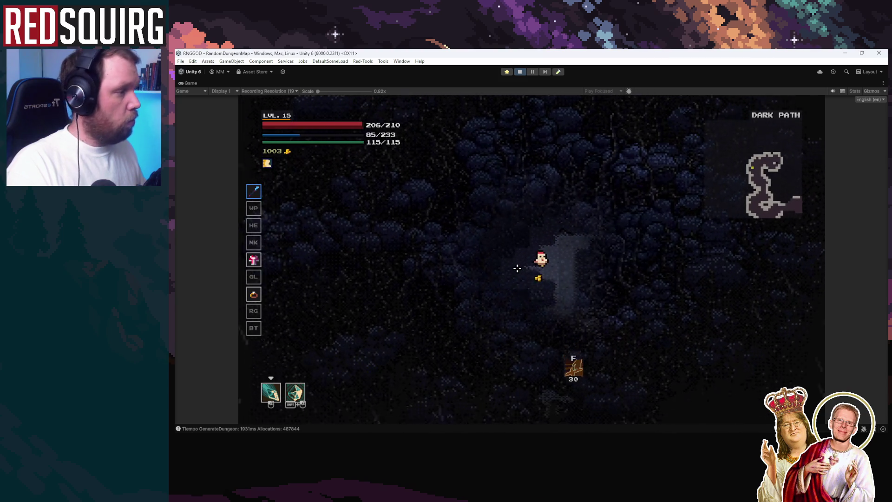
# Walk north into the clearing for the red orb, then blast enemies with ice-shard bursts
pyautogui.press('w')
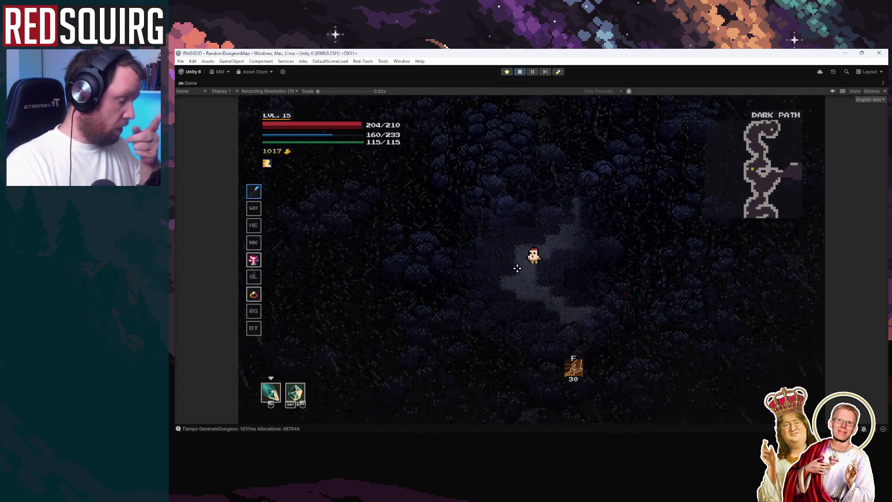
pyautogui.press('w')
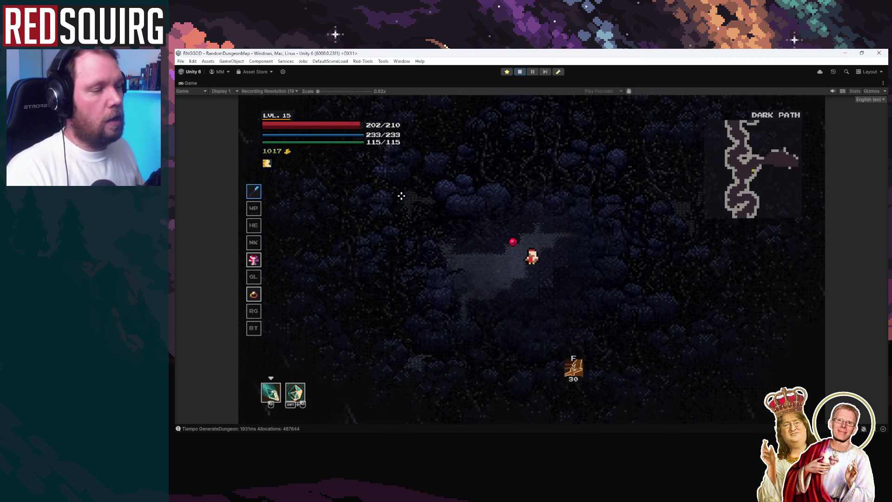
pyautogui.press('d')
pyautogui.click(541, 231)
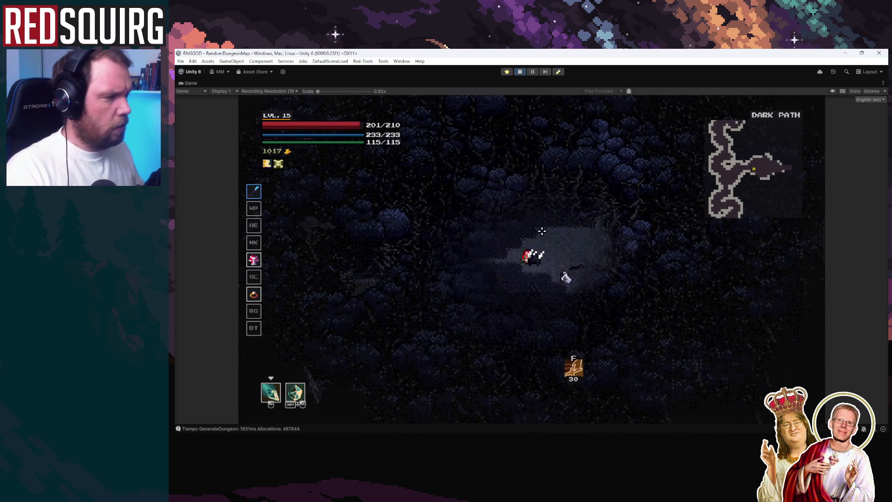
pyautogui.keyDown('shift'); pyautogui.click(492, 224); pyautogui.keyUp('shift')
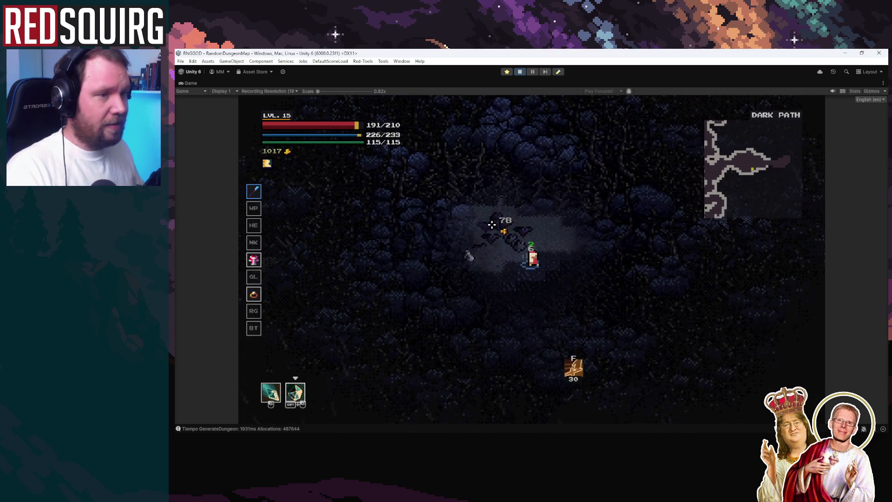
pyautogui.keyDown('shift'); pyautogui.click(492, 226); pyautogui.keyUp('shift')
pyautogui.keyDown('shift'); pyautogui.click(578, 249); pyautogui.keyUp('shift')
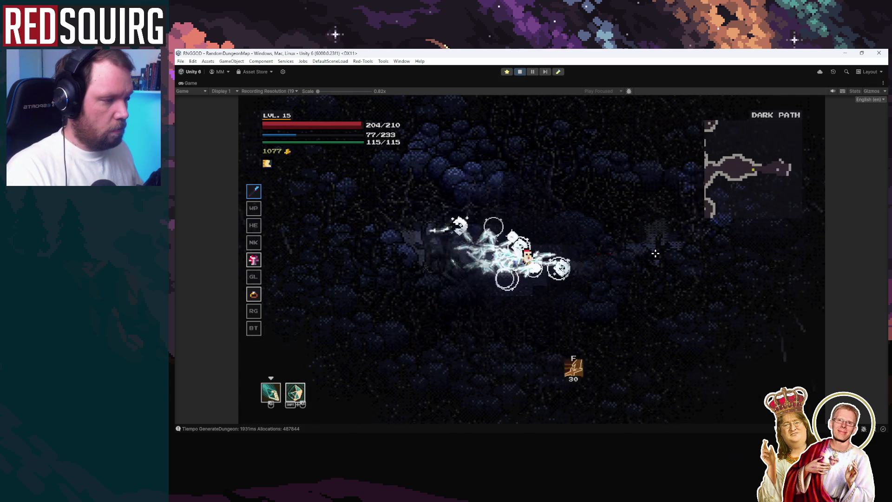
pyautogui.keyDown('shift'); pyautogui.click(541, 266); pyautogui.keyUp('shift')
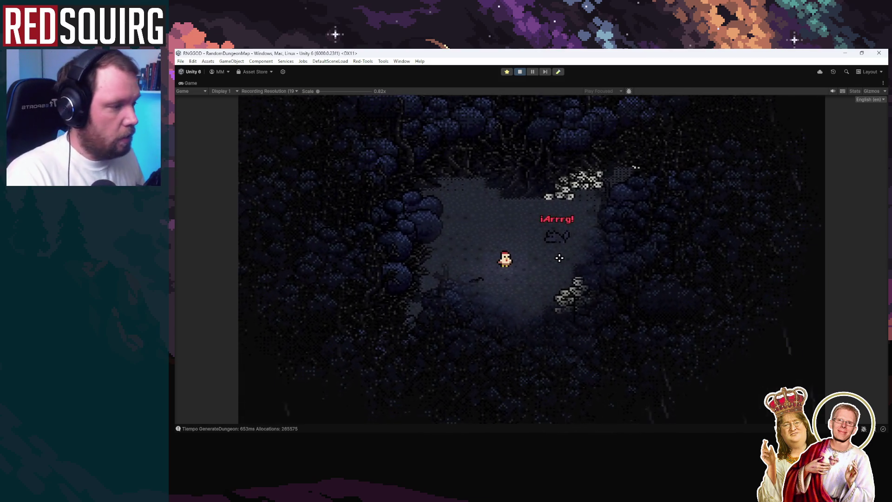
# Fire slash bursts at the skeletons as the new dungeon appears, strafing around them
pyautogui.click(556, 248)
pyautogui.click(555, 247)
pyautogui.click(566, 236)
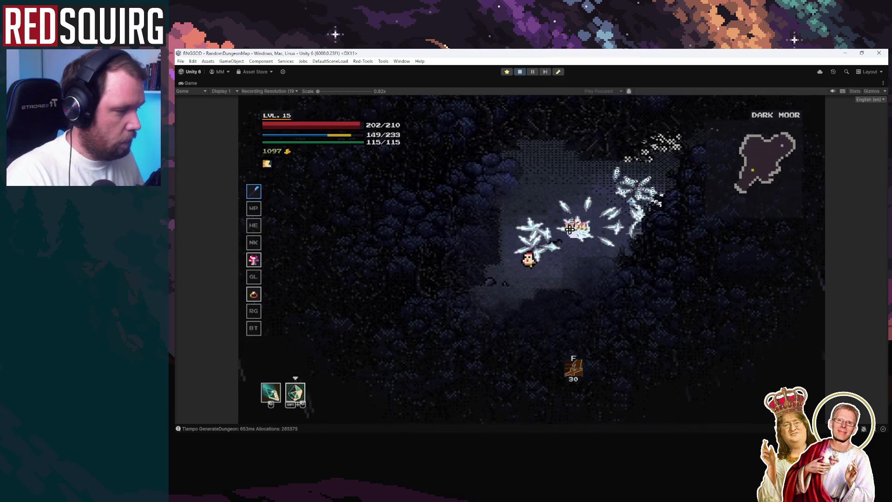
pyautogui.click(574, 227)
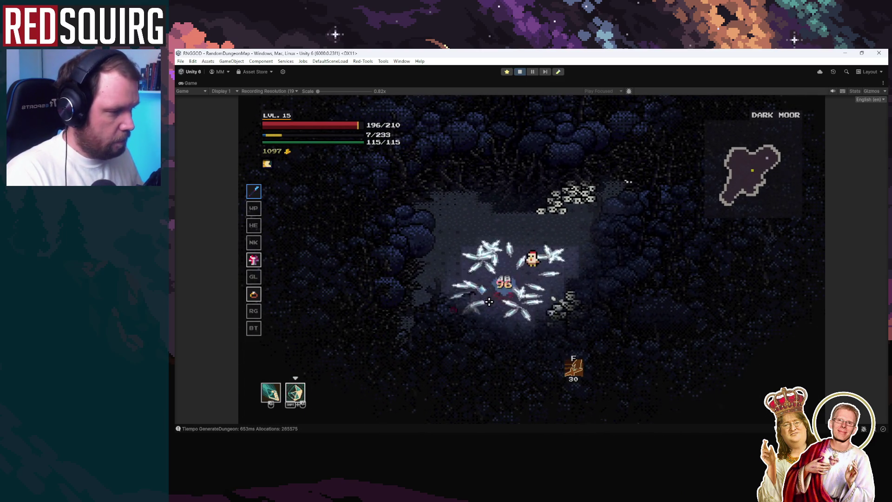
pyautogui.press('a')
pyautogui.press('s')
pyautogui.click(576, 187)
pyautogui.press('w')
pyautogui.press('d')
pyautogui.click(543, 218)
pyautogui.click(510, 246)
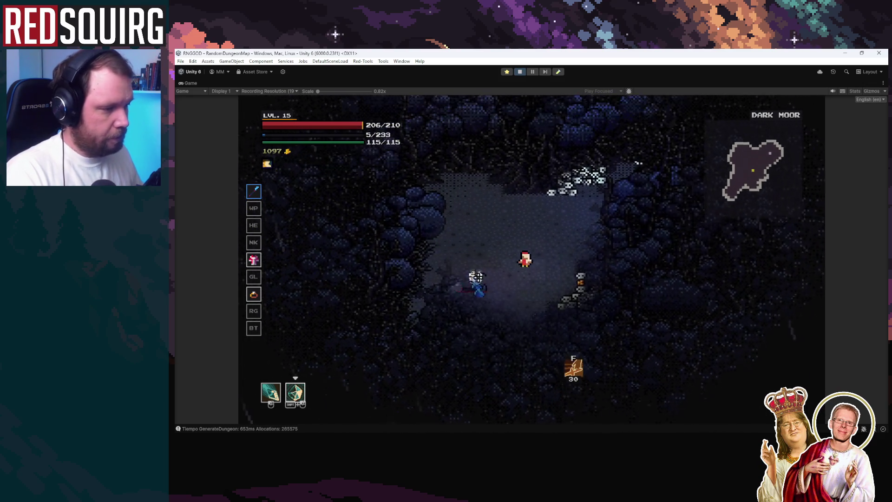
# Reposition near the remaining skeletons and finish them with slashes and the second skill
pyautogui.press('a')
pyautogui.press('s')
pyautogui.click(554, 274)
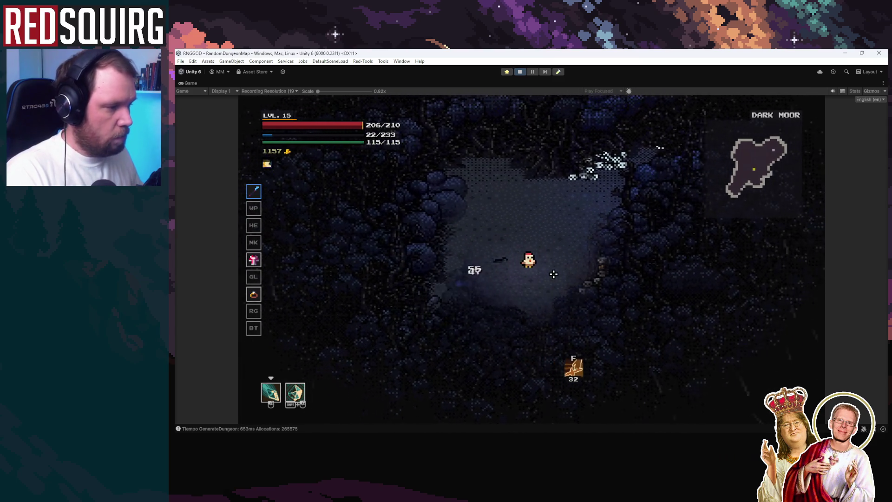
pyautogui.press('d')
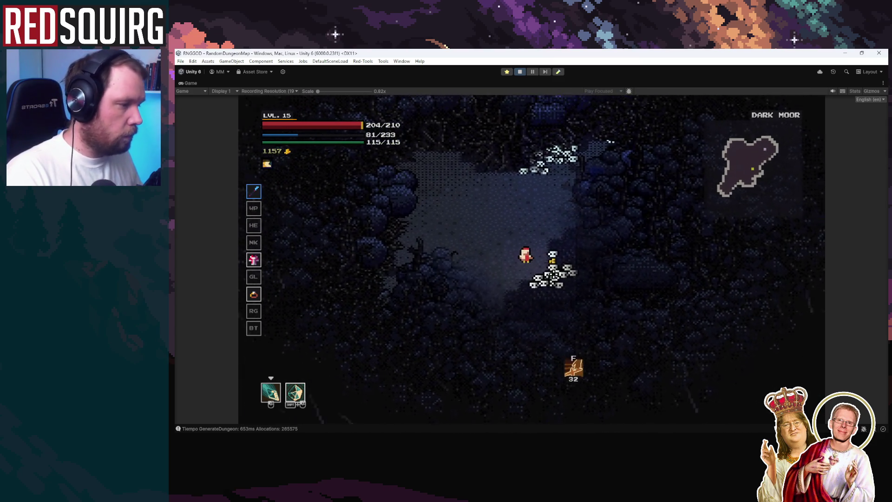
pyautogui.press('w')
pyautogui.press('a')
pyautogui.keyDown('shift'); pyautogui.click(507, 301); pyautogui.keyUp('shift')
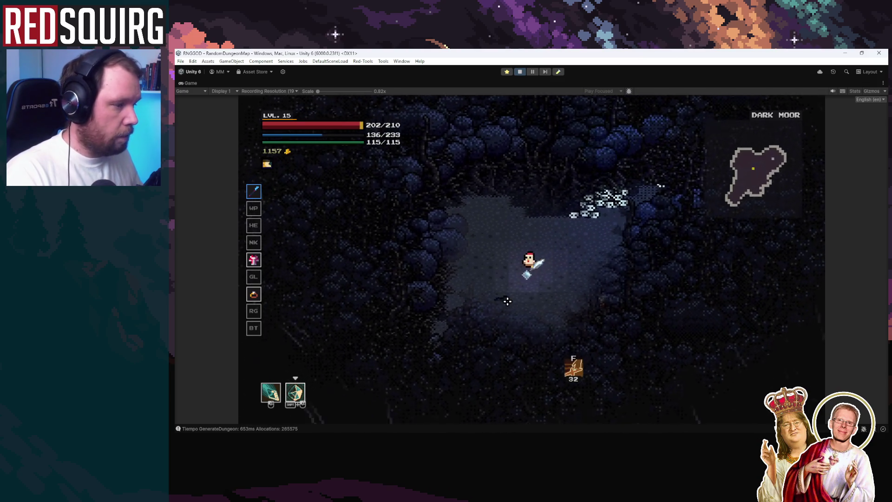
pyautogui.press('d')
pyautogui.press('s')
pyautogui.click(565, 254)
pyautogui.keyDown('shift'); pyautogui.click(565, 253); pyautogui.keyUp('shift')
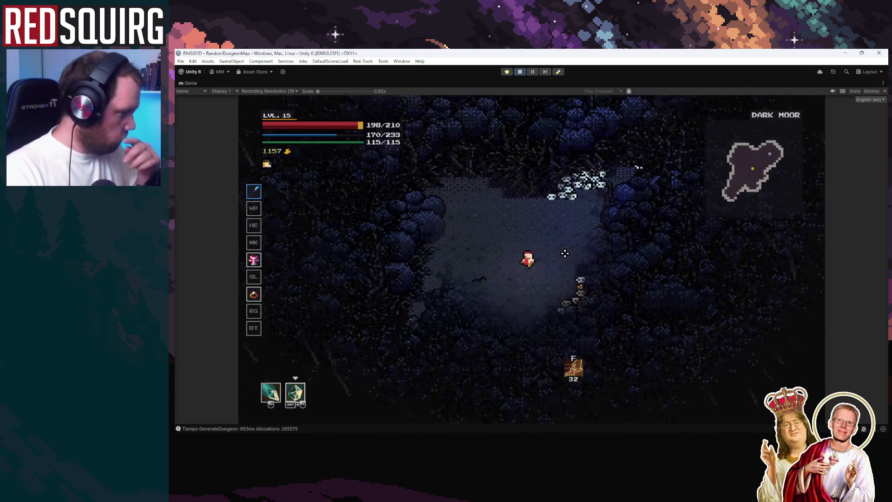
# Head up-right into Forked Cave, slashing and ice-bursting skeletons, then stop play mode
pyautogui.press('w')
pyautogui.press('d')
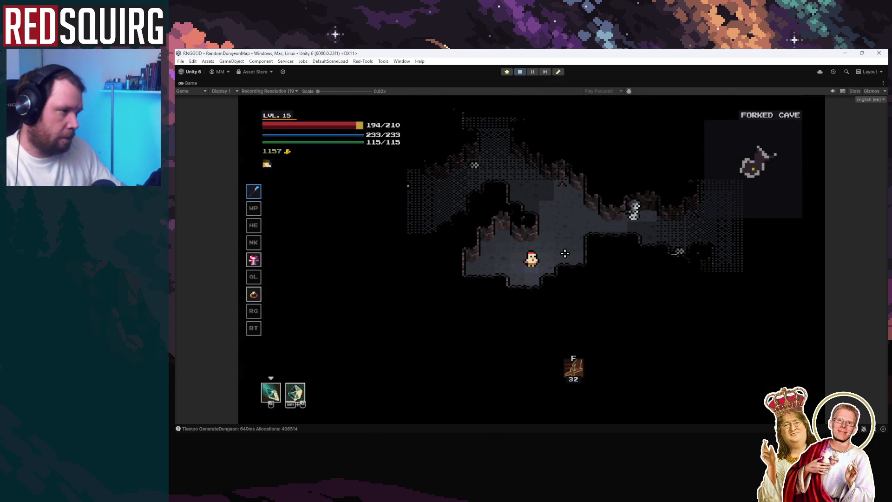
pyautogui.press('w')
pyautogui.press('d')
pyautogui.keyDown('shift'); pyautogui.click(587, 251); pyautogui.keyUp('shift')
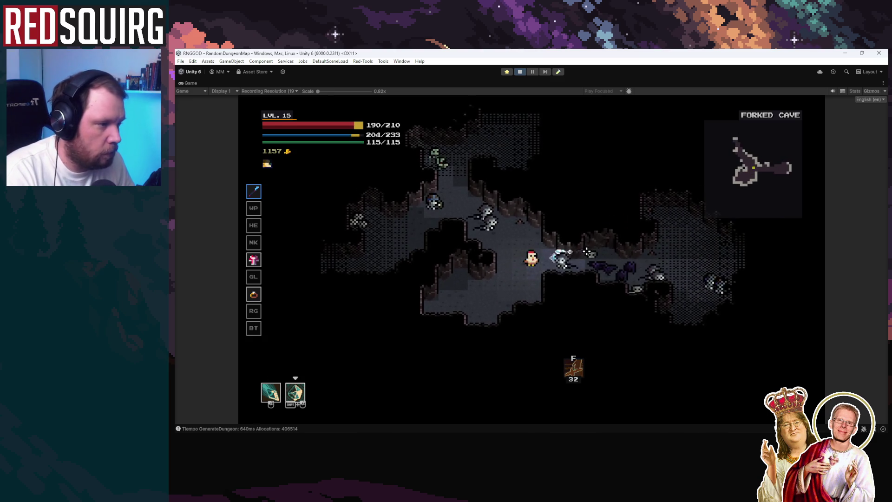
pyautogui.keyDown('shift'); pyautogui.click(505, 233); pyautogui.keyUp('shift')
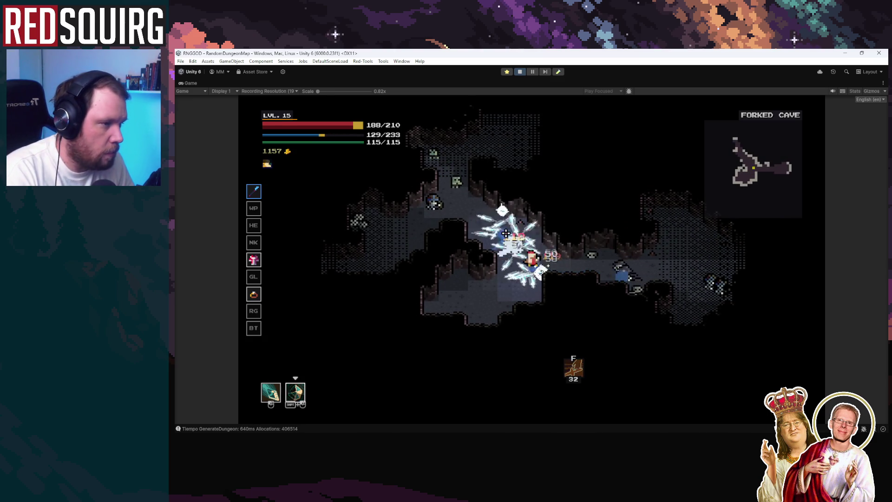
pyautogui.press('w')
pyautogui.press('a')
pyautogui.keyDown('shift'); pyautogui.click(478, 241); pyautogui.keyUp('shift')
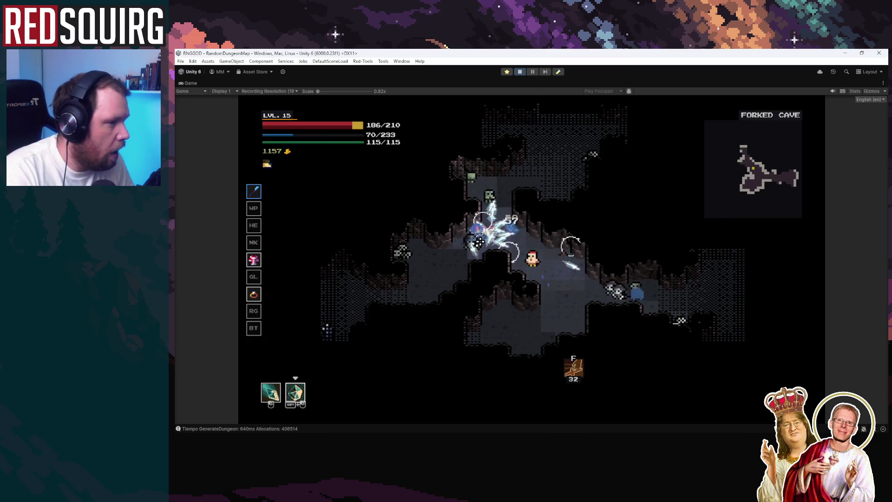
pyautogui.click(488, 193)
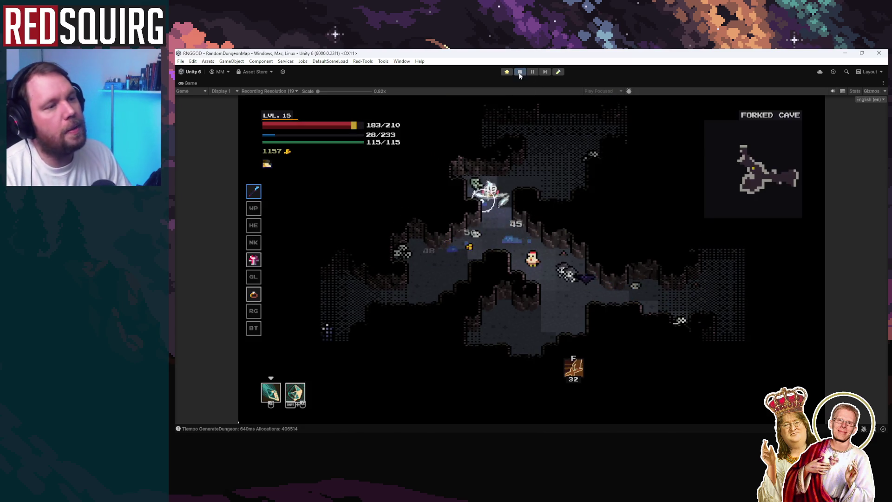
pyautogui.click(519, 73)
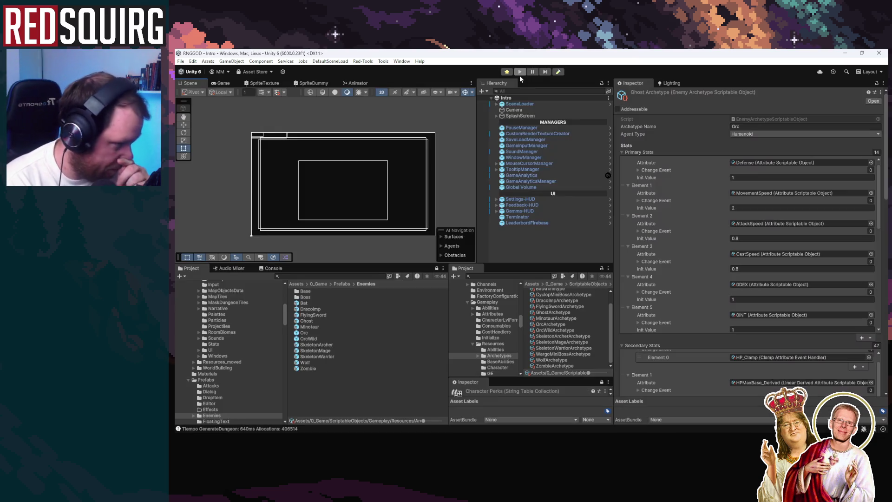
# Clear the Console log, return to the Project tab, and switch to the PerkBase spreadsheet in the browser
pyautogui.click(273, 268)
pyautogui.click(181, 276)
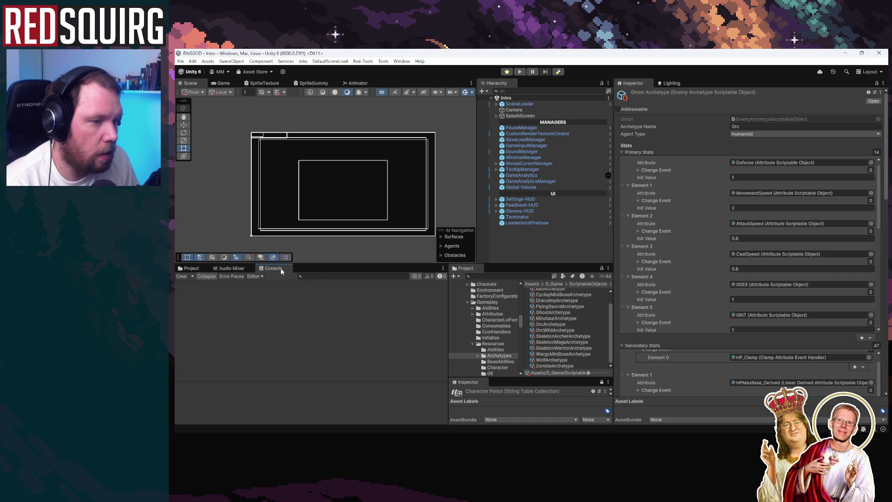
pyautogui.click(188, 268)
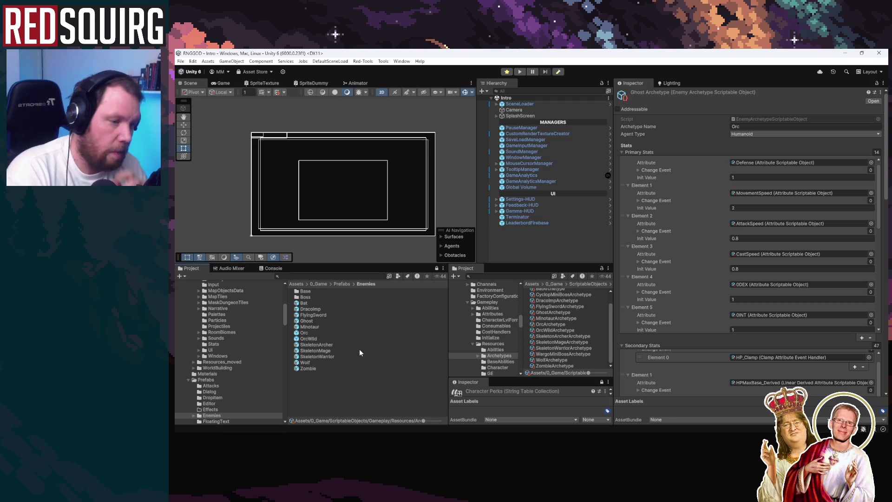
pyautogui.scroll(3, 255, 330)
pyautogui.scroll(4, 255, 330)
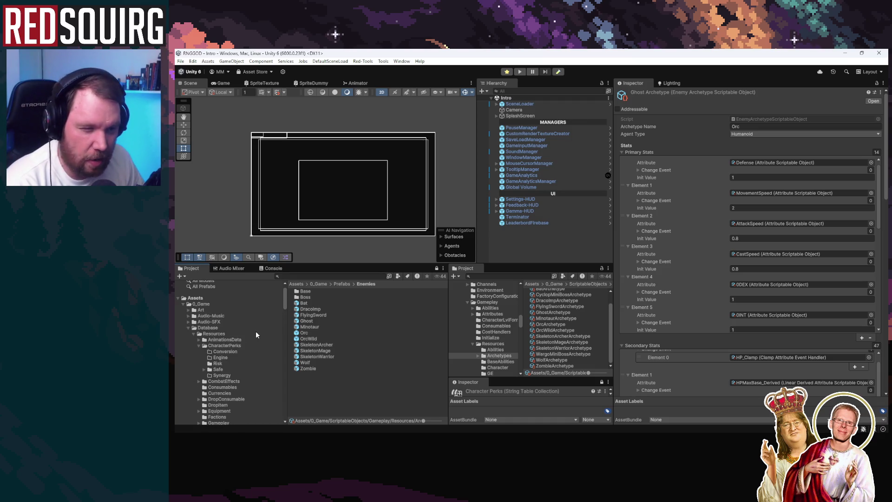
pyautogui.hotkey('alt', 'Tab')
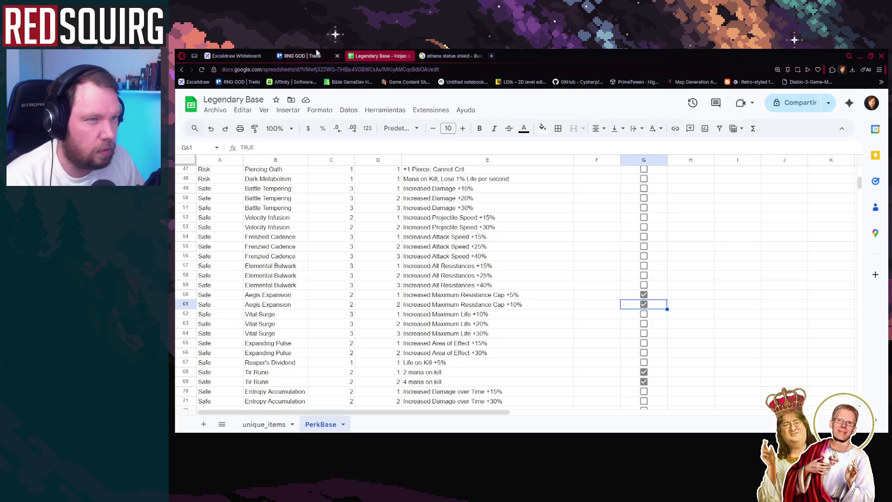
# Switch to the Excalidraw perk diagram, deselect the SYNERGY text and scroll up to the CHARACTERS PERKS title
pyautogui.click(304, 55)
pyautogui.click(236, 56)
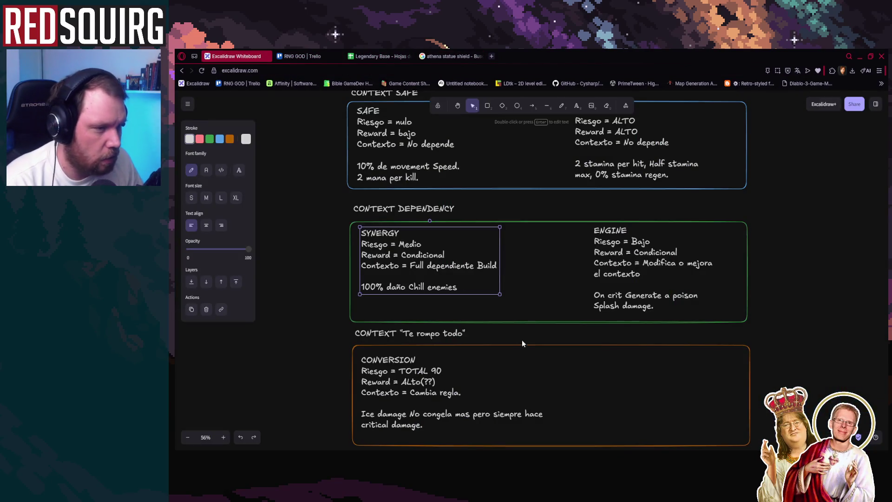
pyautogui.click(813, 292)
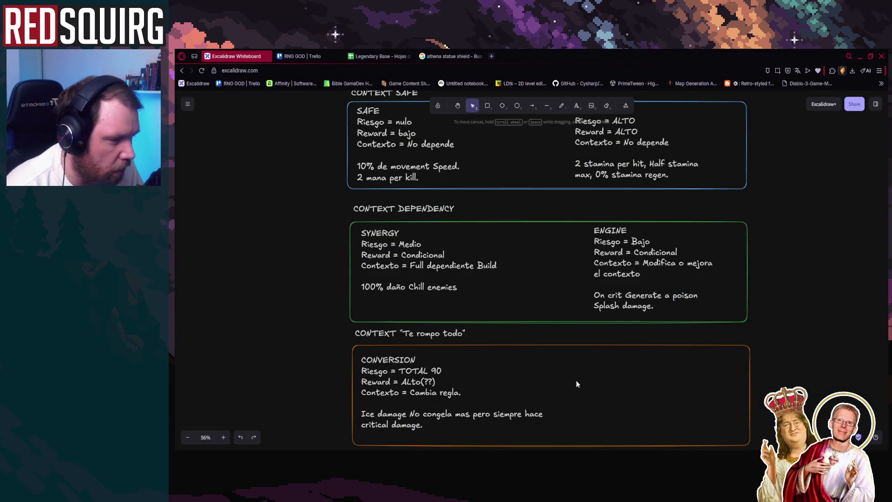
pyautogui.scroll(2, 576, 384)
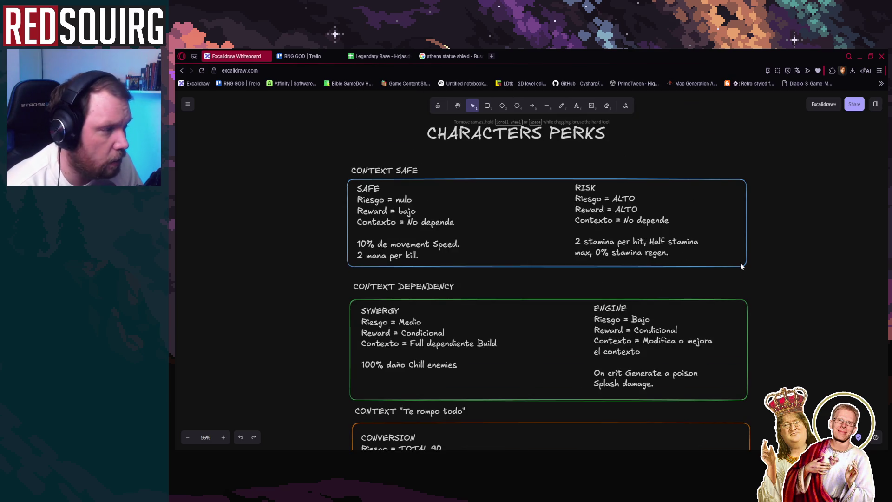
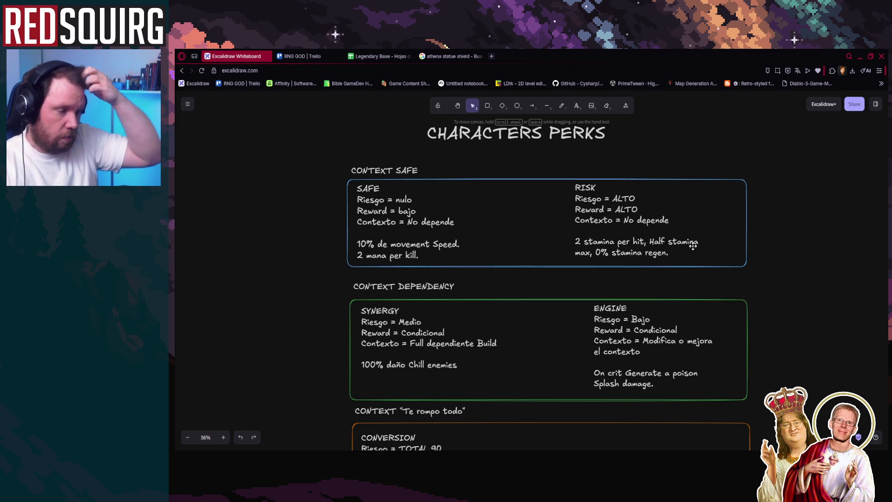
# Minimize the Opera window holding the Excalidraw perks board to bring Unity forward
pyautogui.click(859, 56)
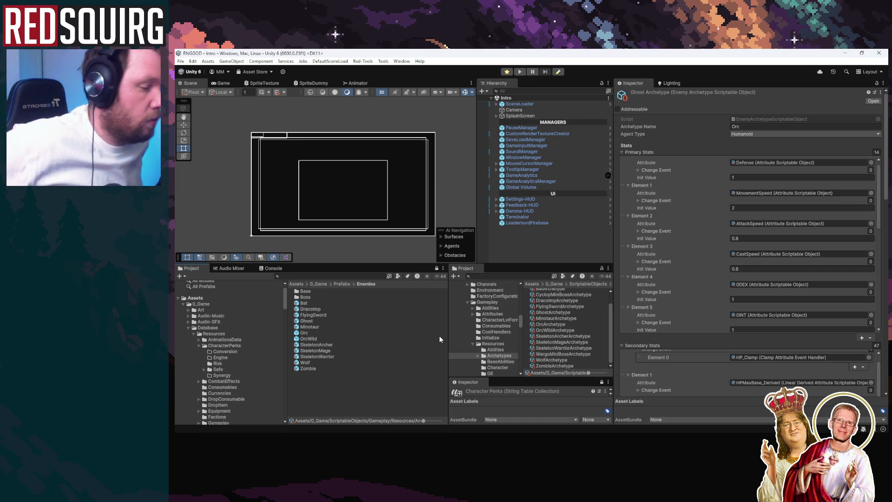
# Open the CharacterPerks/Risk folder, then return to the board and select all the RISK notes text
pyautogui.click(217, 363)
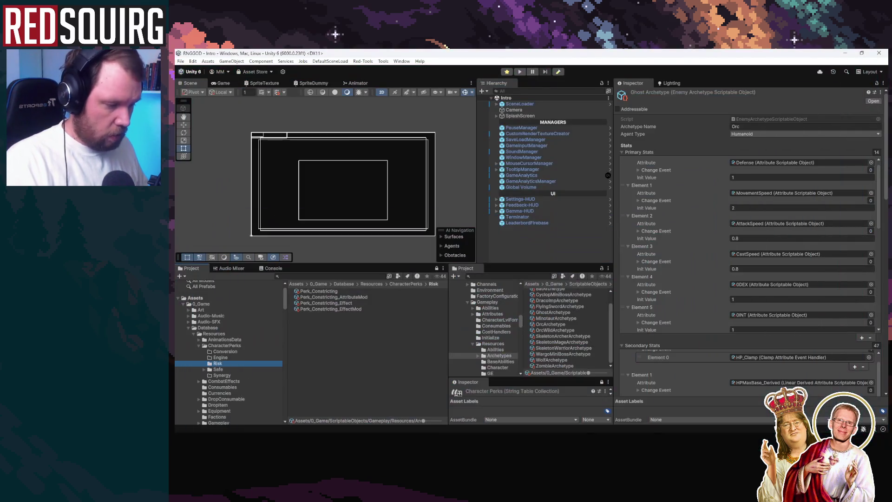
pyautogui.hotkey('alt', 'Tab')
pyautogui.doubleClick(604, 250)
pyautogui.hotkey('ctrl', 'a')
# Select the RISK notes' last paragraph, leave the notes unchanged, and hide the browser
pyautogui.moveTo(575, 242)
pyautogui.mouseDown()
pyautogui.moveTo(697, 242)
pyautogui.moveTo(690, 246)
pyautogui.mouseUp()
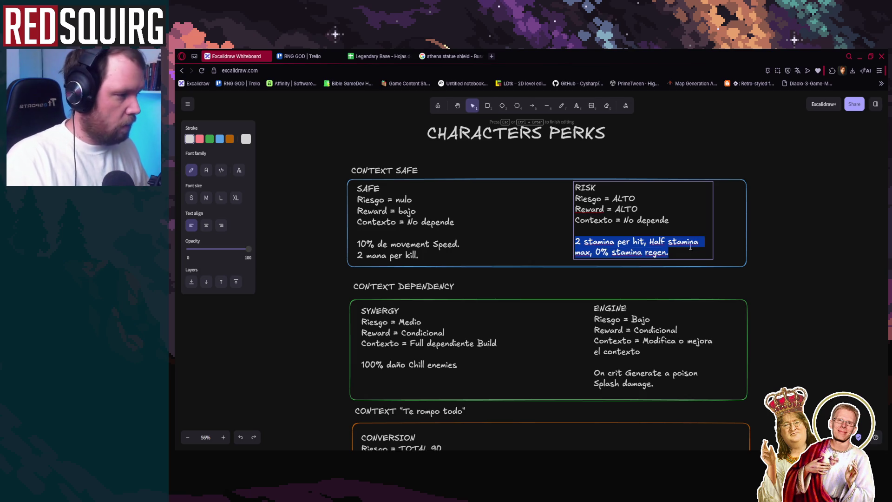
pyautogui.press('Escape')
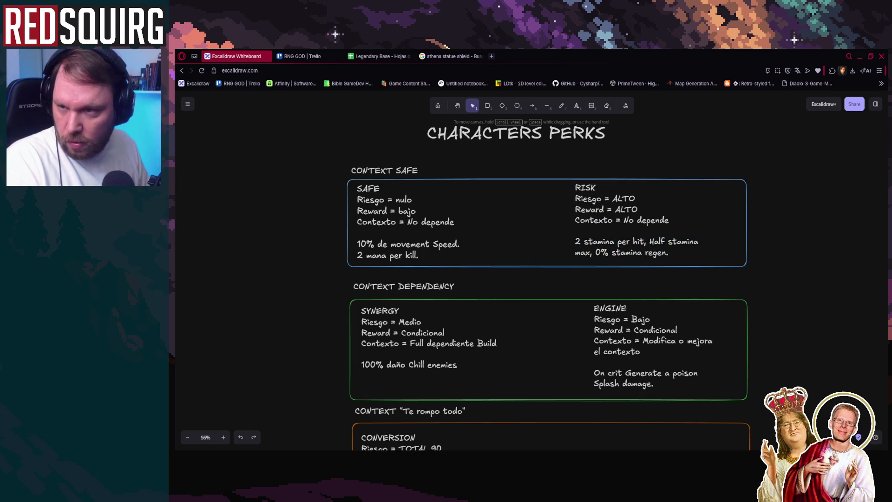
pyautogui.hotkey('alt', 'Tab')
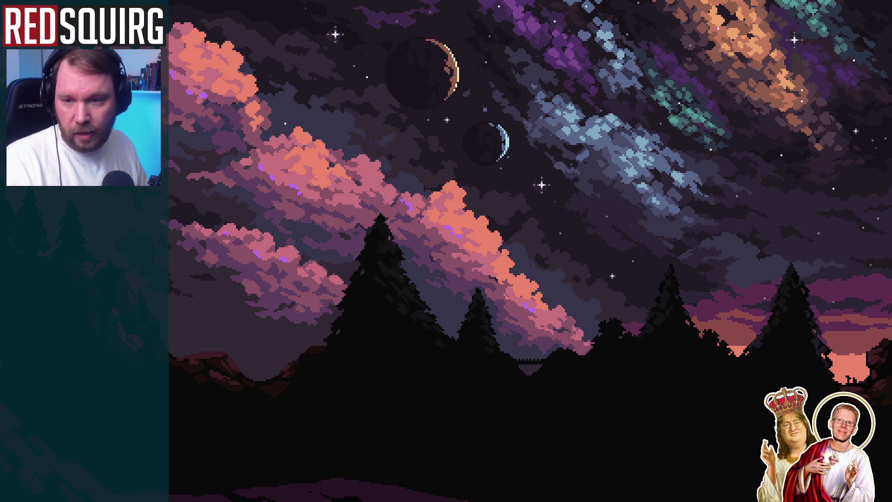
pyautogui.hotkey('alt', 'Tab')
pyautogui.hotkey('alt', 'Tab')
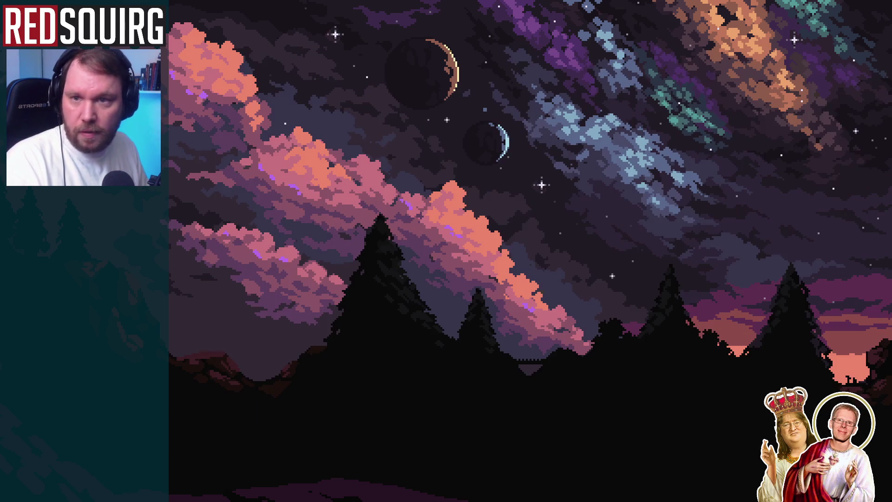
pyautogui.hotkey('alt', 'Tab')
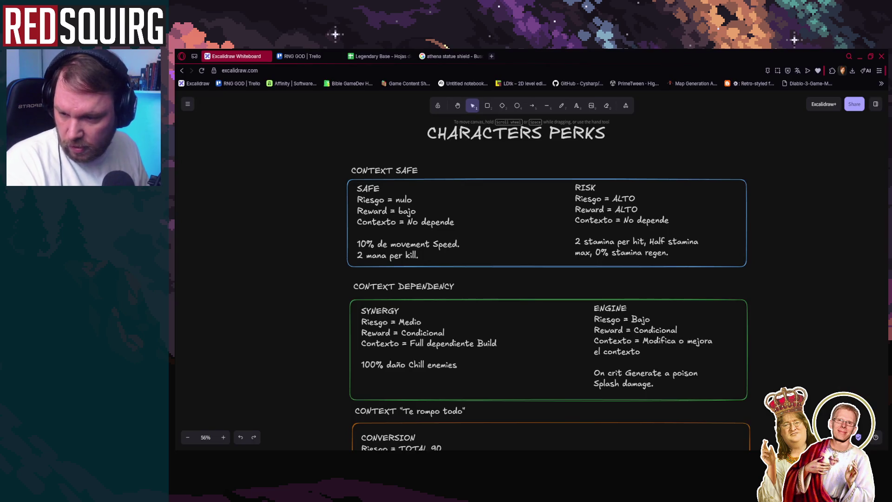
pyautogui.hotkey('alt', 'Tab')
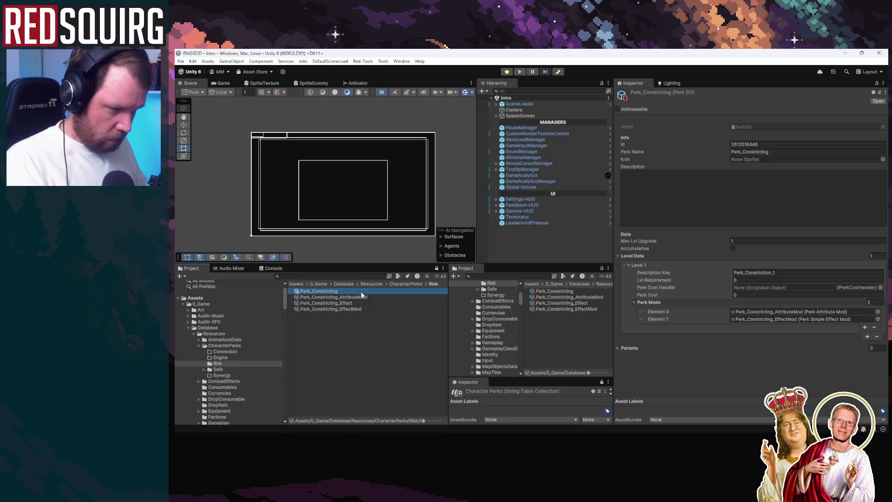
pyautogui.click(324, 297)
# Rename the duplicated perk asset to Perk_FurySustenance
pyautogui.click(323, 297)
pyautogui.write('Perk_Fury')
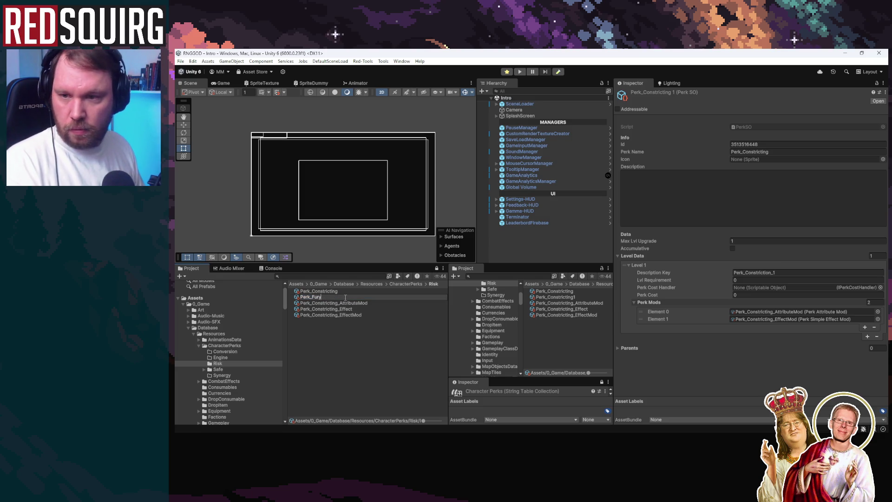
pyautogui.write('Sustance')
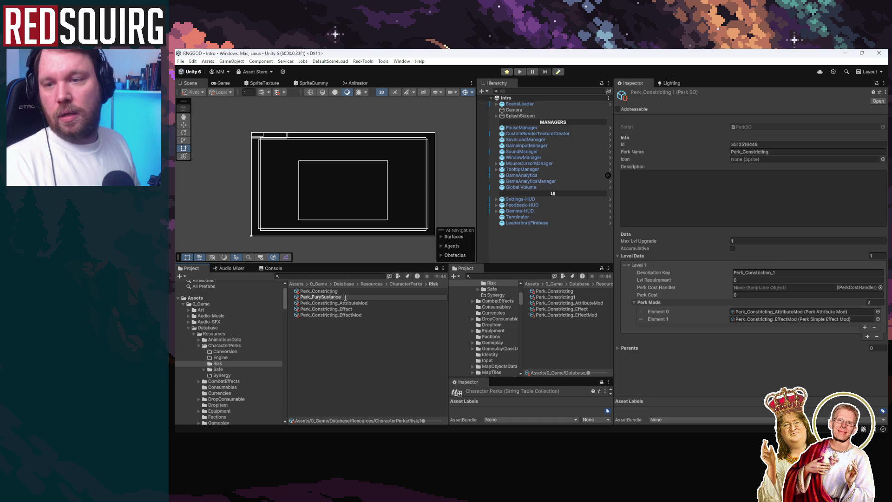
pyautogui.write('en')
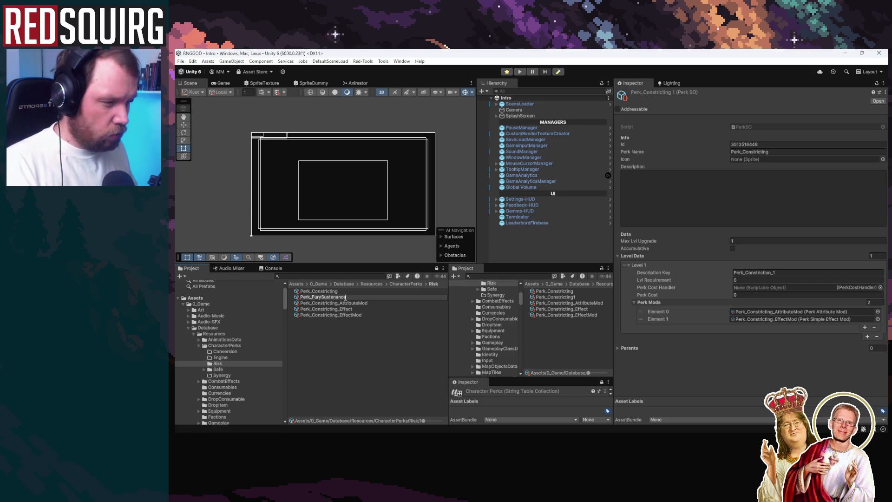
pyautogui.press('Return')
# Change the Perk Name value to Perk_FurySustenance
pyautogui.click(348, 315)
pyautogui.click(321, 315)
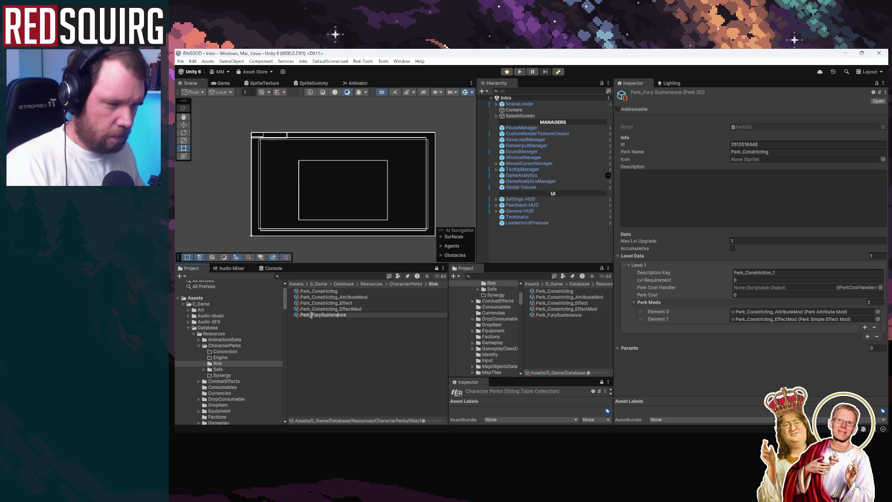
pyautogui.moveTo(793, 151); pyautogui.dragTo(742, 152)
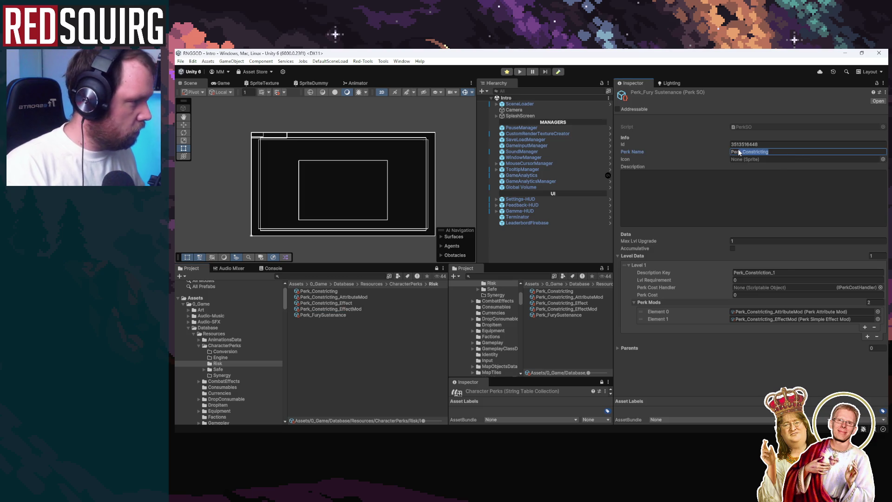
pyautogui.write('Perk_FurySustenance')
pyautogui.click(764, 374)
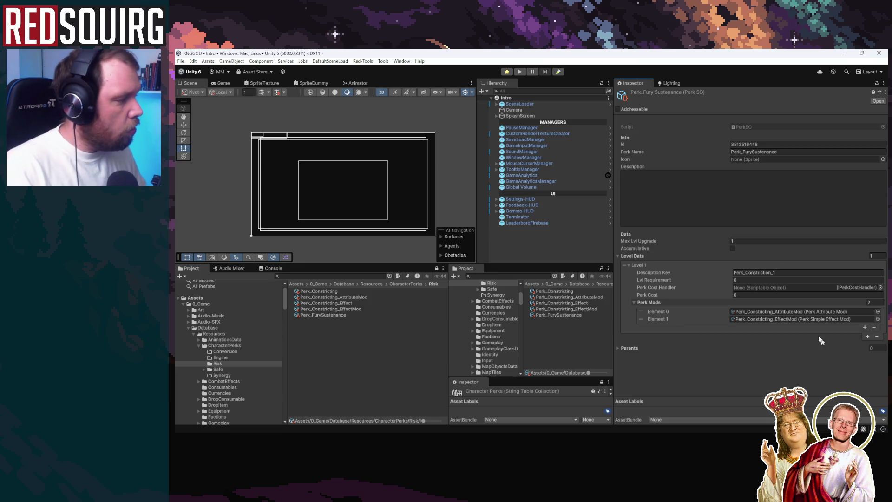
# Set Max Lvl Upgrade to 2
pyautogui.click(743, 242)
pyautogui.write('2')
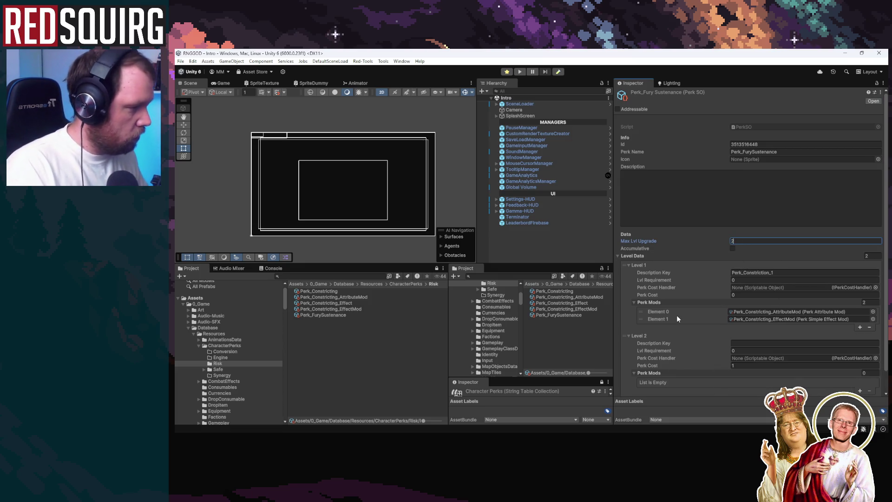
pyautogui.scroll(-2, 676, 315)
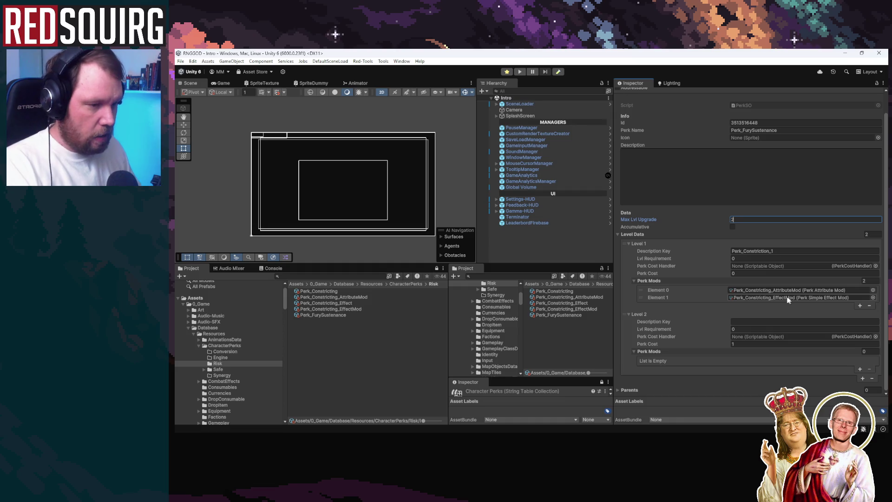
# Create a new folder inside the Risk folder
pyautogui.rightClick(331, 335)
pyautogui.moveTo(403, 119)
pyautogui.click(482, 118)
# Name the new Risk subfolder Effects
pyautogui.write('Effect')
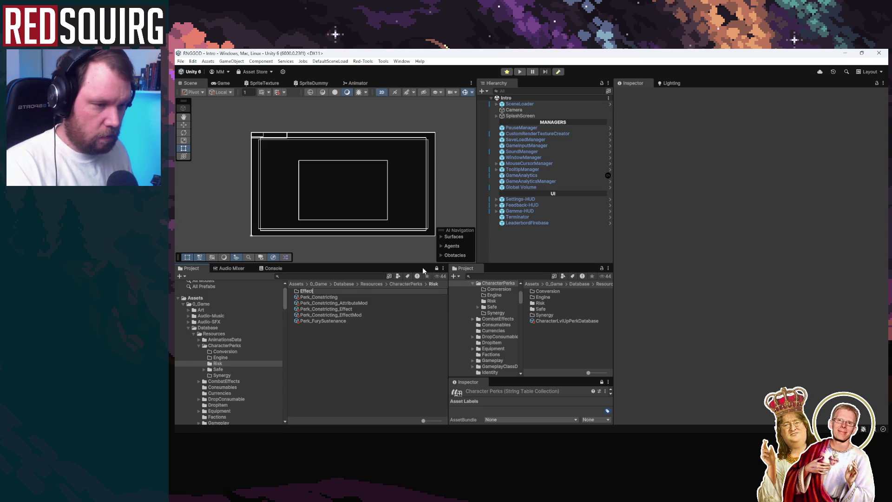
pyautogui.press('Return')
pyautogui.click(204, 368)
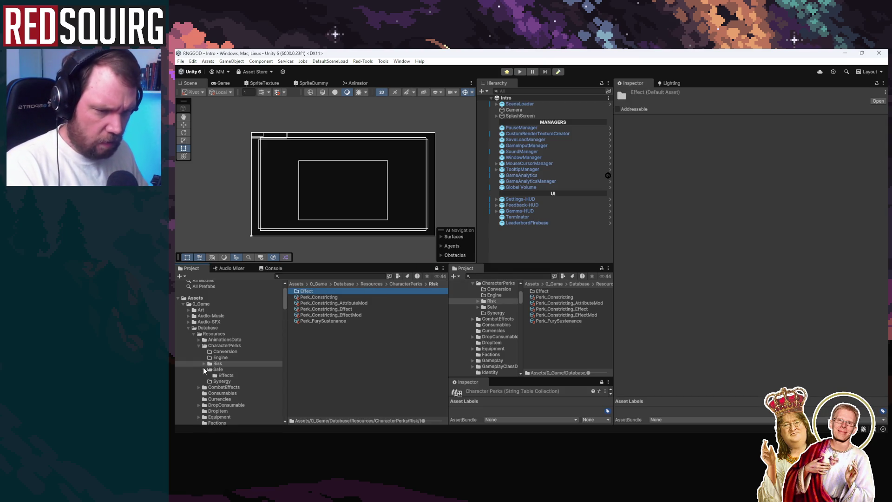
pyautogui.click(329, 292)
pyautogui.click(343, 291)
pyautogui.write('s')
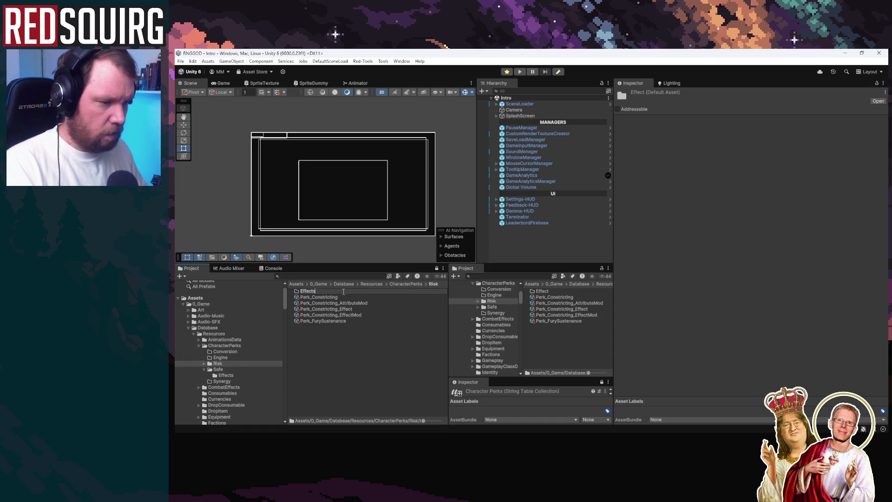
pyautogui.press('Return')
# Inspect the Constricting attribute mod, effect and effect mod, then duplicate all three
pyautogui.click(373, 297)
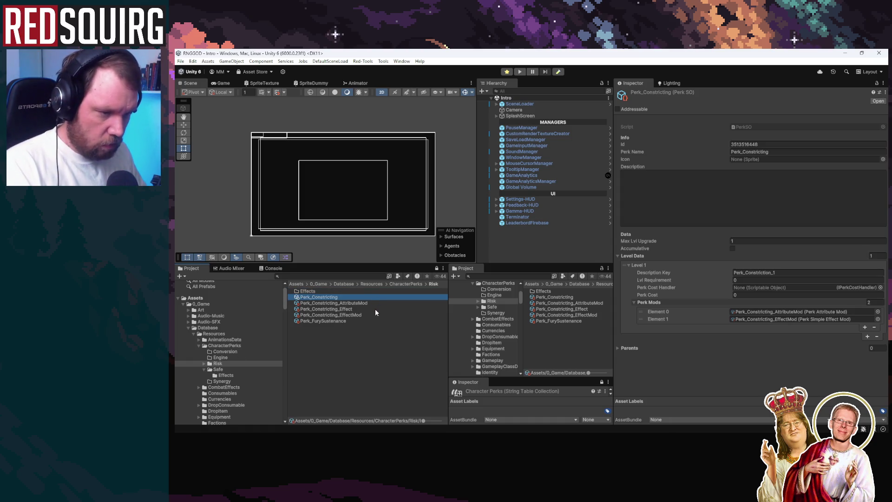
pyautogui.click(367, 304)
pyautogui.keyDown('shift'); pyautogui.click(369, 314); pyautogui.keyUp('shift')
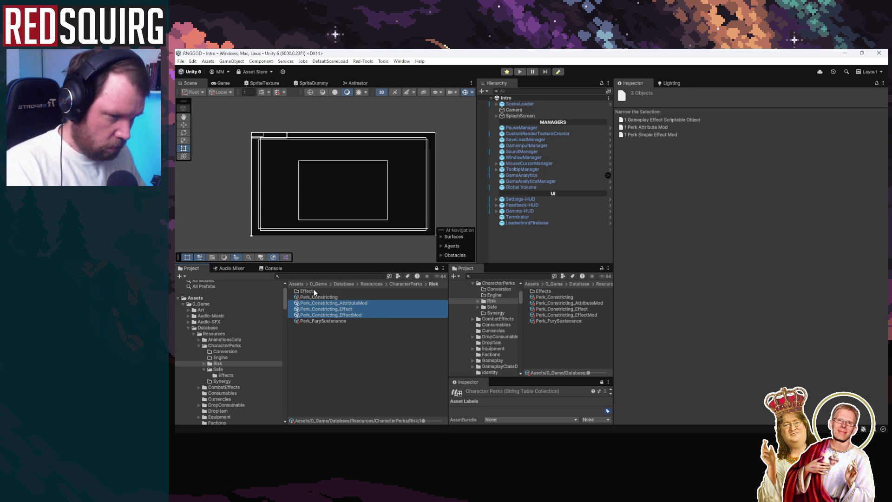
pyautogui.click(358, 302)
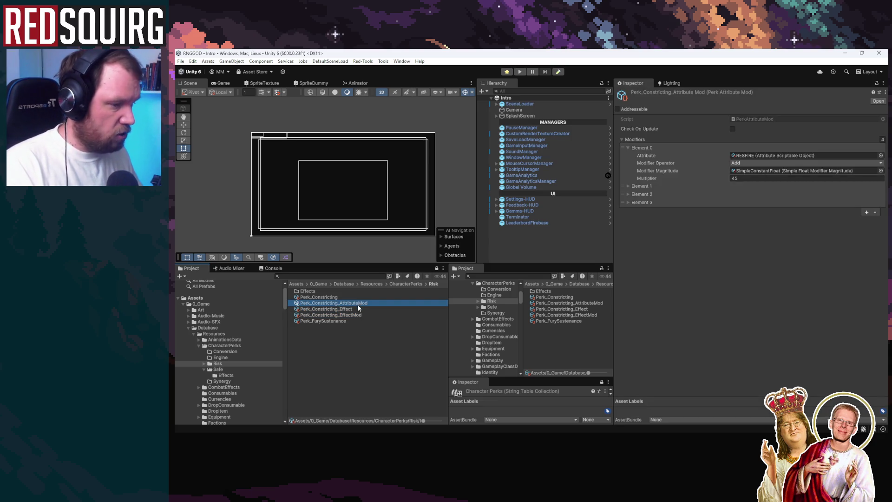
pyautogui.click(359, 308)
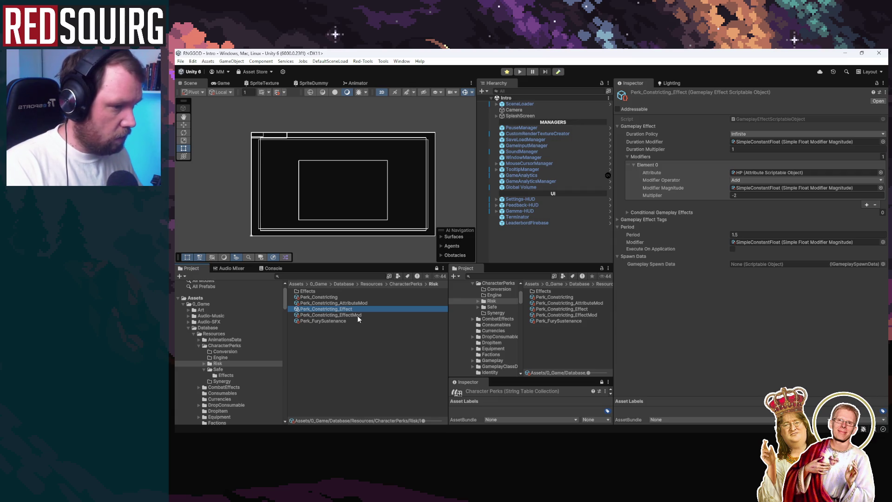
pyautogui.click(357, 315)
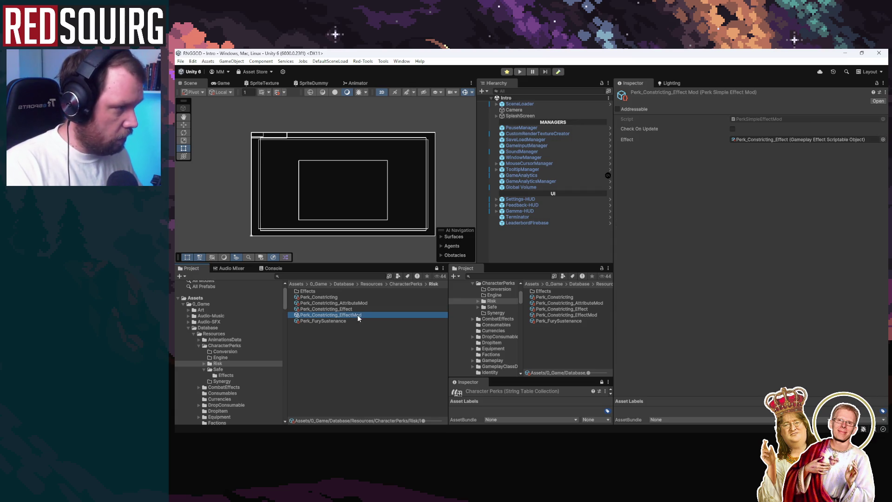
pyautogui.keyDown('shift'); pyautogui.click(362, 304); pyautogui.keyUp('shift')
pyautogui.hotkey('ctrl', 'd')
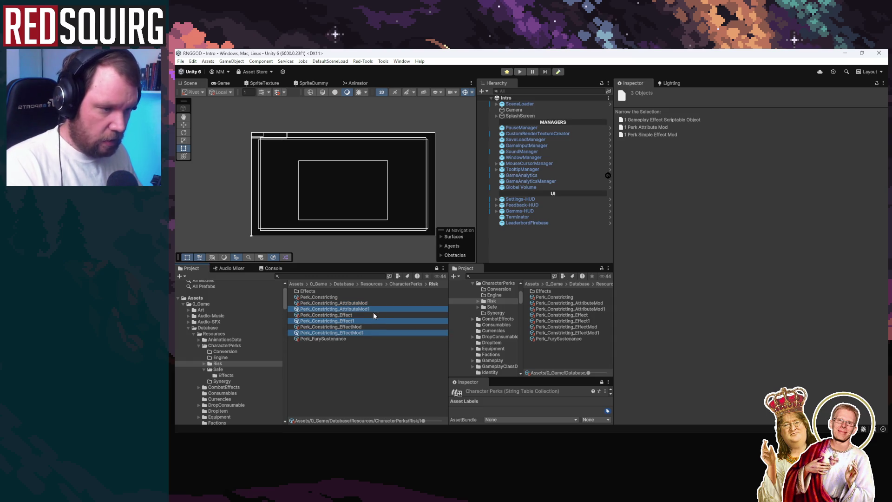
# Delete the three original Constricting assets and select Perk_FurySustenance for renaming
pyautogui.click(364, 302)
pyautogui.click(364, 301)
pyautogui.keyDown('ctrl'); pyautogui.click(358, 315); pyautogui.keyUp('ctrl')
pyautogui.keyDown('ctrl'); pyautogui.click(365, 326); pyautogui.keyUp('ctrl')
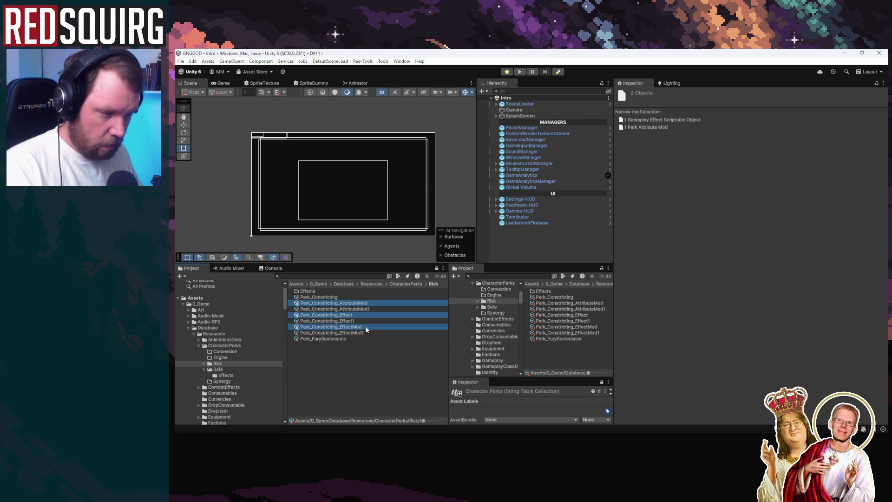
pyautogui.press('Delete')
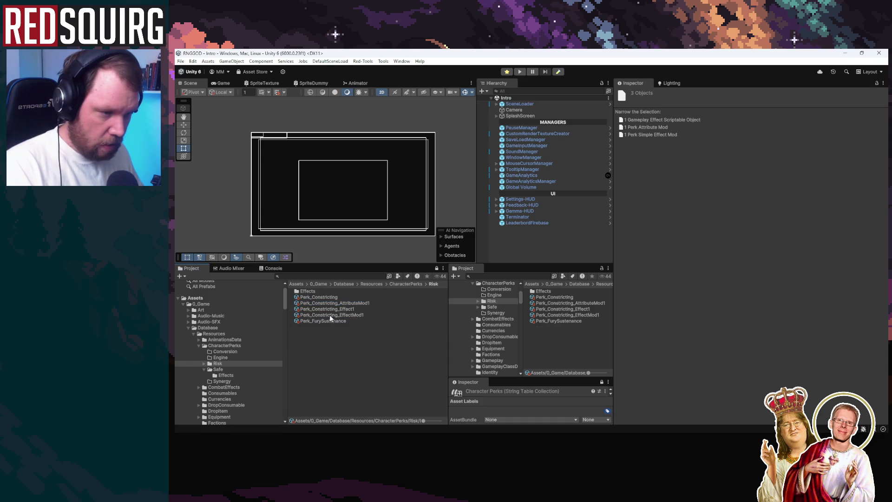
pyautogui.click(329, 322)
pyautogui.press('F2')
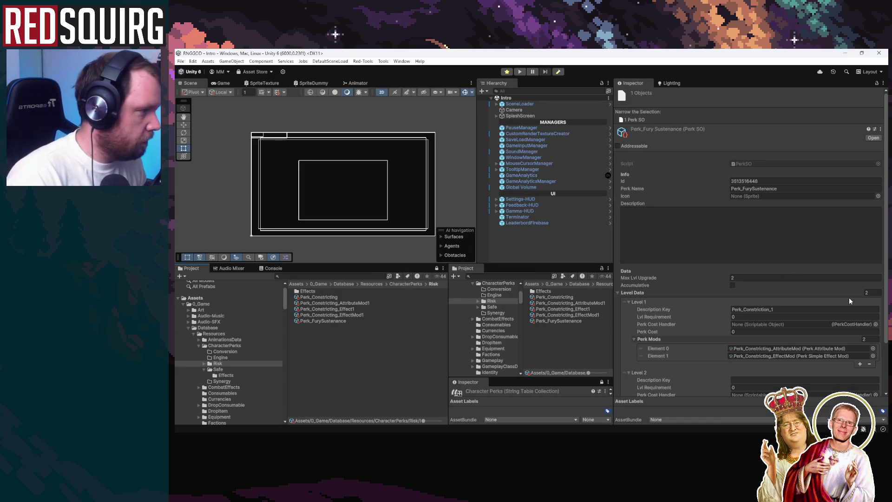
# Switch from Unity to the Excalidraw perks board in the browser
pyautogui.hotkey('alt', 'Tab')
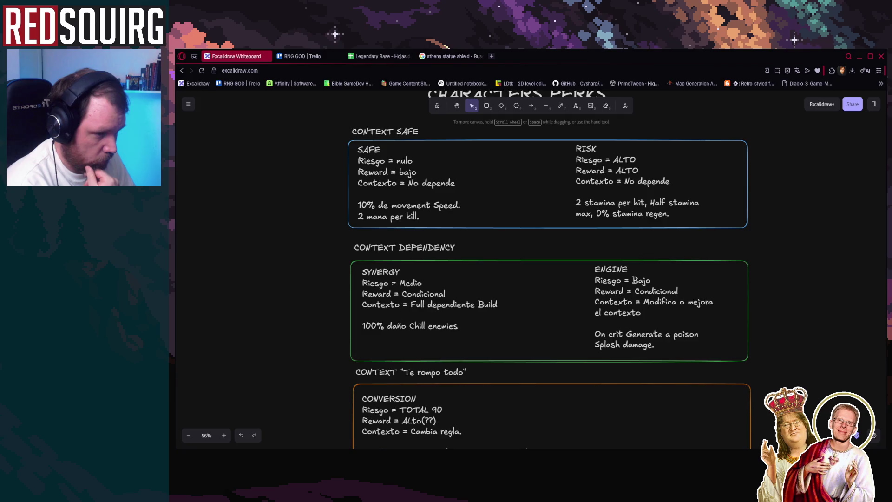
# Switch from the Excalidraw board back to the Unity editor
pyautogui.hotkey('alt', 'Tab')
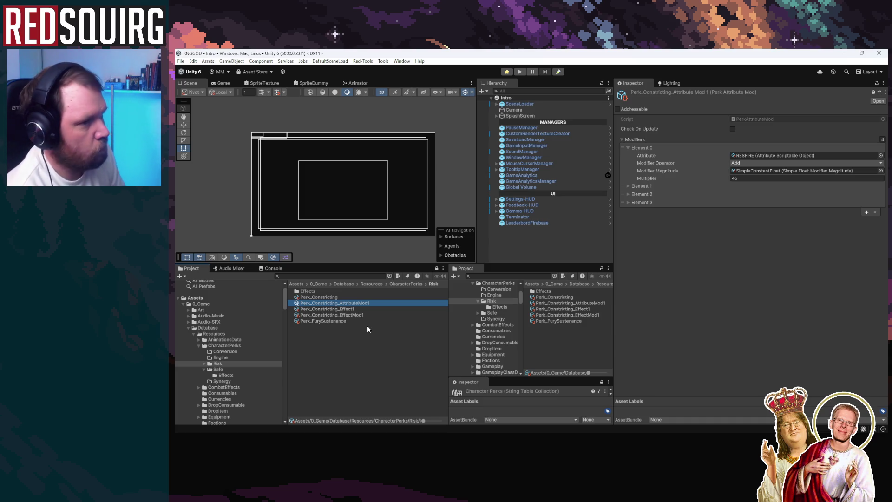
# Inspect the copied AttributeMod1 and Effect1 assets, cancelling a Perk_FurySustenance rename along the way
pyautogui.click(356, 315)
pyautogui.click(363, 304)
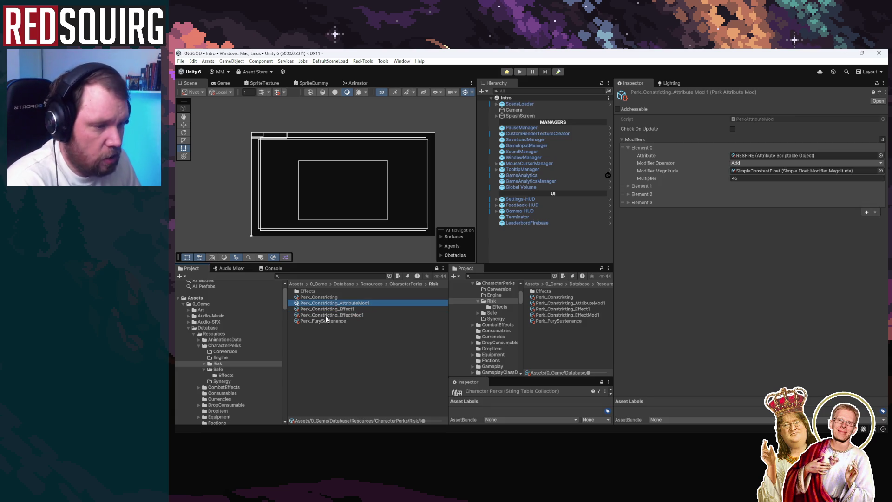
pyautogui.click(333, 321)
pyautogui.press('F2')
pyautogui.click(338, 303)
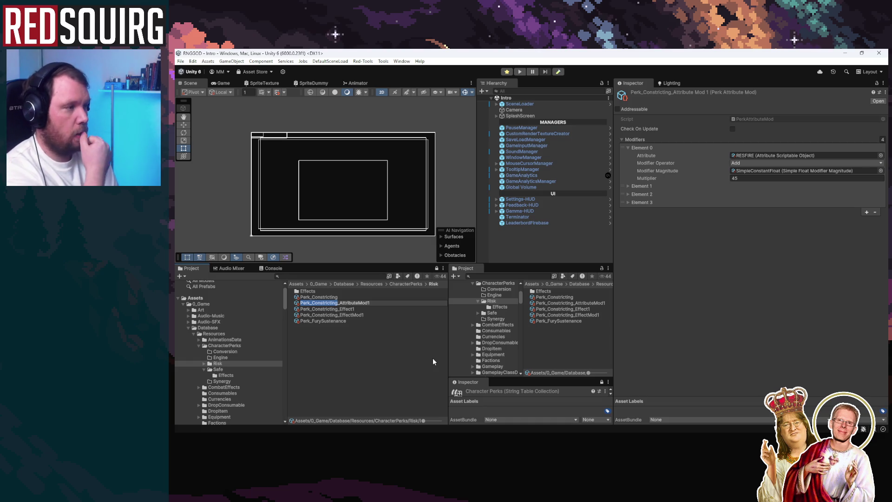
pyautogui.press('Return')
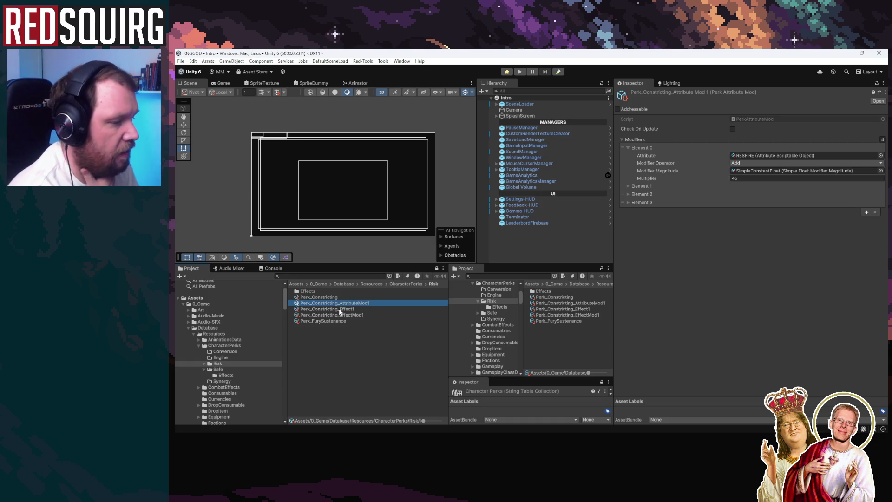
pyautogui.click(339, 308)
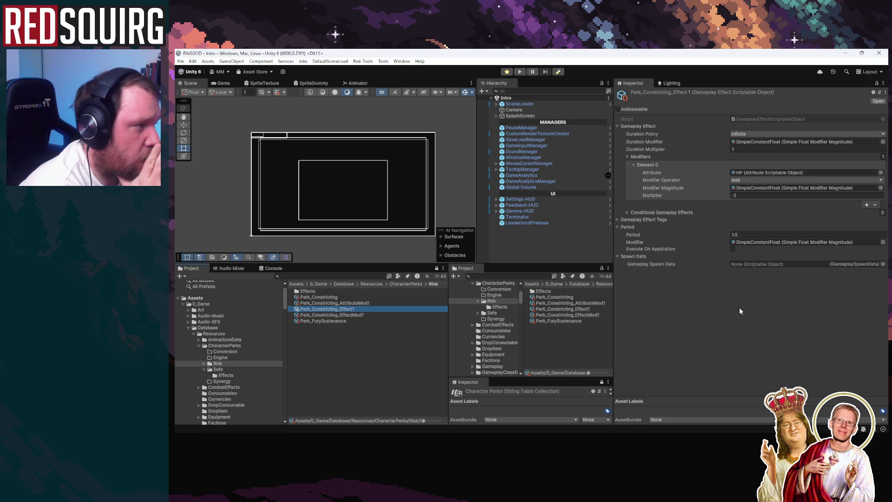
# Set Period to 0 with a None period modifier, and search 'max' in Element 0's attribute picker
pyautogui.click(833, 235)
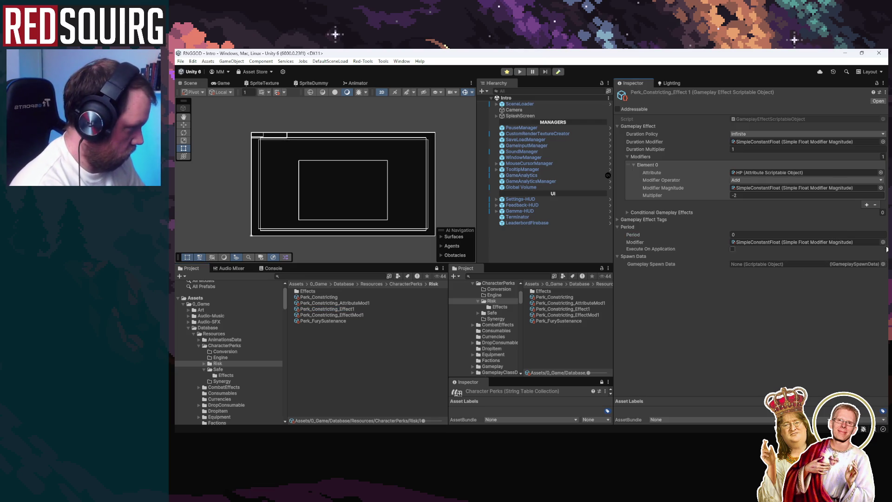
pyautogui.click(882, 242)
pyautogui.doubleClick(650, 292)
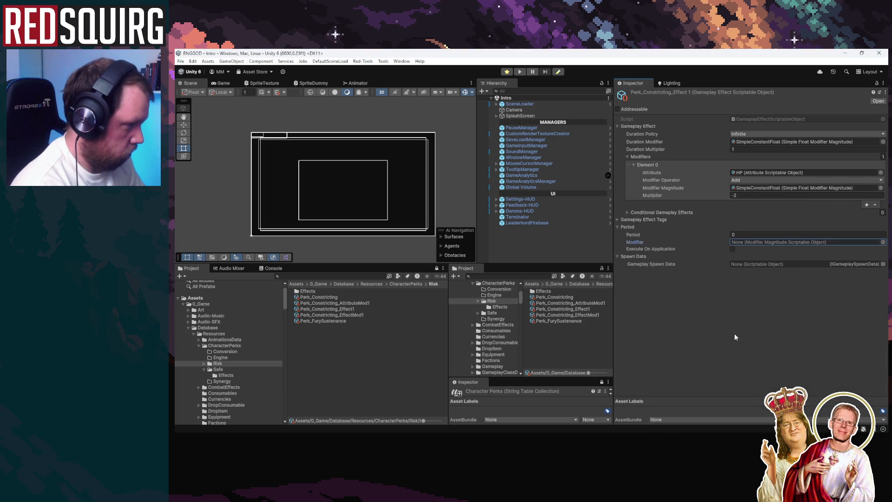
pyautogui.click(617, 219)
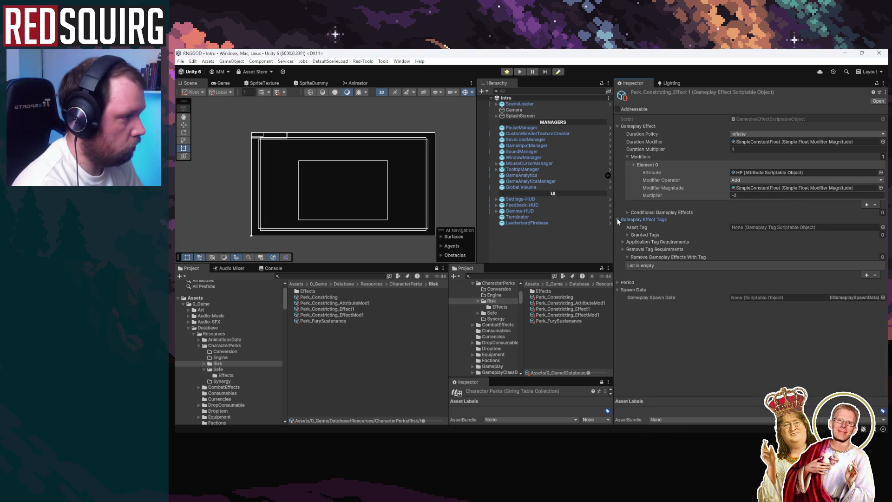
pyautogui.click(880, 172)
pyautogui.write('max')
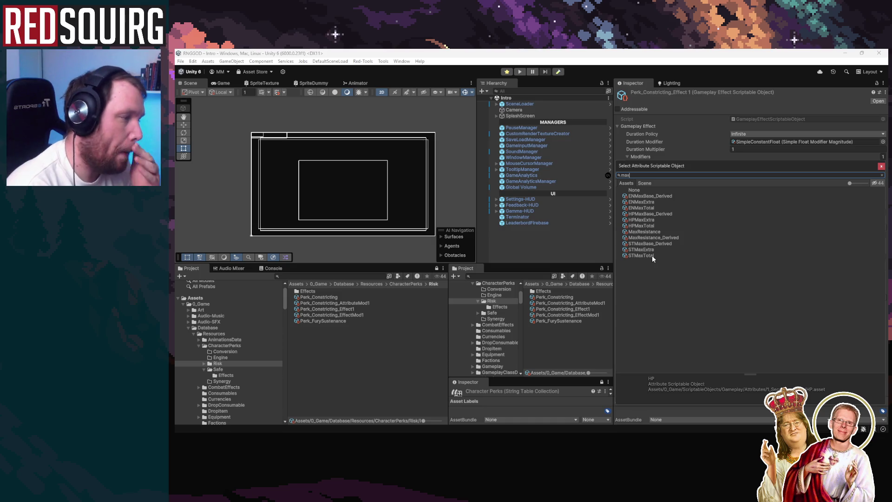
# Assign STMaxTotal to Element 0 and look up that attribute asset in the project
pyautogui.doubleClick(651, 255)
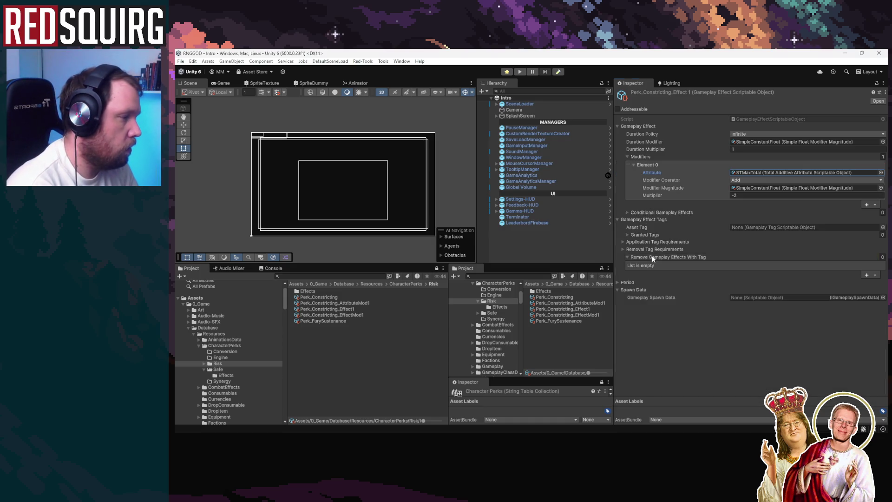
pyautogui.click(773, 172)
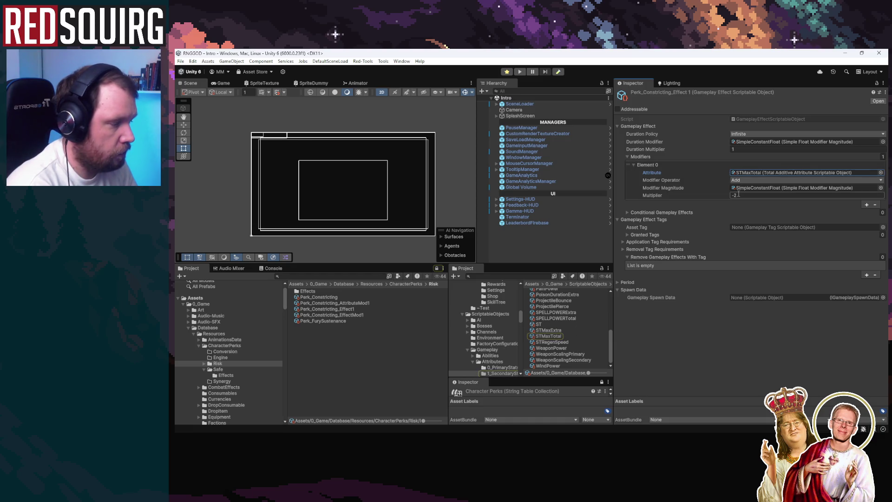
pyautogui.click(763, 172)
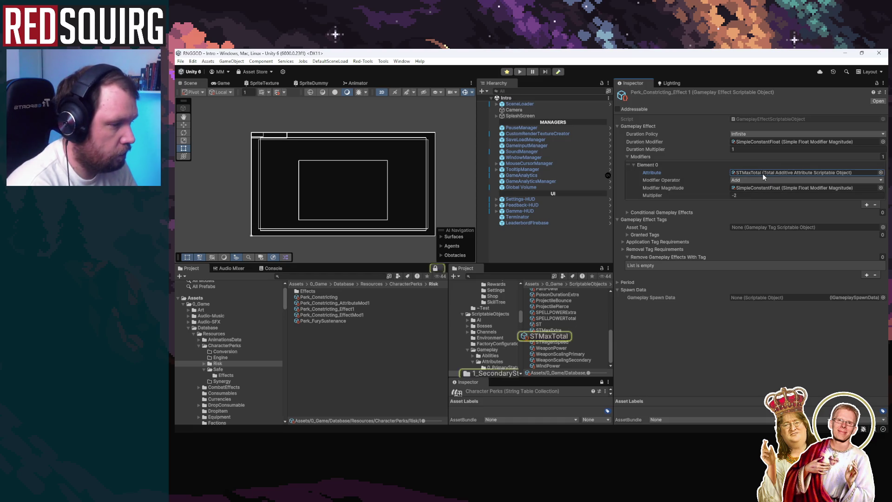
pyautogui.click(551, 334)
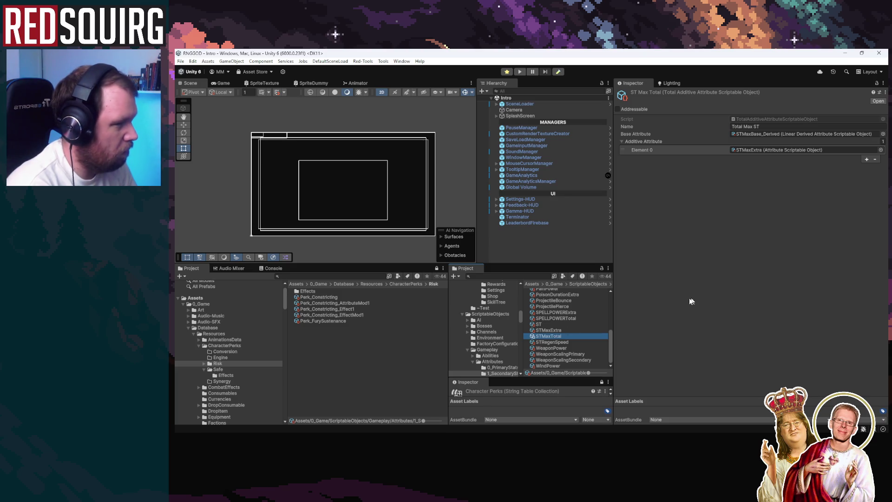
pyautogui.click(349, 309)
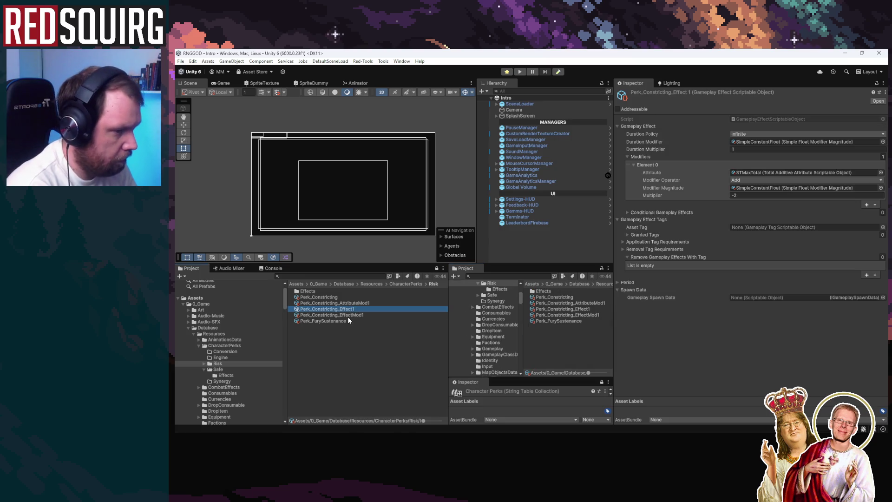
# Set Element 0's modifier operator to Multiply with a 0.5 multiplier
pyautogui.click(755, 181)
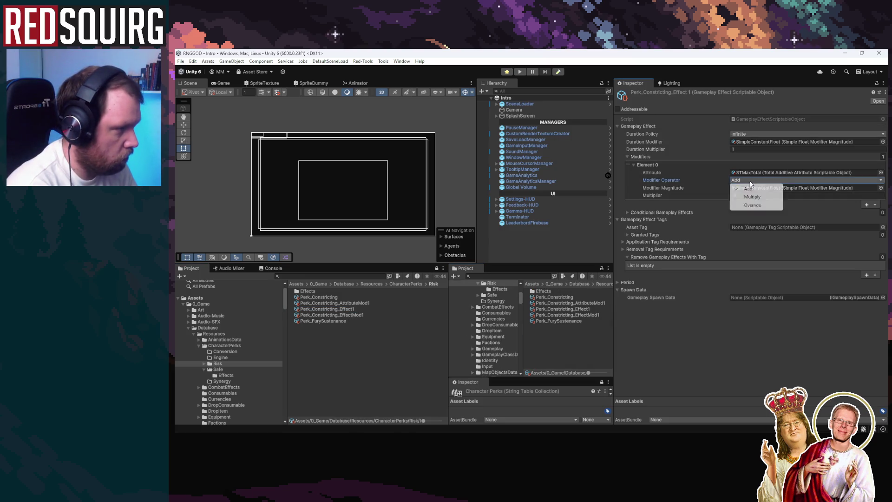
pyautogui.click(757, 197)
pyautogui.click(796, 195)
pyautogui.write('0.5')
pyautogui.click(710, 359)
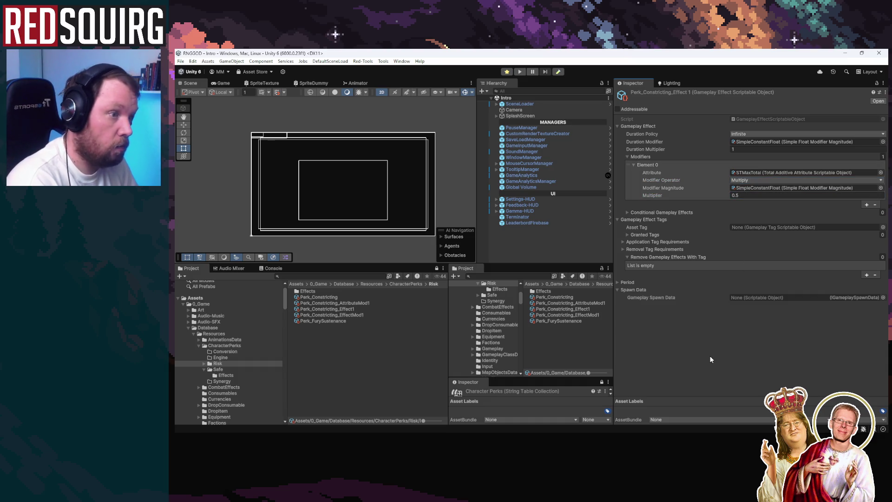
# Add a second Multiply 0.5 modifier targeting StaminaRegen_Derived
pyautogui.click(866, 205)
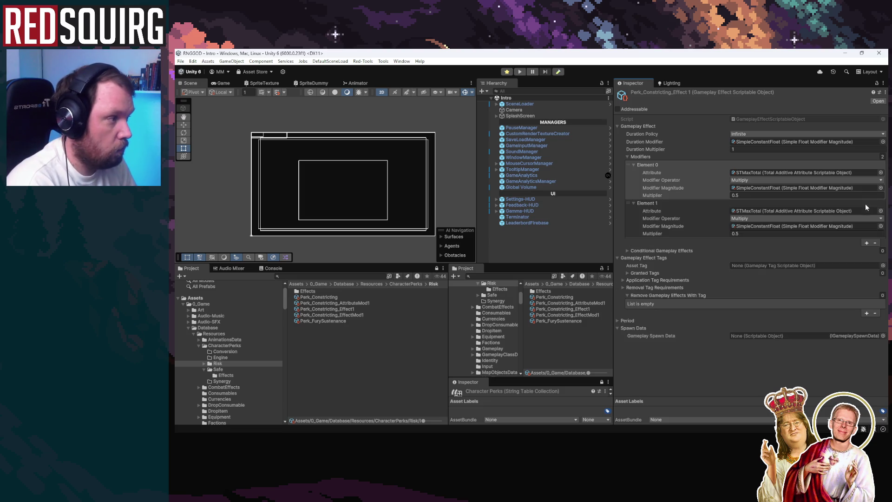
pyautogui.click(880, 210)
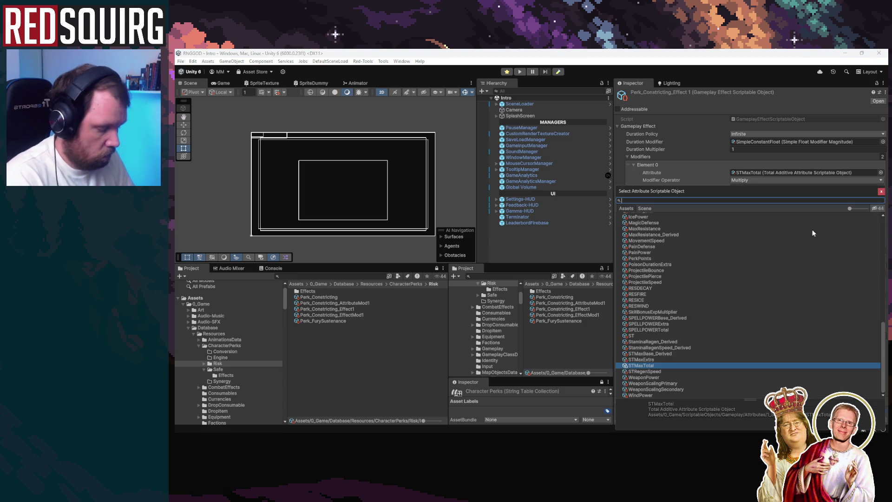
pyautogui.write('stamina')
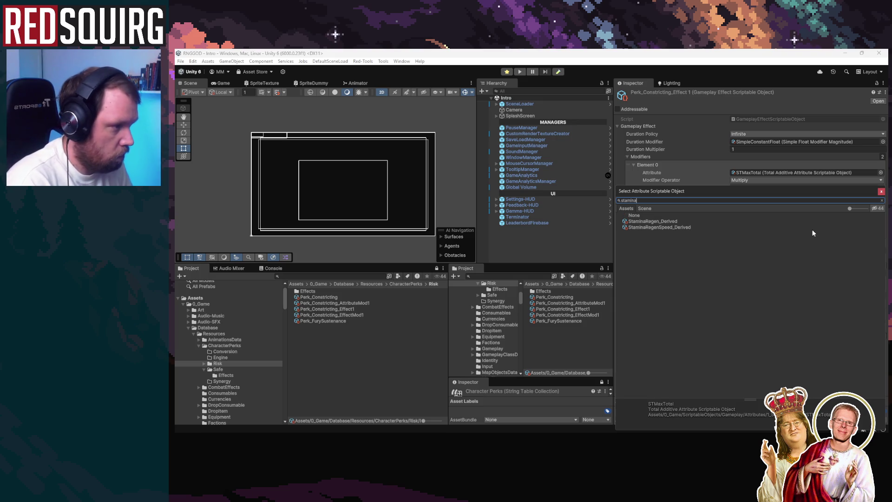
pyautogui.press('Down')
pyautogui.press('Return')
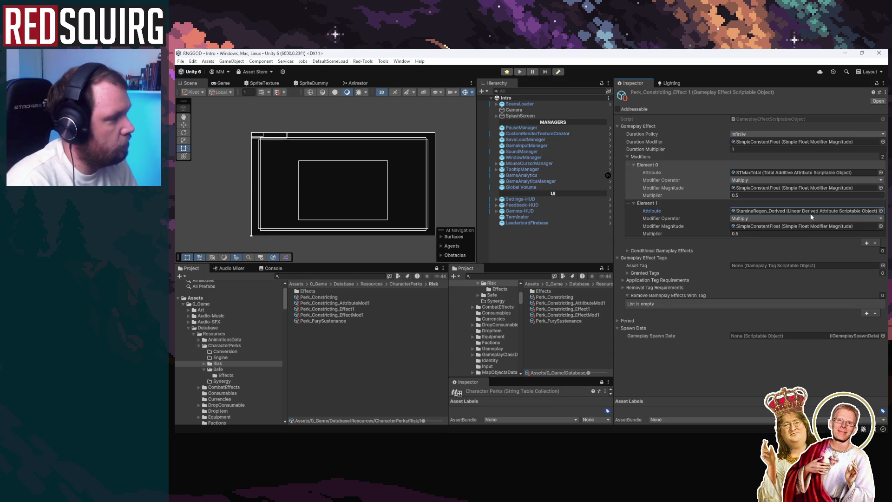
pyautogui.click(344, 283)
# Search 'staminar', browse the StaminaRegen affixes, and open their STRegenSpeed attribute asset
pyautogui.write('staminar')
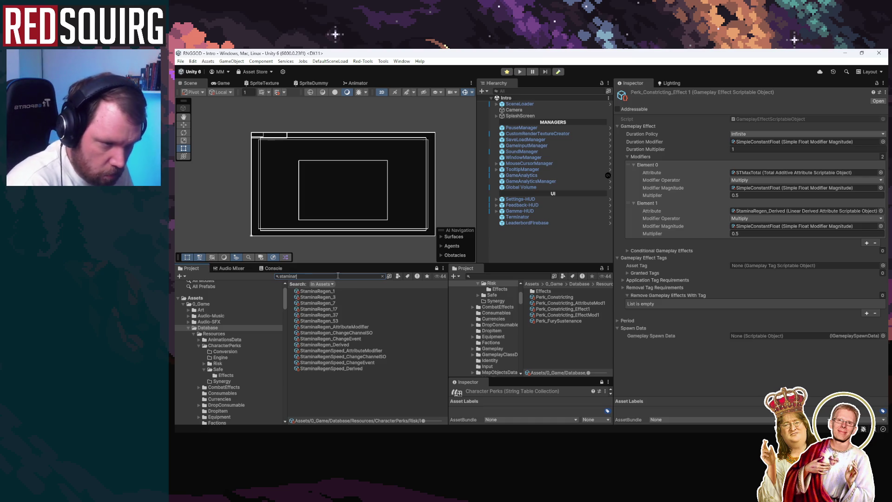
pyautogui.press('Down')
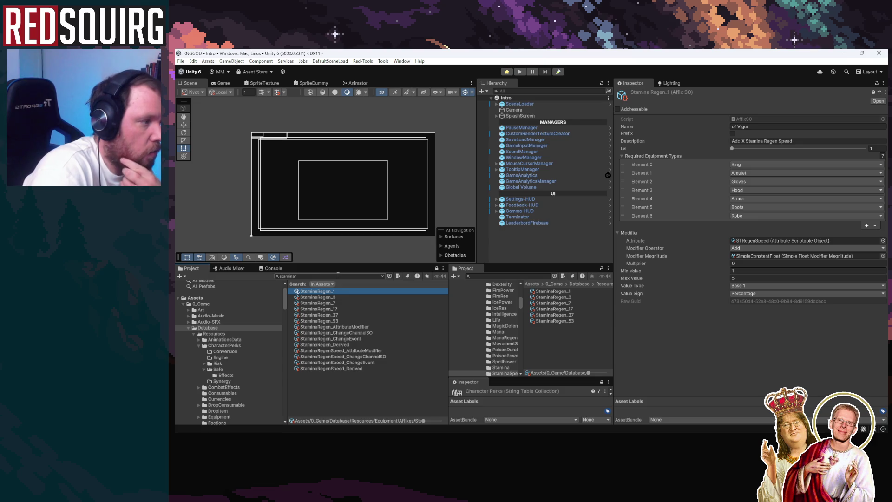
pyautogui.press('Down')
pyautogui.press('Down')
pyautogui.press('Down')
pyautogui.press('Down')
pyautogui.press('Up')
pyautogui.press('Up')
pyautogui.press('Up')
pyautogui.press('Up')
pyautogui.press('Up')
pyautogui.press('Down')
pyautogui.press('Down')
pyautogui.press('Down')
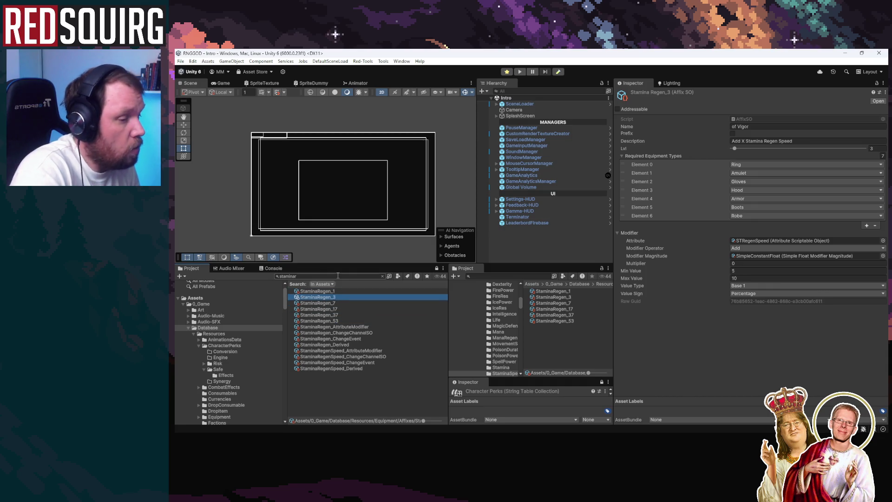
pyautogui.press('Up')
pyautogui.press('Up')
pyautogui.press('Up')
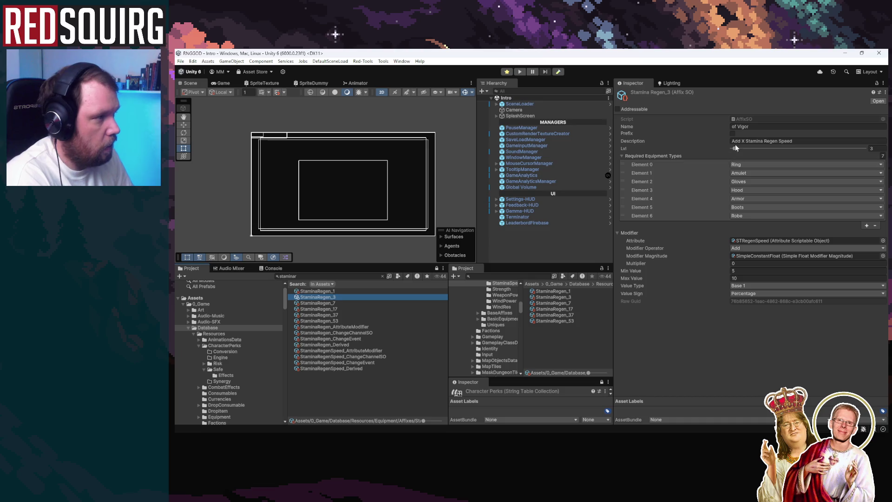
pyautogui.click(762, 239)
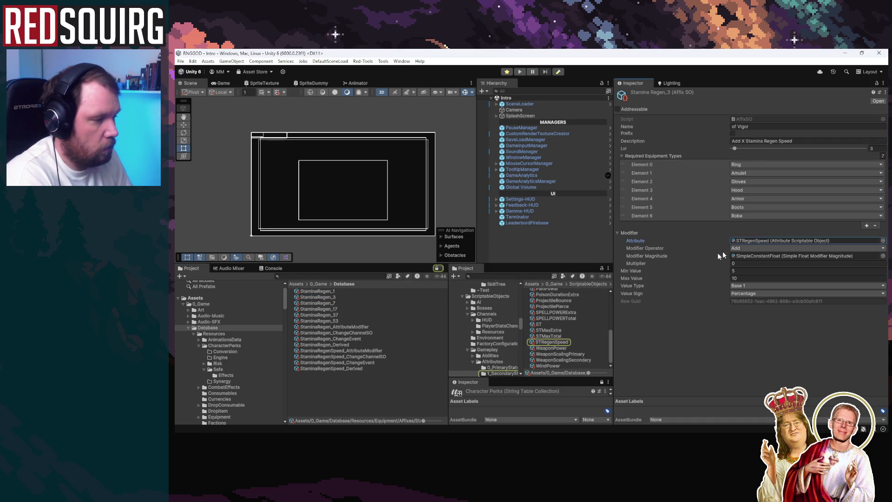
pyautogui.click(557, 342)
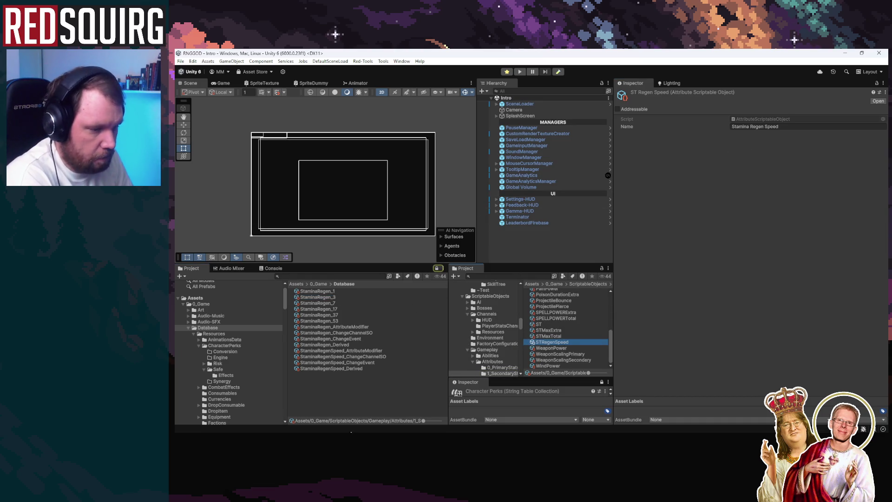
pyautogui.moveTo(367, 432)
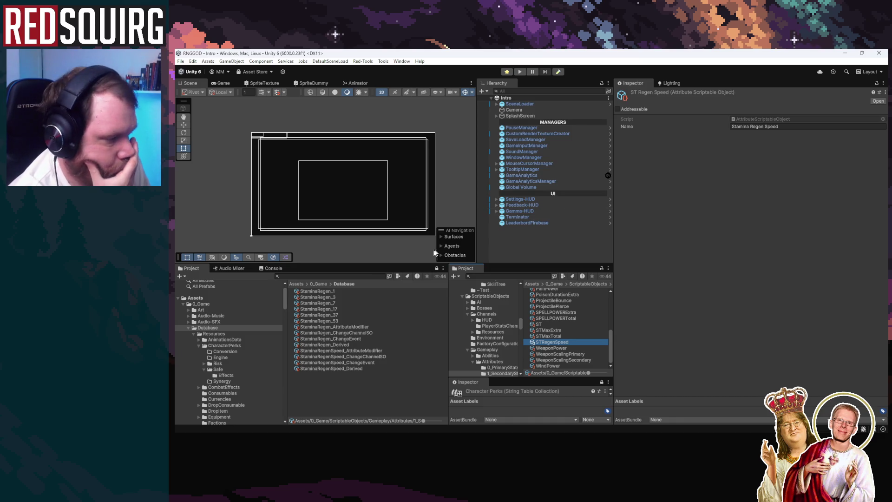
# Browse the Risk folder's Perk_Constricting assets and open Perk_Constricting_Effect1's modifiers
pyautogui.click(384, 277)
pyautogui.write('risk')
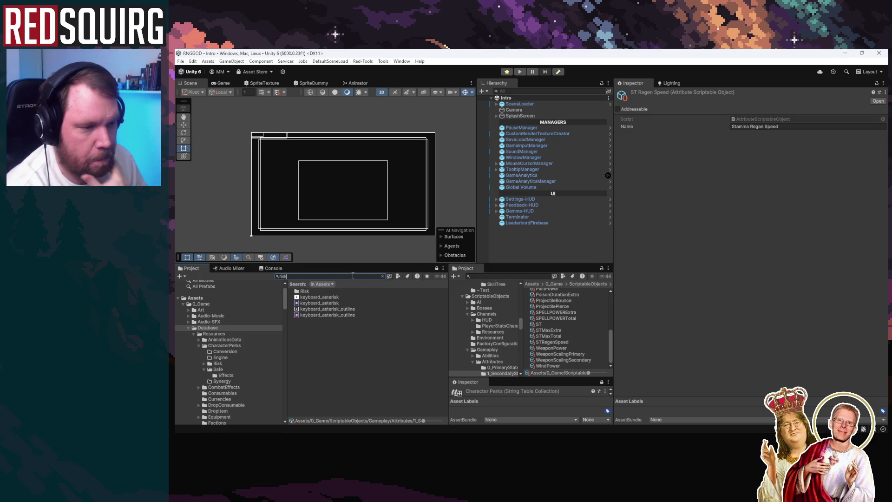
pyautogui.doubleClick(338, 299)
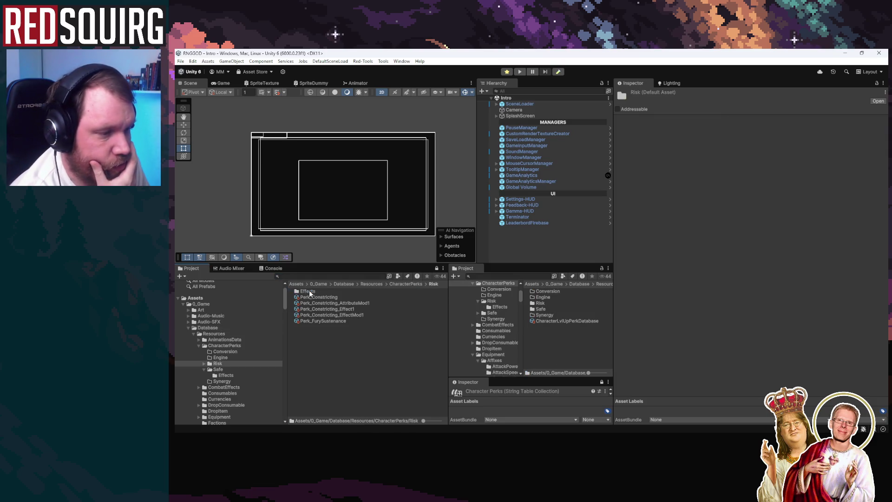
pyautogui.click(348, 314)
pyautogui.click(363, 303)
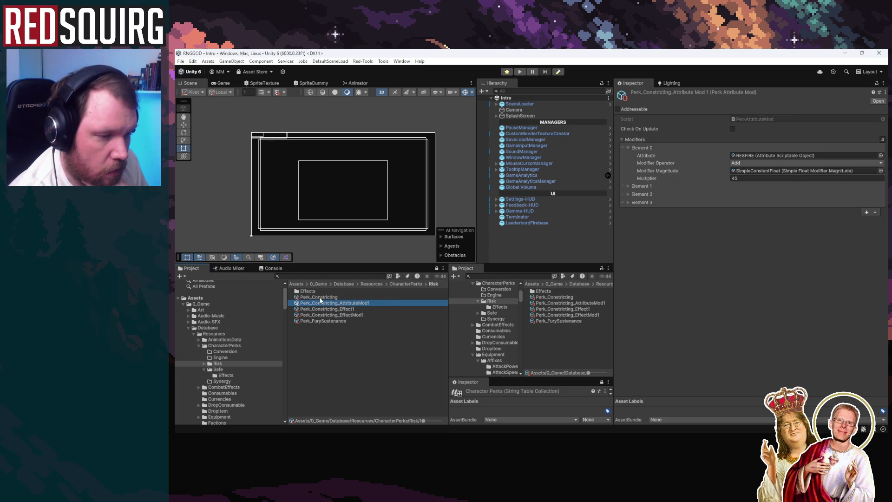
pyautogui.click(223, 363)
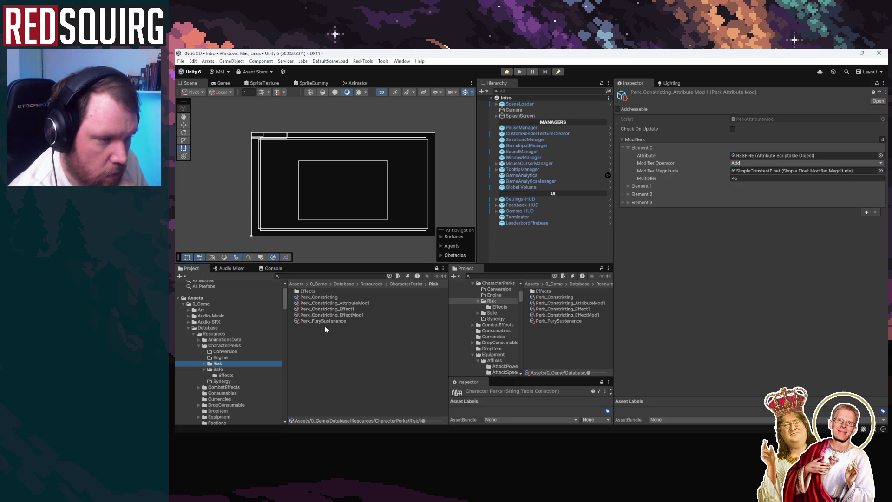
pyautogui.click(320, 297)
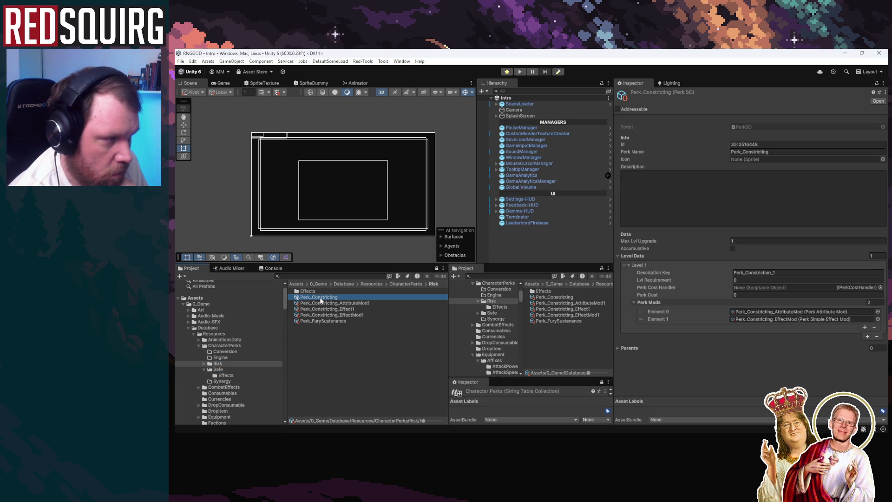
pyautogui.click(332, 303)
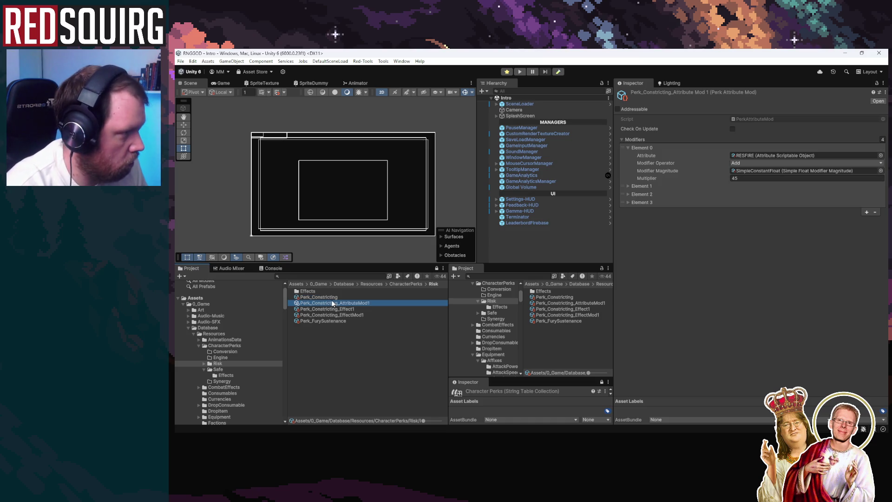
pyautogui.click(333, 308)
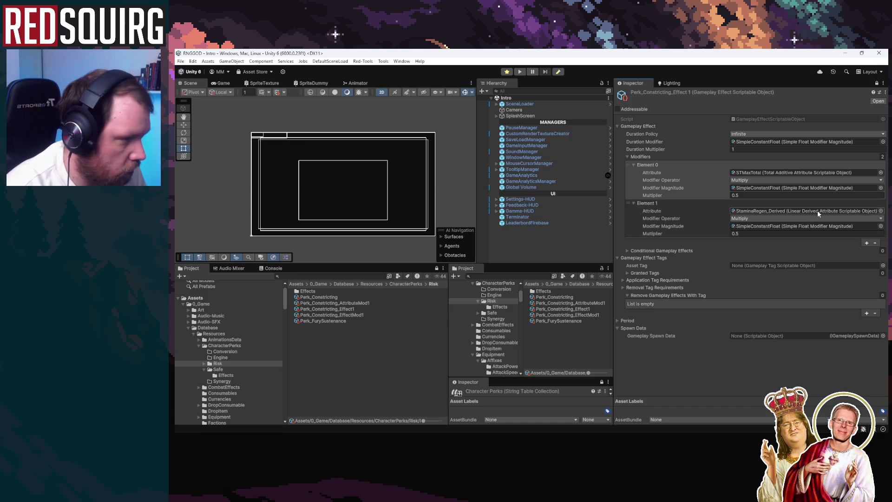
# Select StaminaRegen_Derived from the second modifier and enlarge the Inspector to read its settings
pyautogui.click(787, 210)
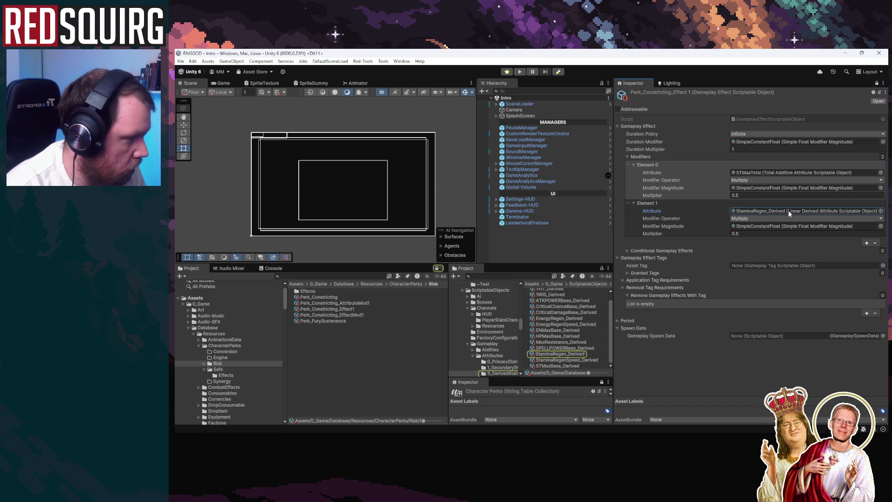
pyautogui.click(575, 355)
pyautogui.click(577, 349)
pyautogui.click(574, 354)
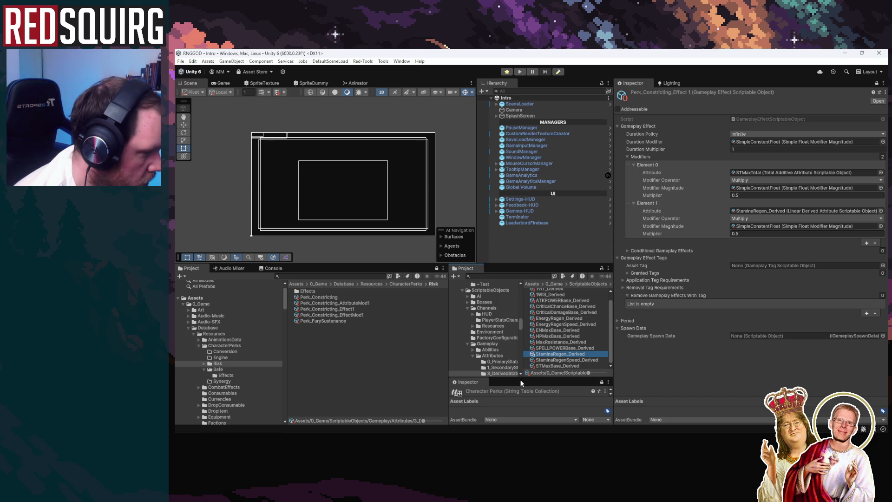
pyautogui.moveTo(520, 378); pyautogui.dragTo(596, 351)
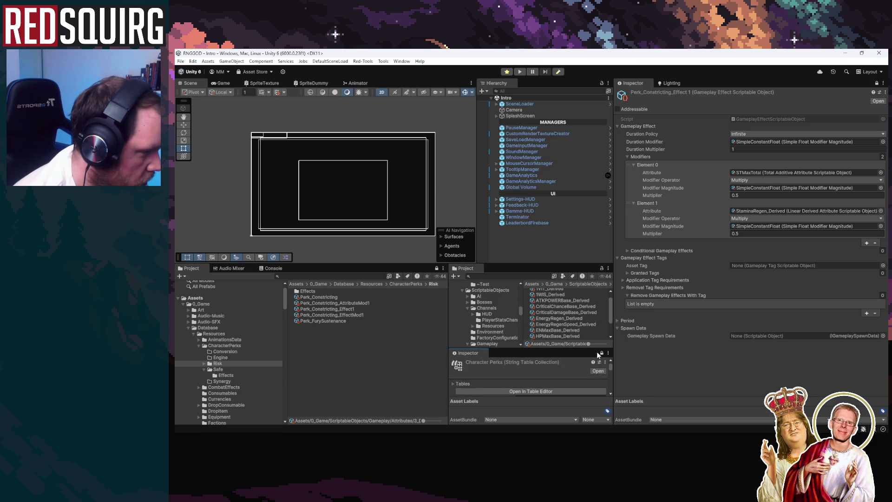
pyautogui.click(600, 353)
pyautogui.moveTo(529, 264); pyautogui.dragTo(529, 178)
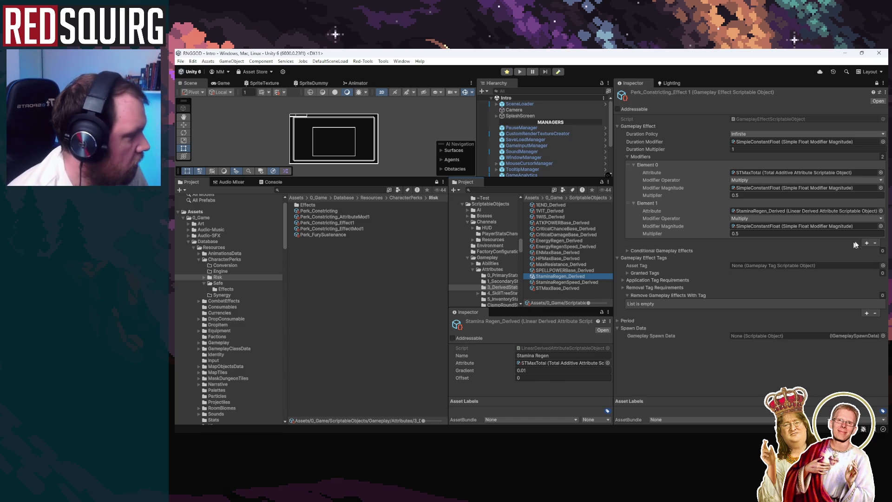
# Change the second modifier's attribute to STMaxTotal by searching 'st' in the picker
pyautogui.click(881, 210)
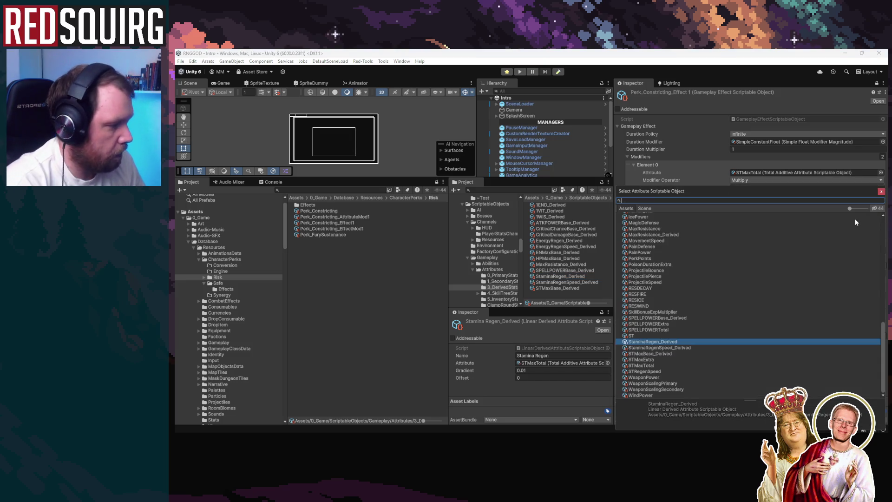
pyautogui.write('st')
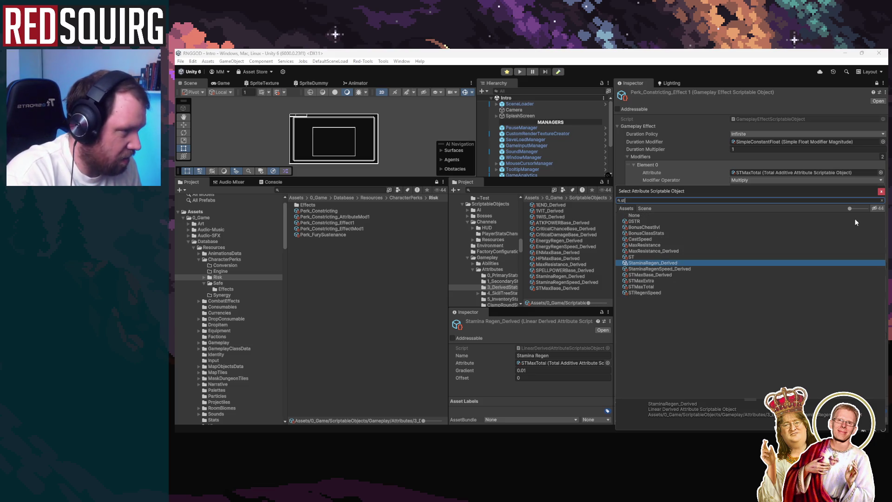
pyautogui.press('Down')
pyautogui.press('Down')
pyautogui.press('Down')
pyautogui.press('Return')
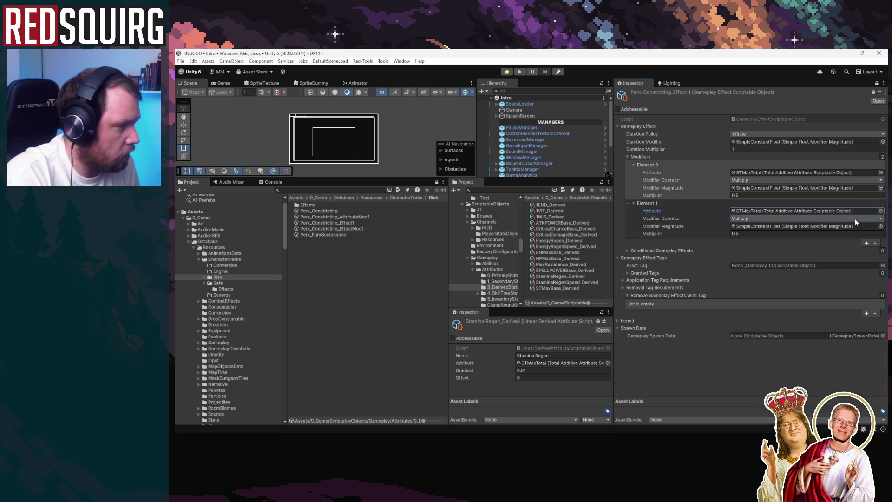
pyautogui.click(790, 211)
pyautogui.click(558, 268)
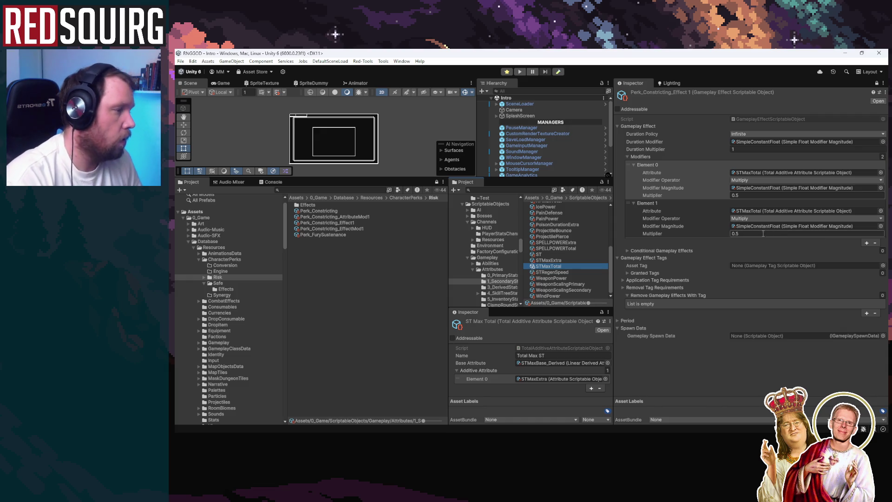
# Set the second modifier's multiplier to 0.1
pyautogui.click(737, 234)
pyautogui.write('0.1')
pyautogui.press('Return')
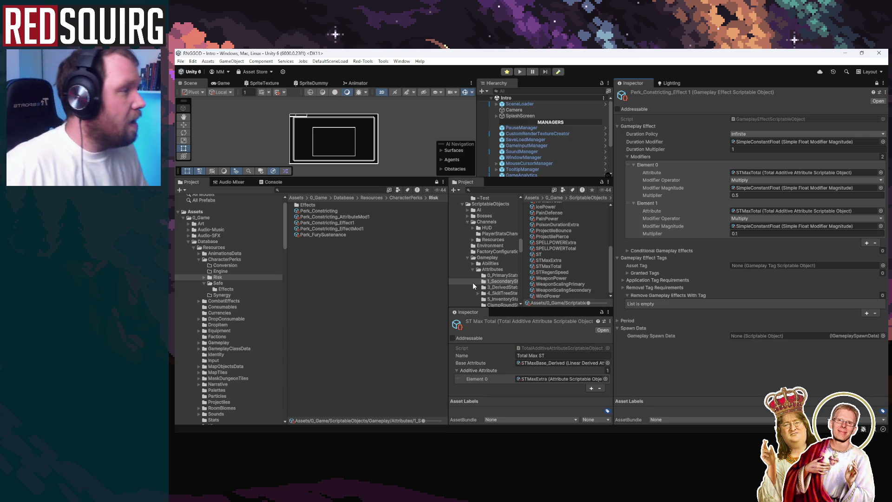
pyautogui.click(335, 217)
# Confirm Perk_FurySustenance's level 1 mods use the Constricting mods, then begin renaming Perk_Constricting_EffectMod1
pyautogui.click(345, 228)
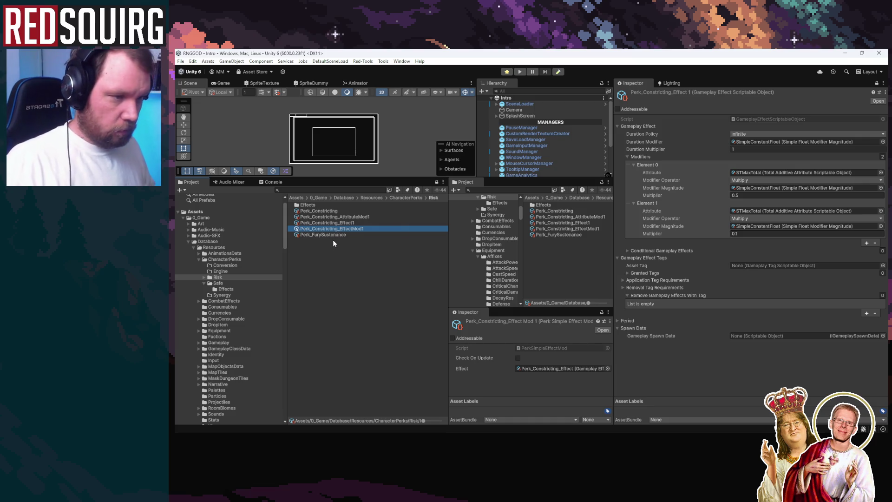
pyautogui.click(333, 235)
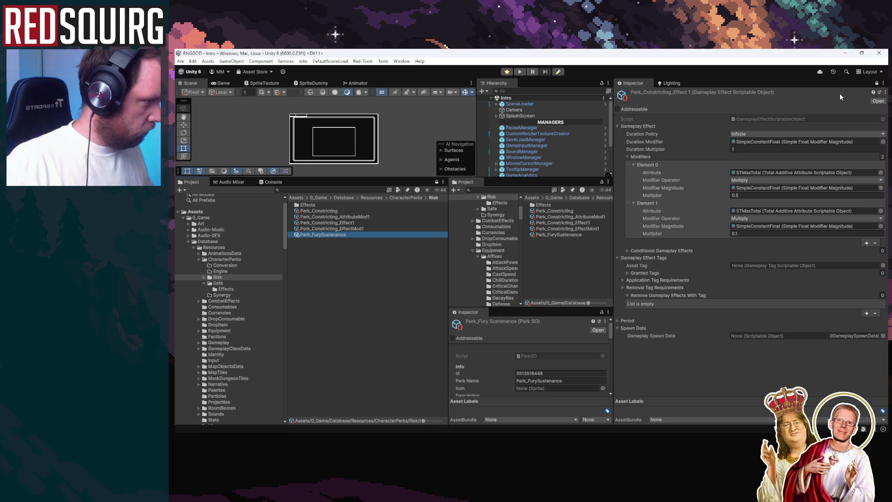
pyautogui.click(876, 82)
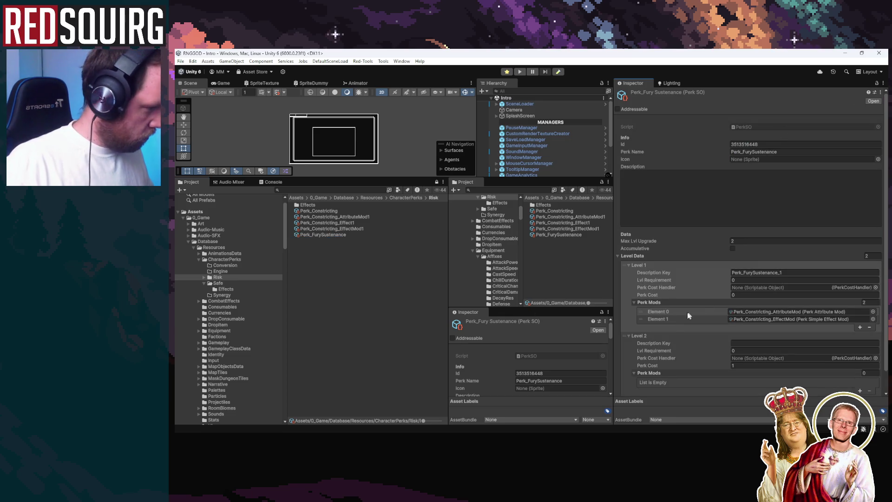
pyautogui.scroll(-1, 688, 316)
pyautogui.click(757, 299)
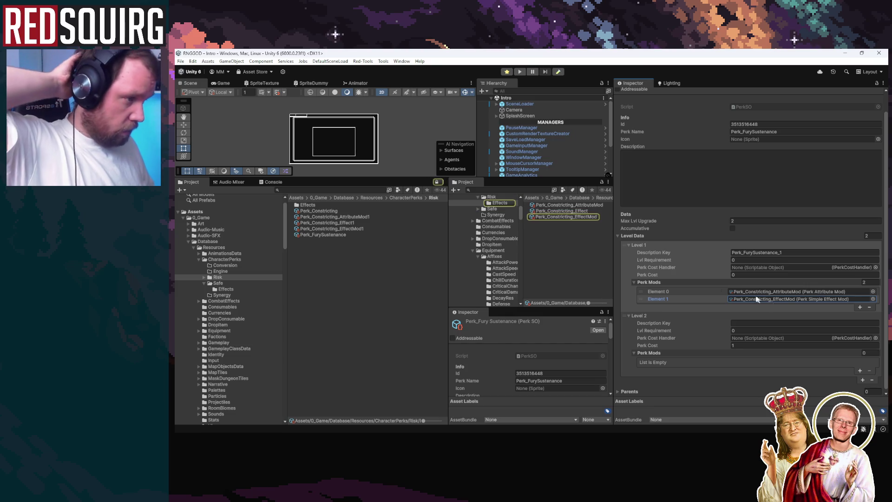
pyautogui.click(342, 230)
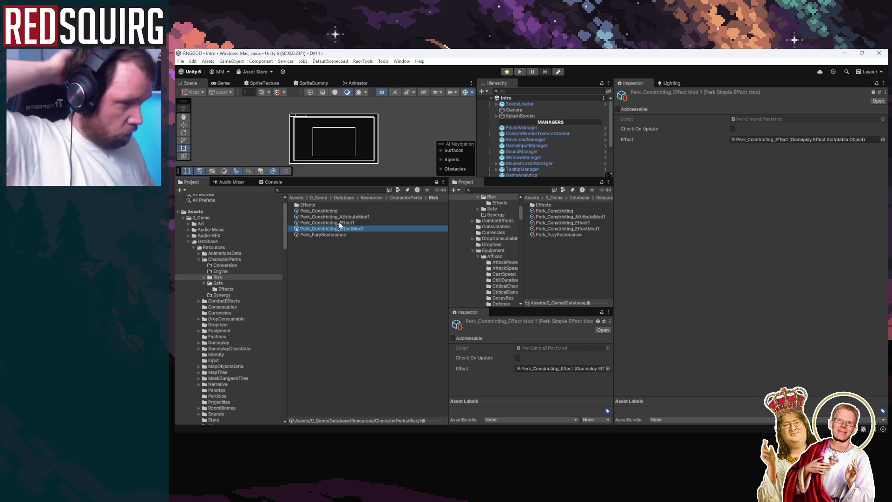
pyautogui.click(337, 235)
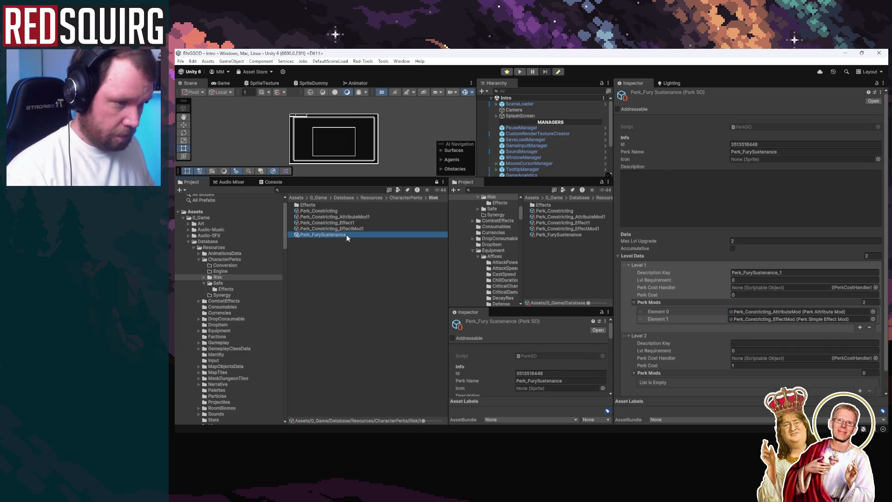
pyautogui.click(342, 235)
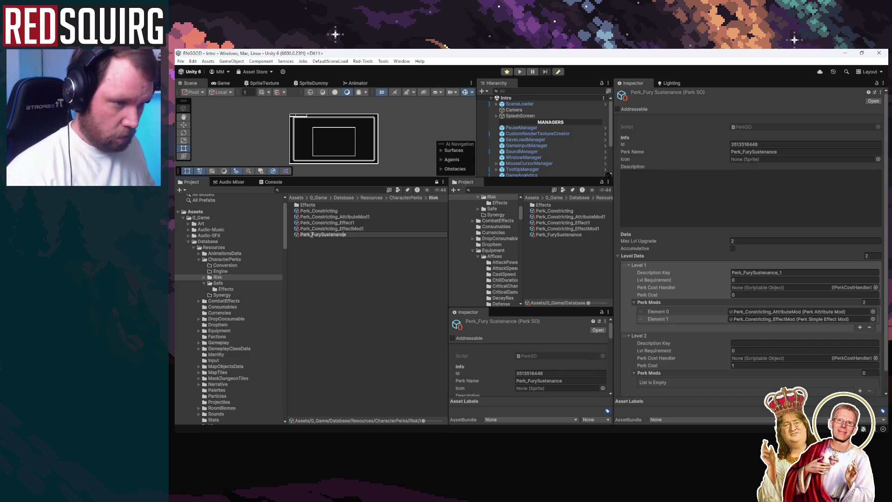
pyautogui.click(322, 229)
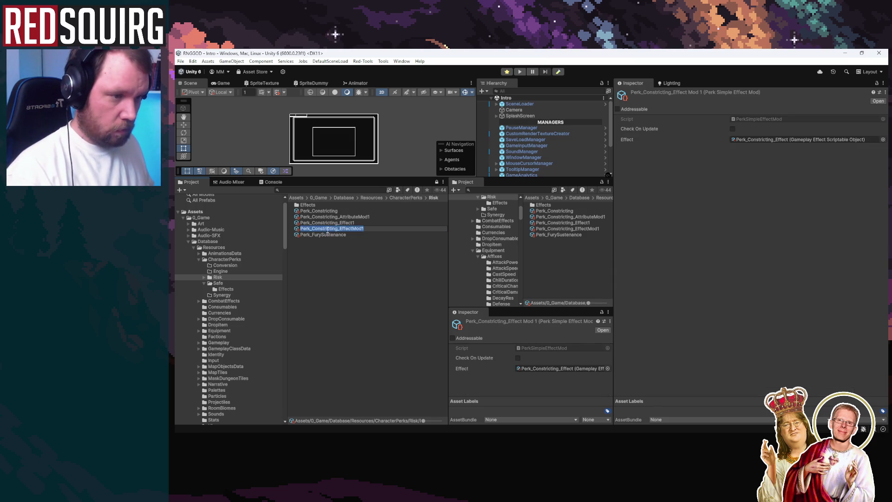
# Rename the copies to Perk_FurySustenance_EffectMod and Perk_FurySustenance_Effect
pyautogui.write('FurySustenance')
pyautogui.press('End')
pyautogui.press('BackSpace')
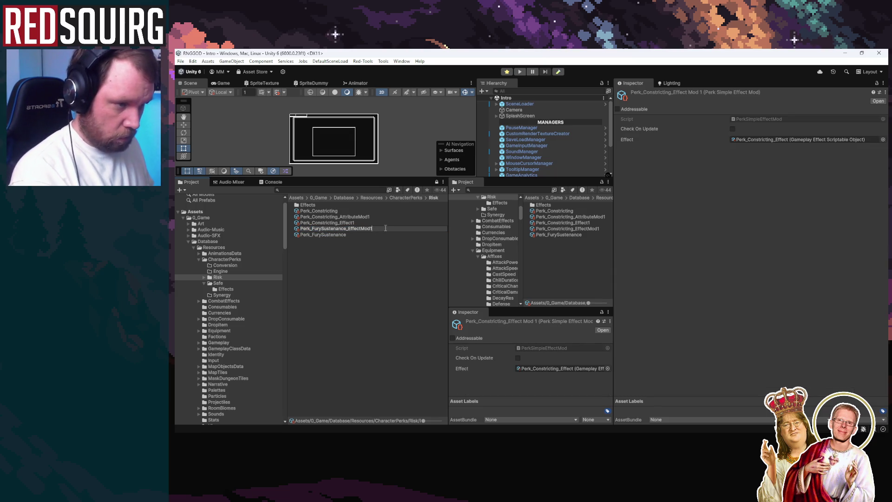
pyautogui.press('Return')
pyautogui.click(331, 223)
pyautogui.click(330, 223)
pyautogui.hotkey('ctrl', 'v')
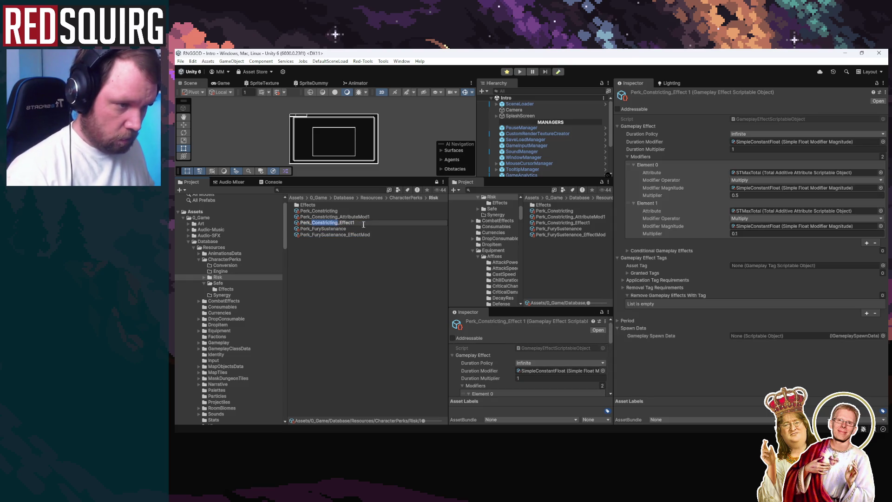
pyautogui.press('End')
pyautogui.press('BackSpace')
pyautogui.press('Return')
# Link the effect into the effect mod, place the mod in Perk Mods Element 0, and remove Element 1
pyautogui.click(343, 235)
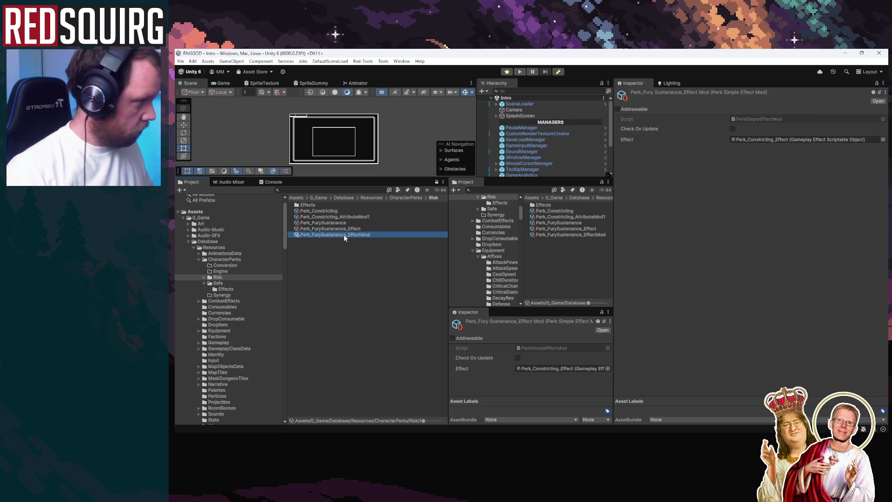
pyautogui.moveTo(344, 235)
pyautogui.mouseDown()
pyautogui.moveTo(713, 174)
pyautogui.moveTo(790, 139)
pyautogui.mouseUp()
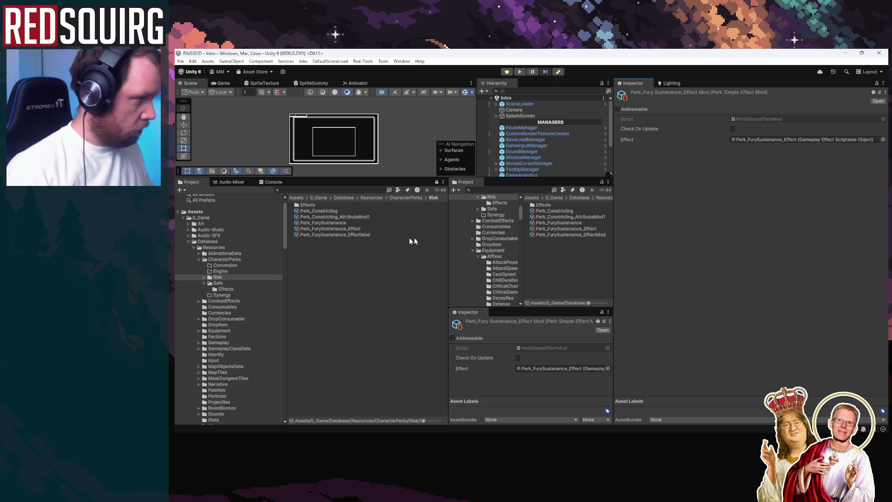
pyautogui.click(338, 223)
pyautogui.moveTo(339, 234)
pyautogui.mouseDown()
pyautogui.moveTo(760, 314)
pyautogui.moveTo(760, 323)
pyautogui.moveTo(760, 313)
pyautogui.mouseUp()
pyautogui.click(700, 318)
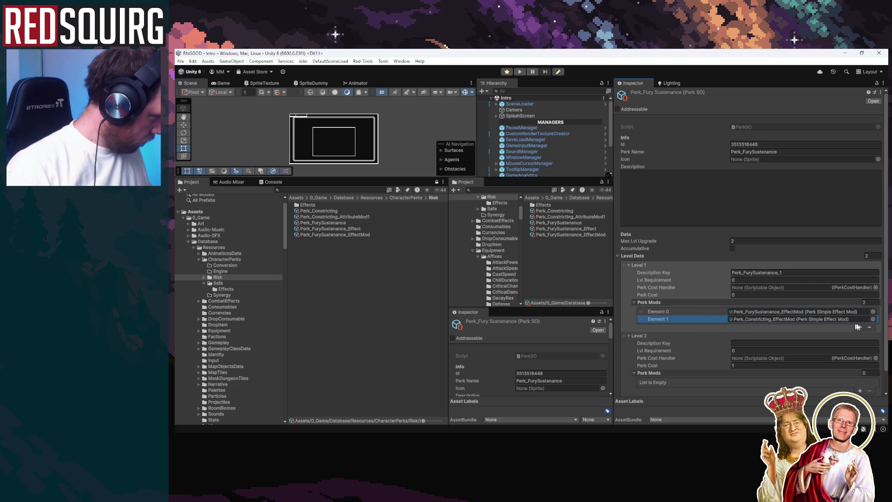
pyautogui.click(868, 327)
pyautogui.scroll(-1, 709, 342)
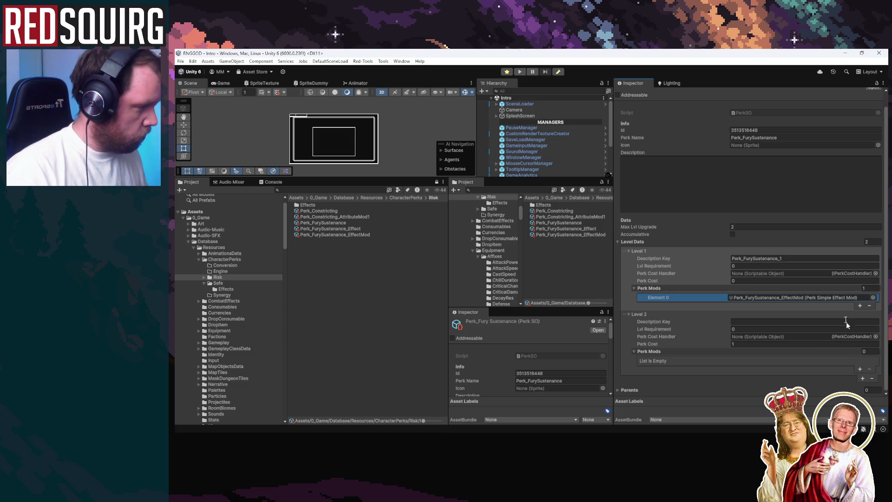
pyautogui.click(345, 229)
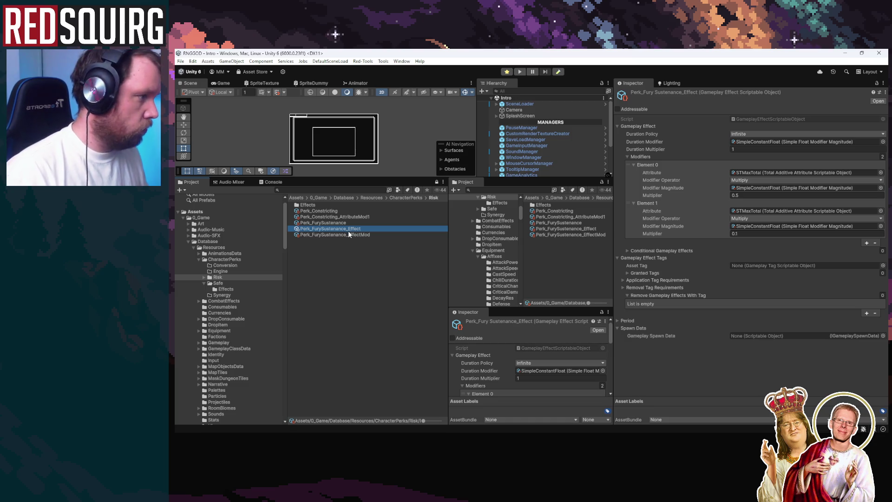
# Duplicate Perk_FurySustenance_Effect and Perk_FurySustenance_EffectMod
pyautogui.click(348, 234)
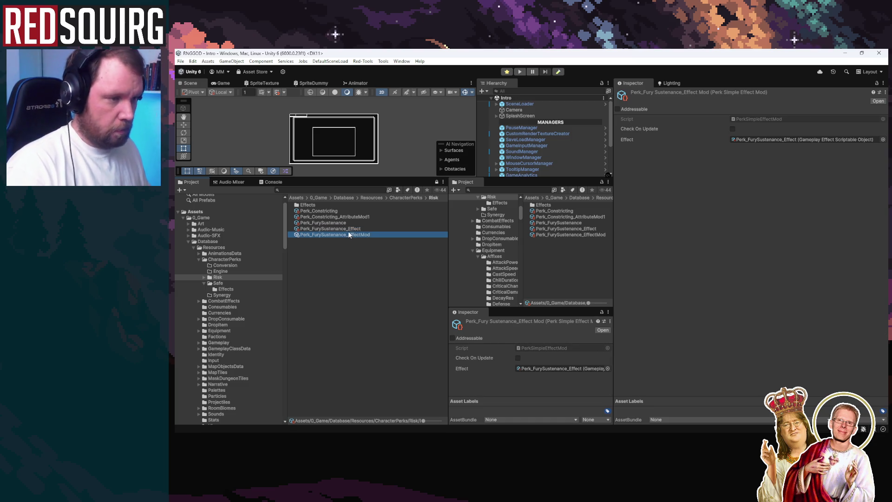
pyautogui.click(353, 227)
pyautogui.click(356, 238)
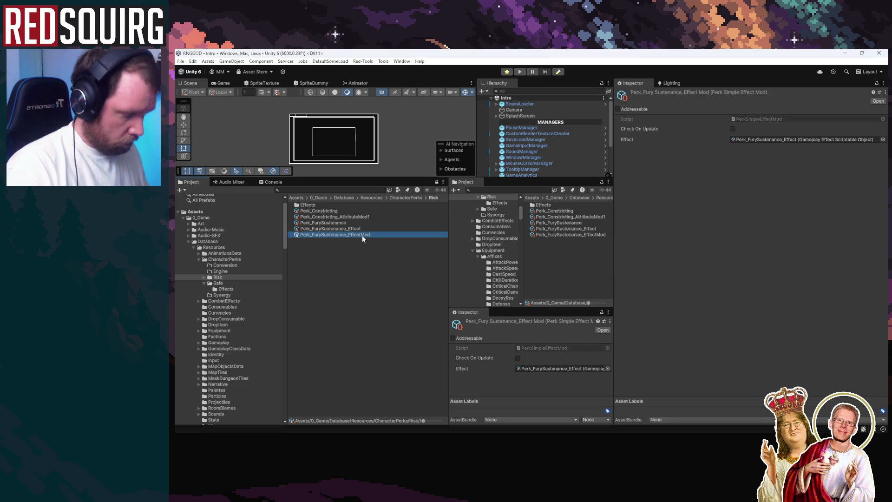
pyautogui.hotkey('ctrl', 'd')
pyautogui.click(346, 229)
pyautogui.hotkey('ctrl', 'd')
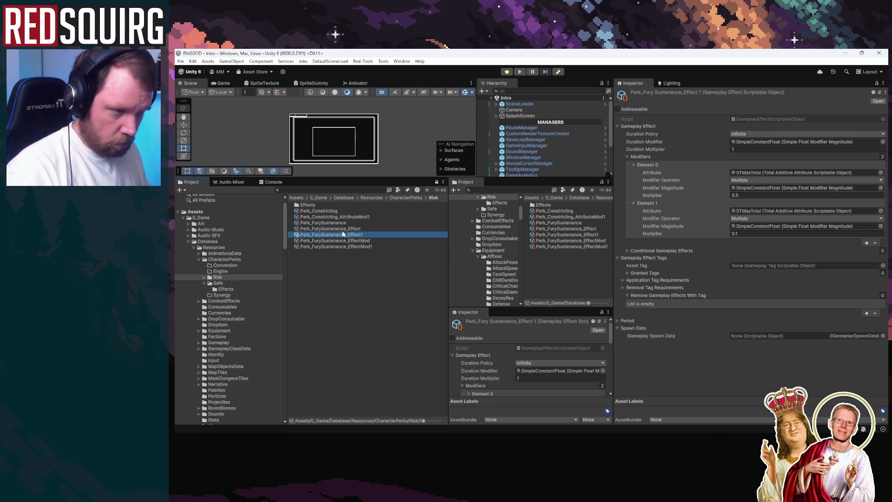
# Rename the two effect mods with the 1_ and 2_ level prefixes
pyautogui.click(345, 238)
pyautogui.click(344, 238)
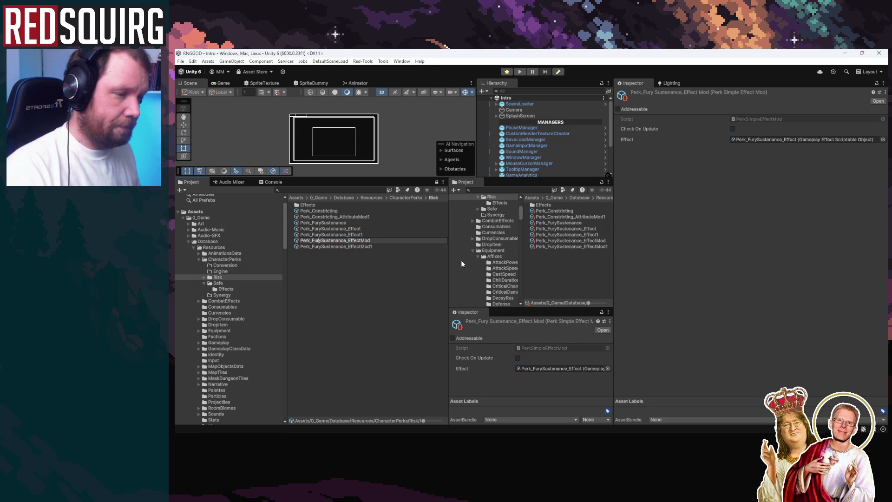
pyautogui.write('1_')
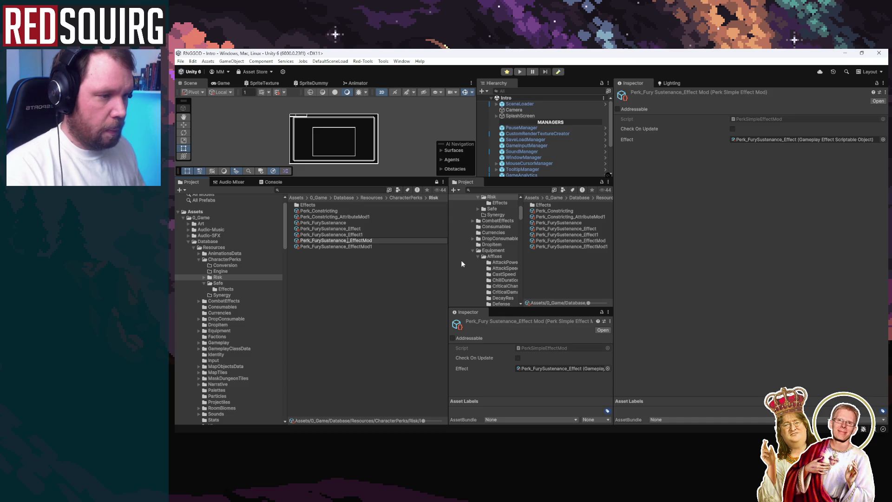
pyautogui.press('Return')
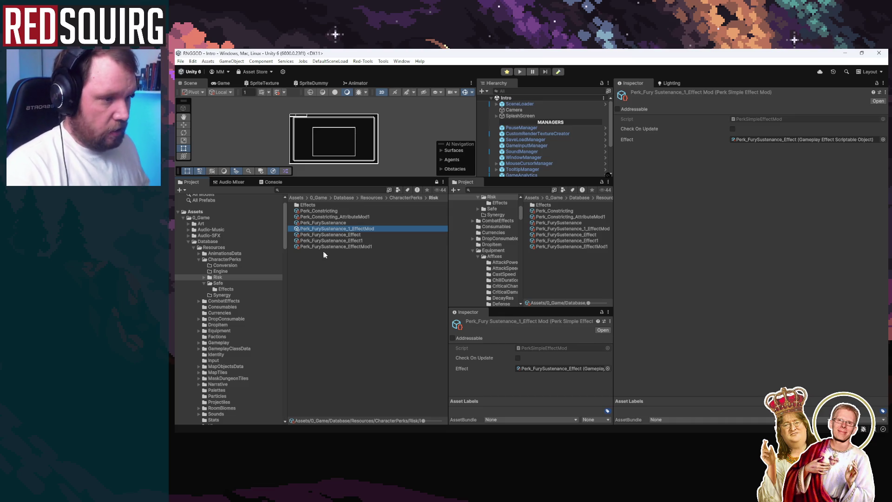
pyautogui.click(346, 246)
pyautogui.click(346, 247)
pyautogui.write('1_')
pyautogui.press('BackSpace')
pyautogui.write('2')
pyautogui.press('Return')
# Rename the two effects to Perk_FurySustenance_1_Effect and Perk_FurySustenance_2_Effect
pyautogui.click(355, 241)
pyautogui.click(355, 241)
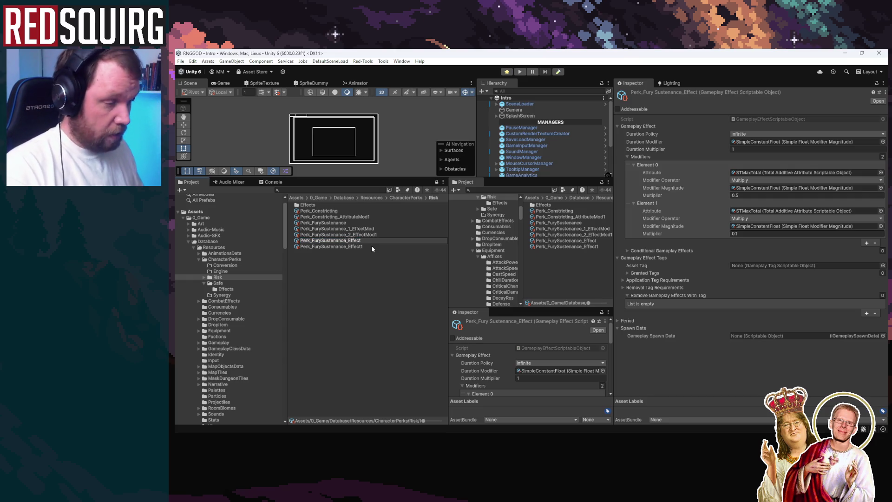
pyautogui.press('Return')
pyautogui.click(353, 246)
pyautogui.click(354, 247)
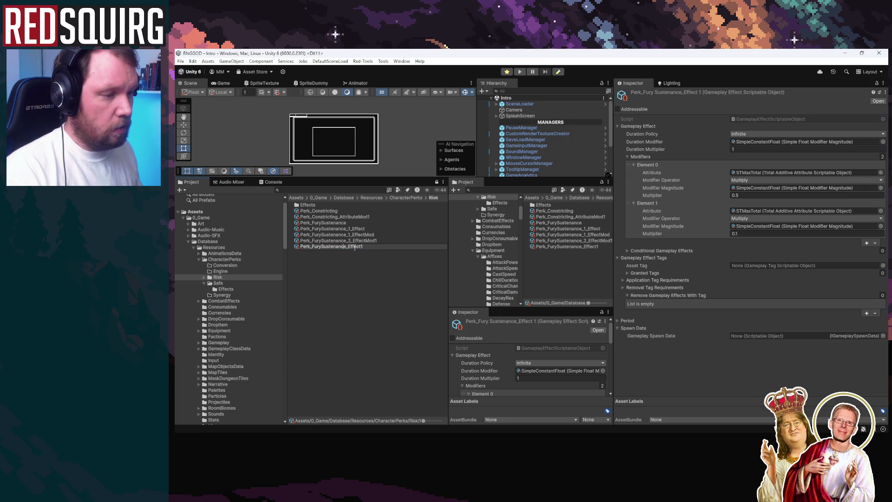
pyautogui.write('_2')
pyautogui.press('Return')
pyautogui.click(361, 240)
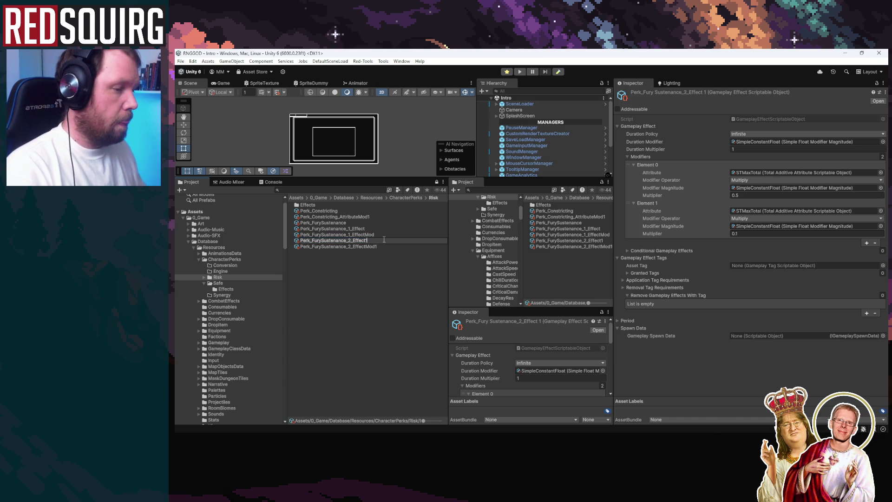
pyautogui.press('BackSpace')
pyautogui.press('Return')
# Drop the trailing 1 so the mod reads Perk_FurySustenance_2_EffectMod, then review the renamed assets
pyautogui.click(369, 246)
pyautogui.click(369, 246)
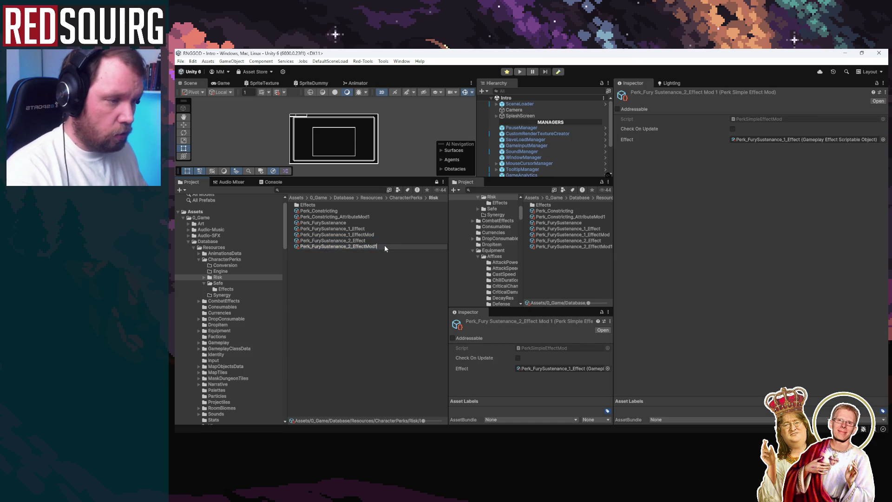
pyautogui.press('BackSpace')
pyautogui.press('Return')
pyautogui.click(374, 229)
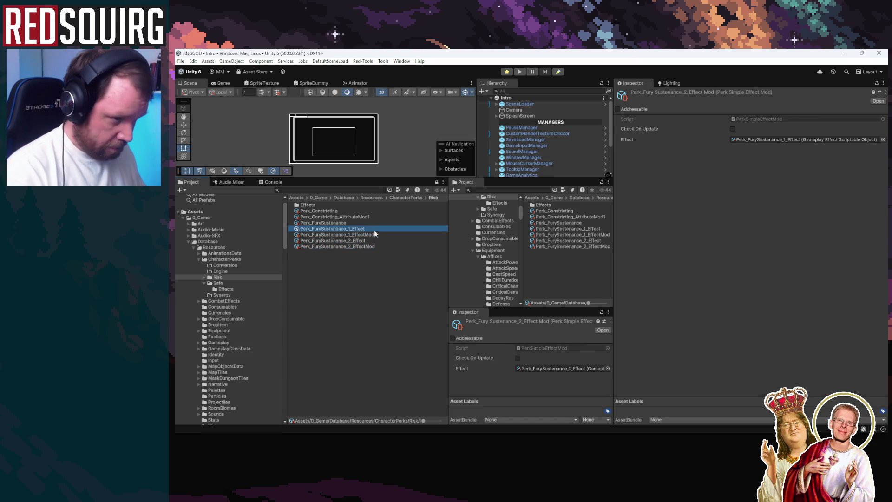
pyautogui.click(369, 245)
pyautogui.click(363, 241)
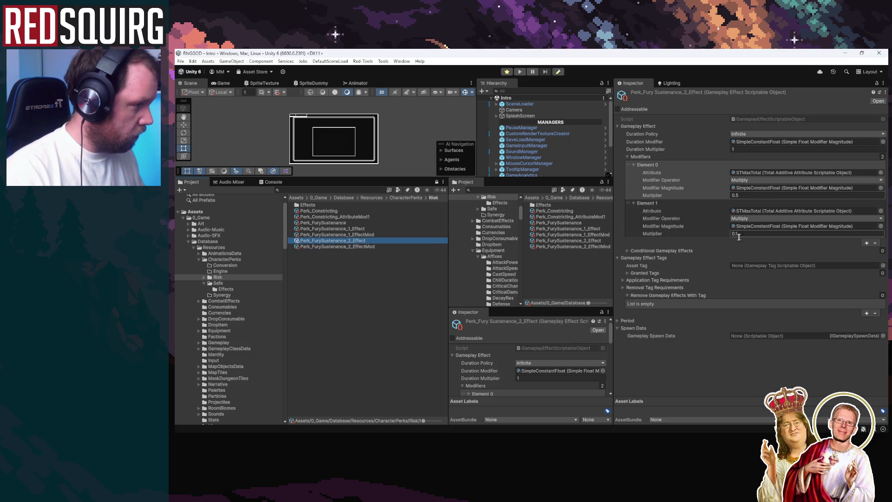
# Set Perk_FurySustenance_2_Effect's second modifier multiplier to 0.25 and compare the Fury Sustenance assets
pyautogui.click(738, 234)
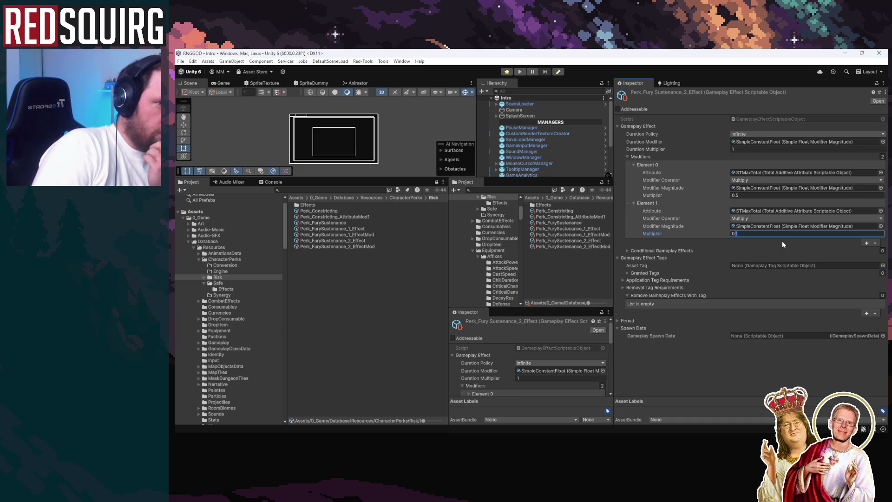
pyautogui.write('25')
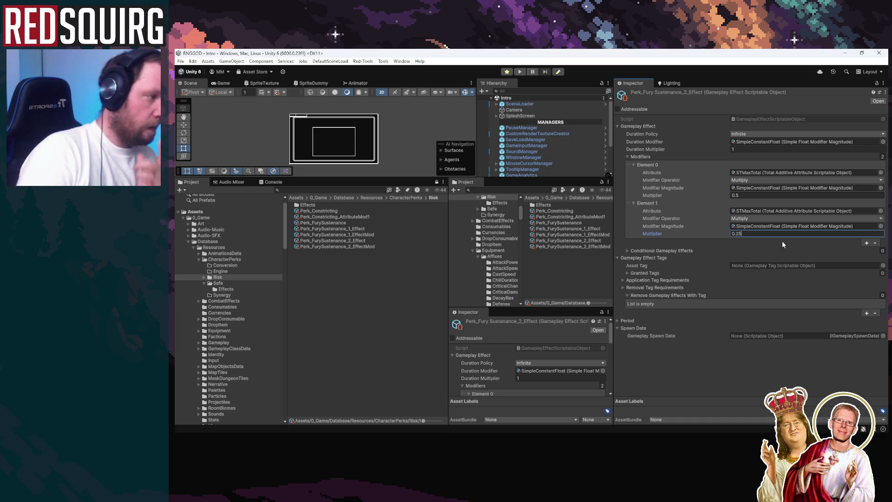
pyautogui.click(366, 277)
pyautogui.click(359, 246)
pyautogui.click(363, 228)
pyautogui.click(366, 235)
pyautogui.click(367, 241)
pyautogui.click(368, 239)
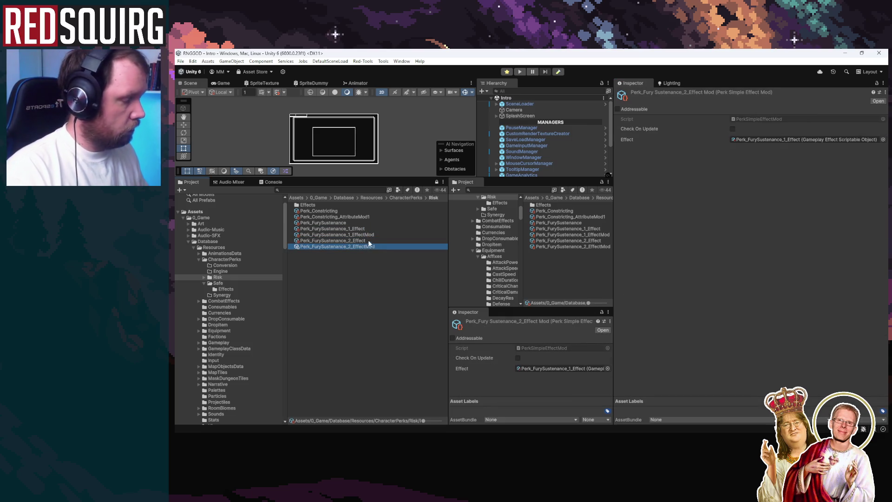
# Link Perk_FurySustenance_2_Effect into Perk_FurySustenance_2_EffectMod's Effect field
pyautogui.click(368, 235)
pyautogui.click(367, 246)
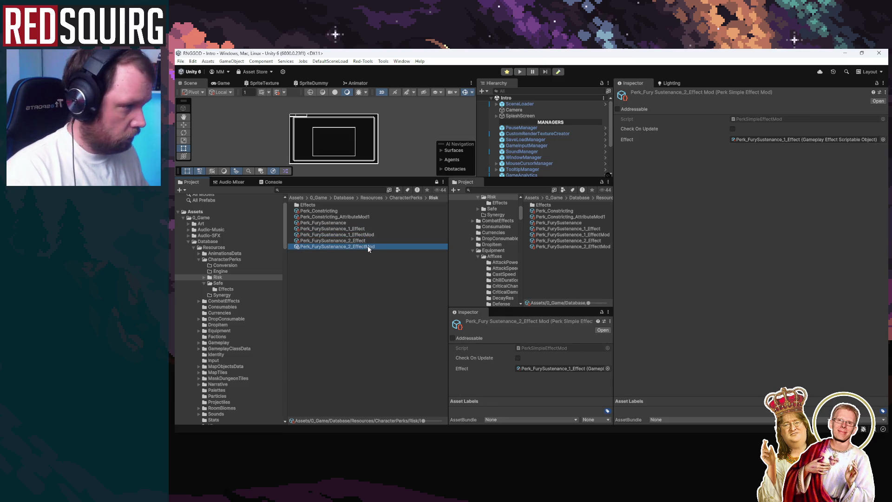
pyautogui.moveTo(358, 240)
pyautogui.mouseDown()
pyautogui.moveTo(481, 231)
pyautogui.moveTo(804, 140)
pyautogui.mouseUp()
# Assign Perk_FurySustenance_2_EffectMod to Perk_FurySustenance's level 2 Perk Mods and set level 2 Perk Cost to 0
pyautogui.click(340, 223)
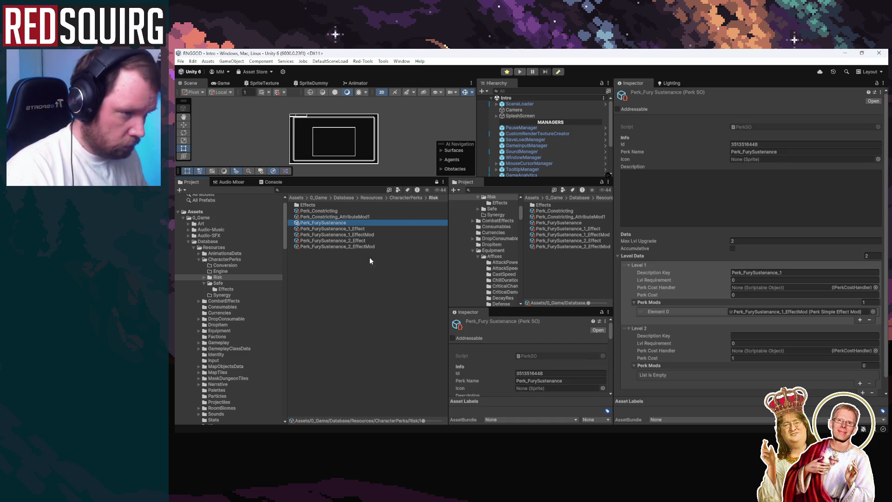
pyautogui.moveTo(361, 247)
pyautogui.mouseDown()
pyautogui.moveTo(757, 341)
pyautogui.moveTo(772, 364)
pyautogui.moveTo(715, 366)
pyautogui.mouseUp()
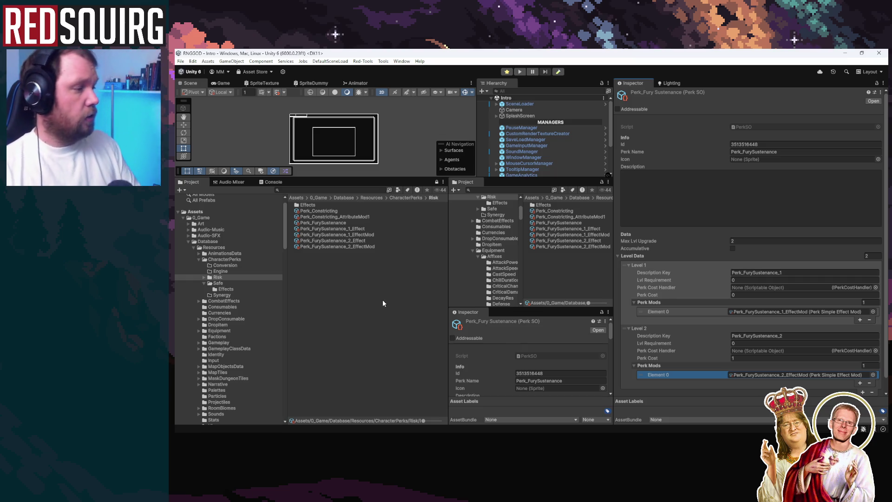
pyautogui.click(798, 358)
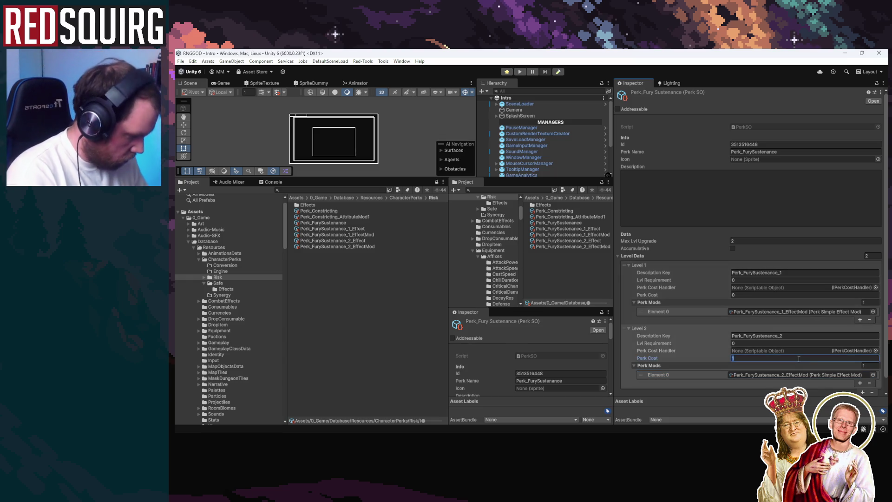
pyautogui.write('0')
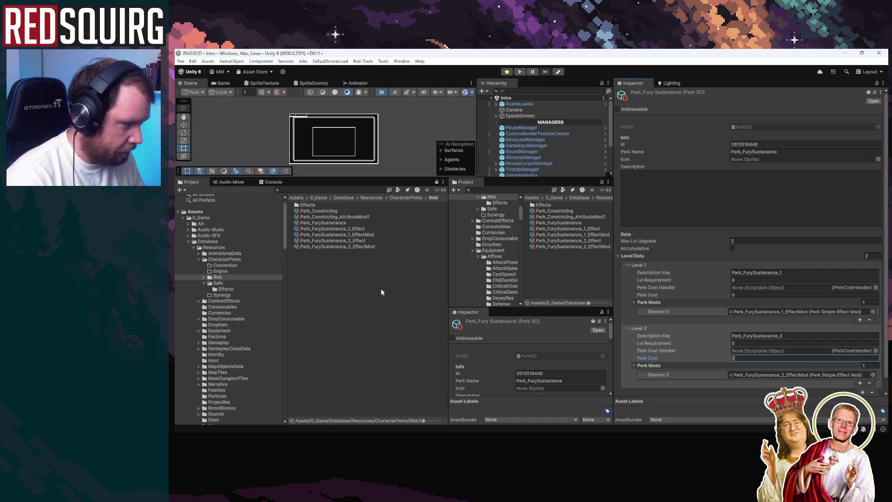
pyautogui.scroll(-1, 670, 325)
pyautogui.click(436, 316)
pyautogui.click(366, 246)
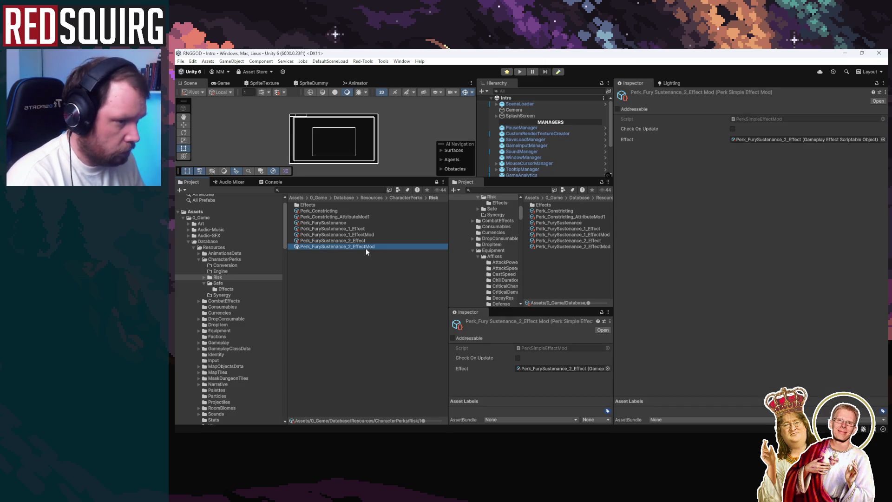
pyautogui.press('Up')
pyautogui.click(391, 222)
pyautogui.scroll(-1, 719, 282)
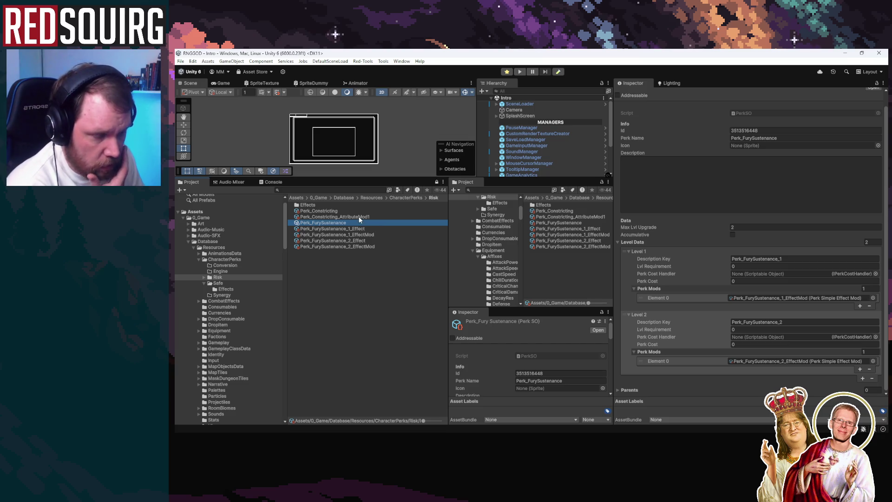
# Locate Perk_TirRune's level 1 combat event assets in the Safe perks folder
pyautogui.click(223, 282)
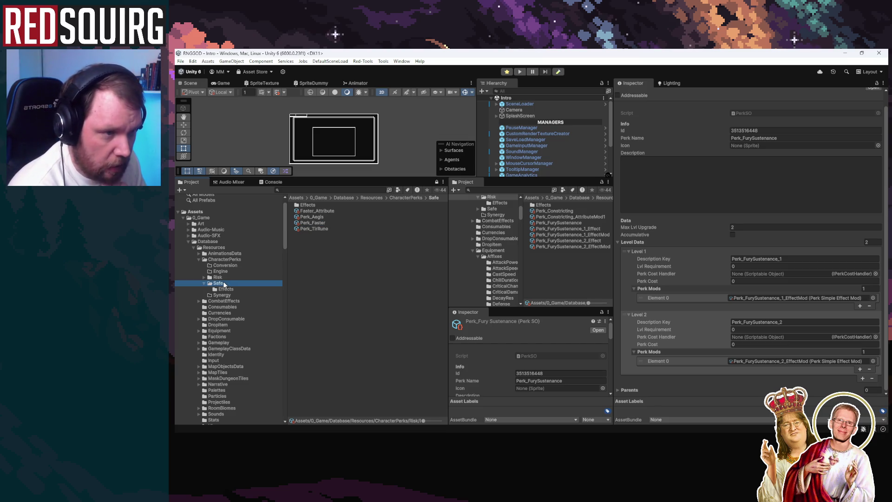
pyautogui.click(322, 215)
pyautogui.click(328, 227)
pyautogui.click(327, 224)
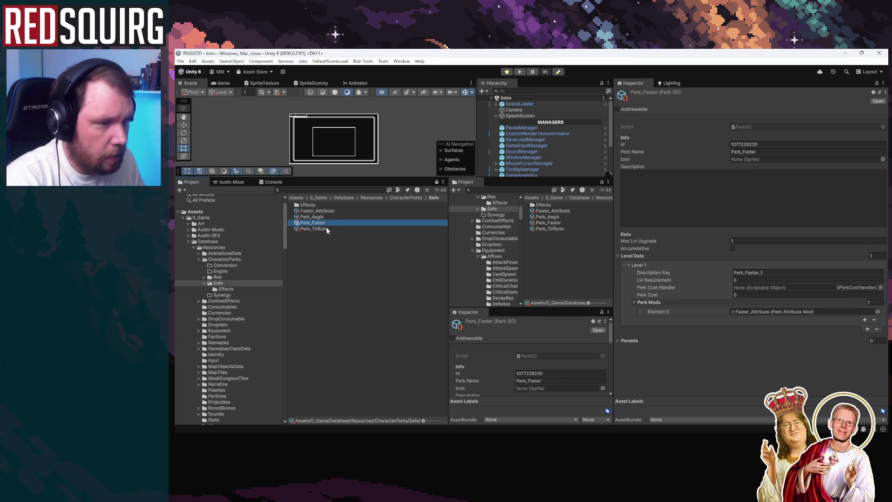
pyautogui.click(326, 229)
pyautogui.click(746, 311)
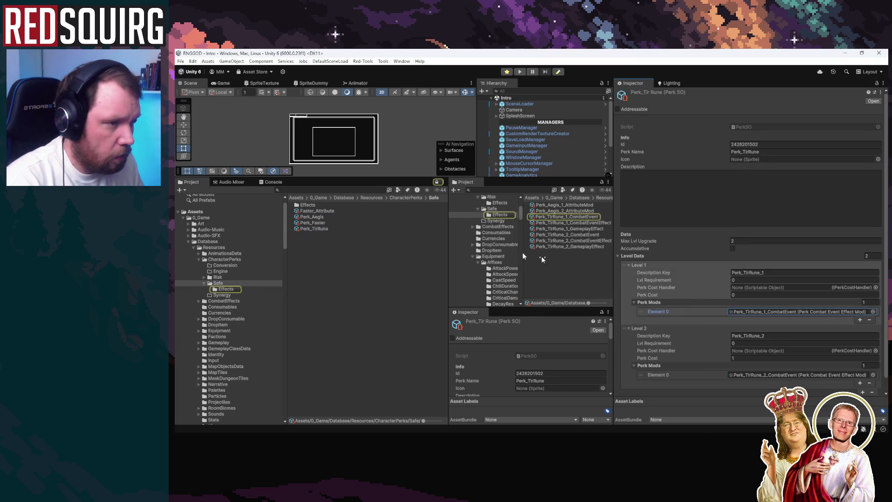
# Move Perk_TirRune_1_CombatEvent and Perk_TirRune_1_CombatEventEffect into the Risk folder
pyautogui.click(564, 216)
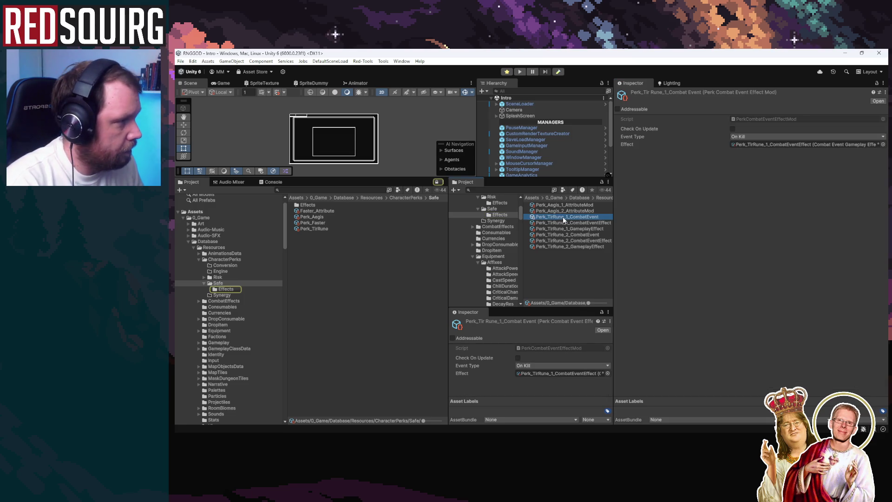
pyautogui.click(561, 222)
pyautogui.click(565, 216)
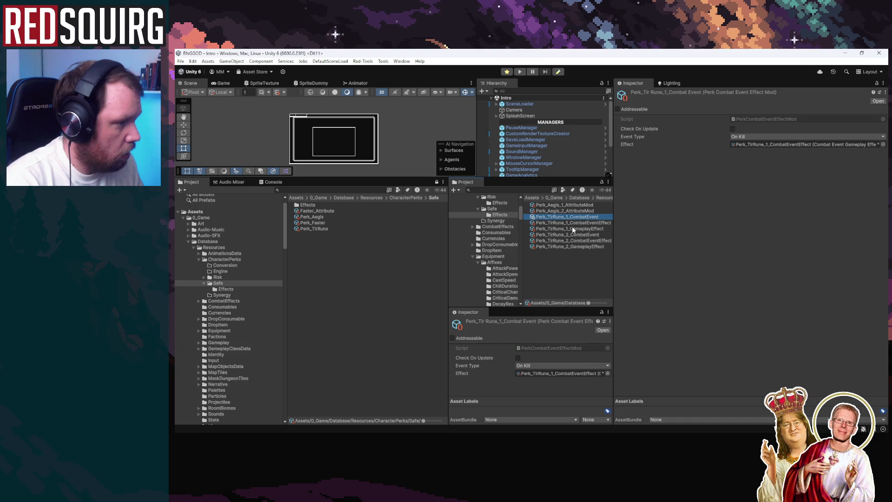
pyautogui.keyDown('ctrl'); pyautogui.click(573, 222); pyautogui.keyUp('ctrl')
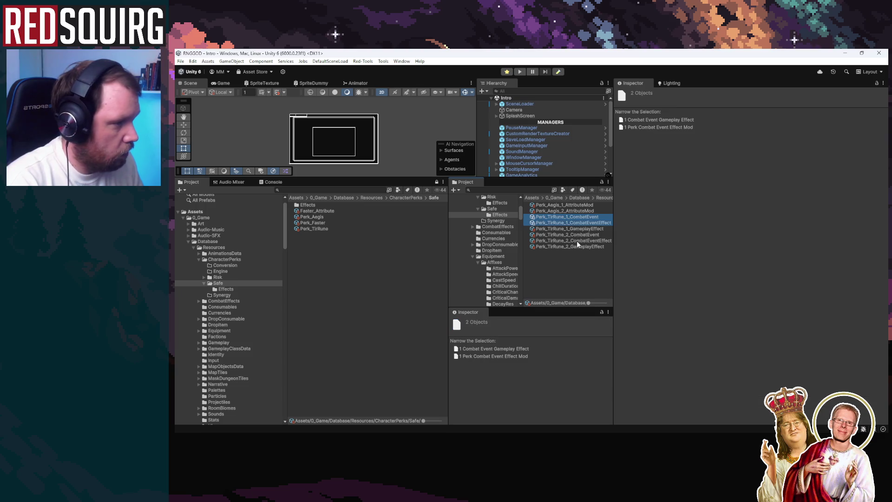
pyautogui.click(218, 277)
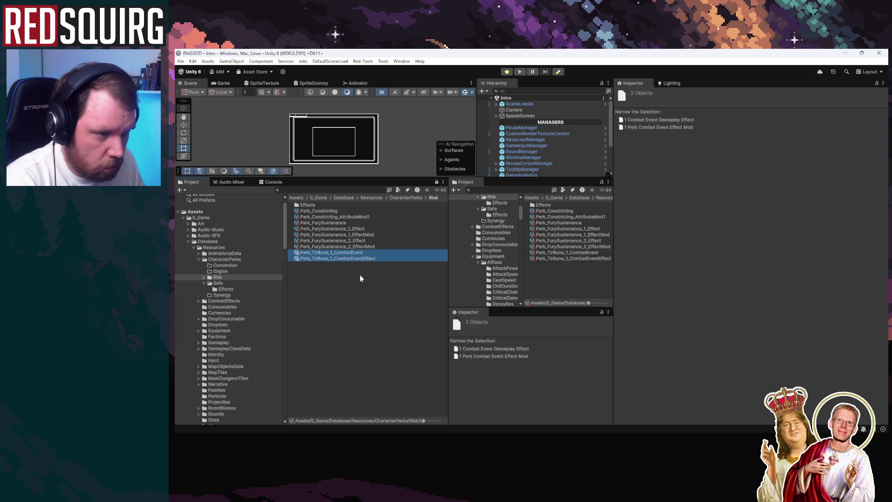
pyautogui.click(334, 246)
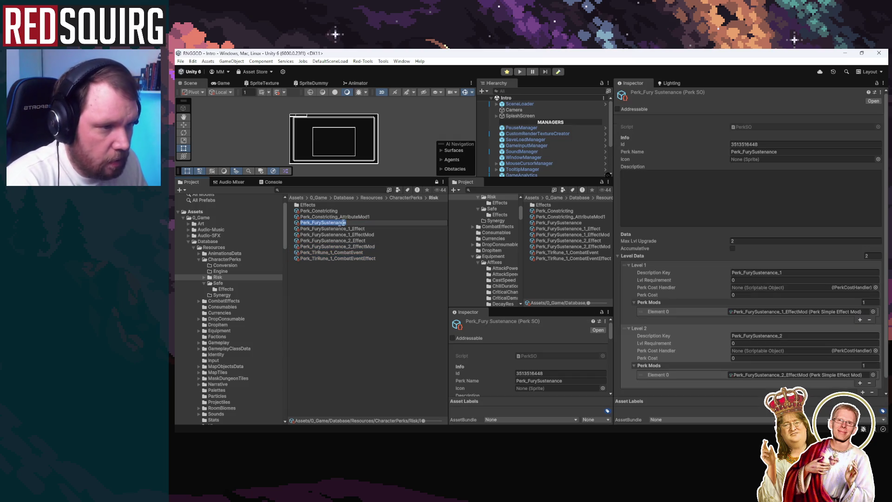
# Rename the TirRune combat event assets to Perk_FurySustenance_1_CombatEvent and Perk_FurySustenance_1_CombatEventEffect
pyautogui.doubleClick(325, 223)
pyautogui.hotkey('ctrl', 'c')
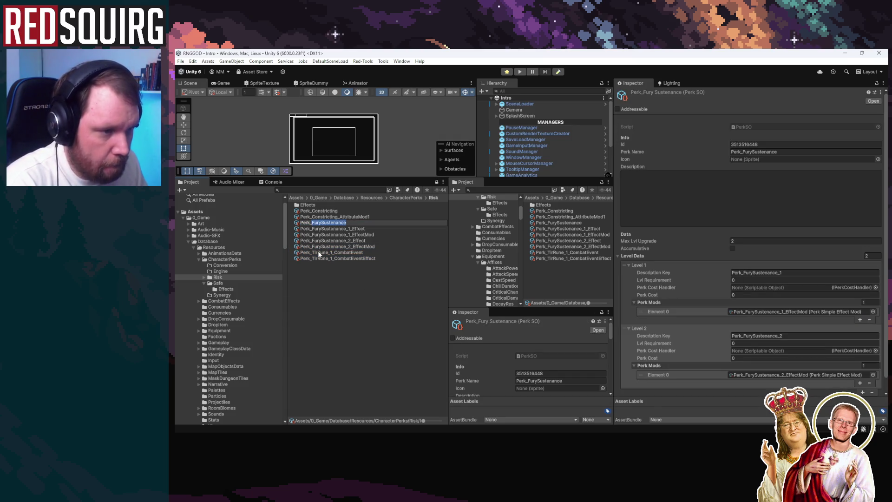
pyautogui.click(318, 252)
pyautogui.click(319, 252)
pyautogui.doubleClick(318, 253)
pyautogui.hotkey('ctrl', 'v')
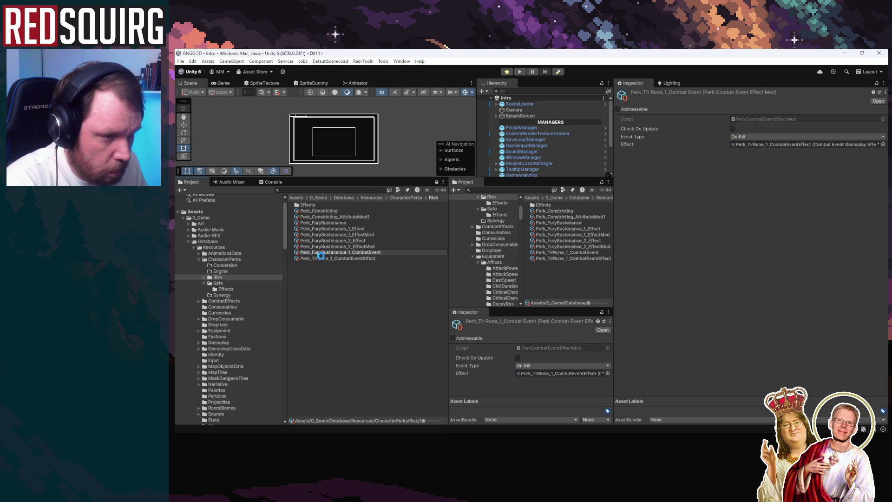
pyautogui.click(320, 259)
pyautogui.click(320, 258)
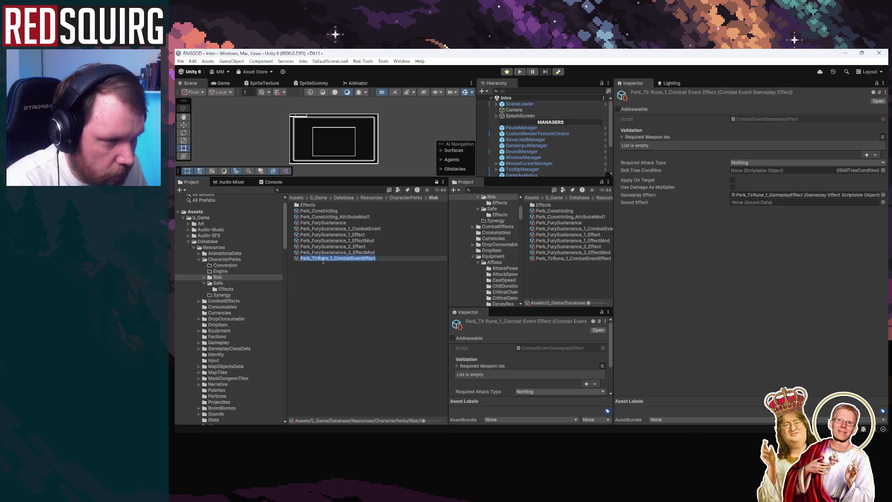
pyautogui.doubleClick(319, 258)
pyautogui.hotkey('ctrl', 'v')
pyautogui.press('Return')
# Set the combat event's Event Type to On Deal Damage and link the FurySustenance effect
pyautogui.click(328, 228)
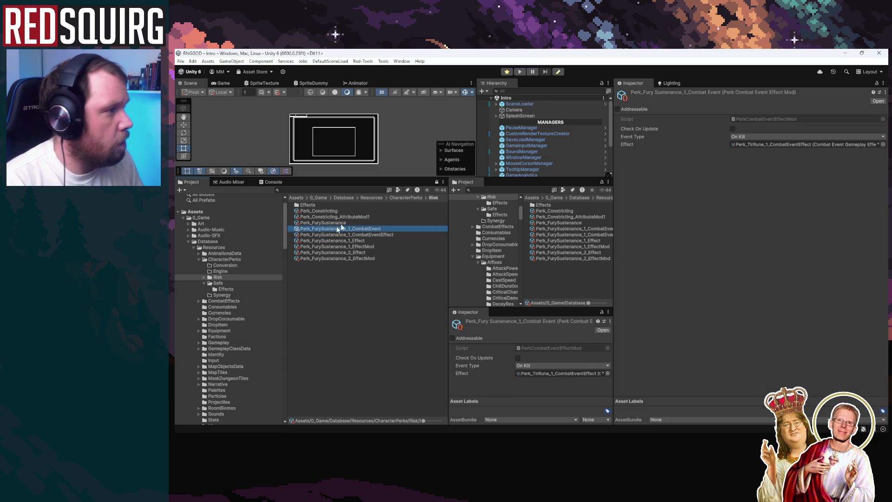
pyautogui.click(755, 137)
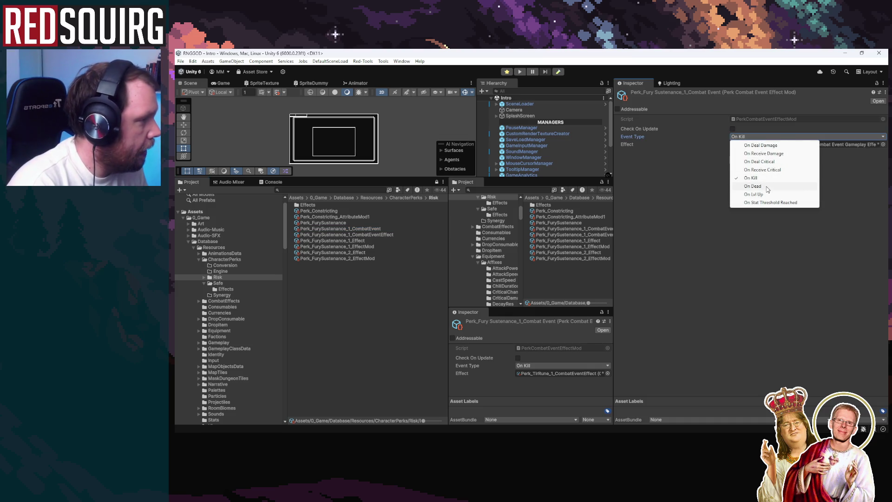
pyautogui.click(771, 145)
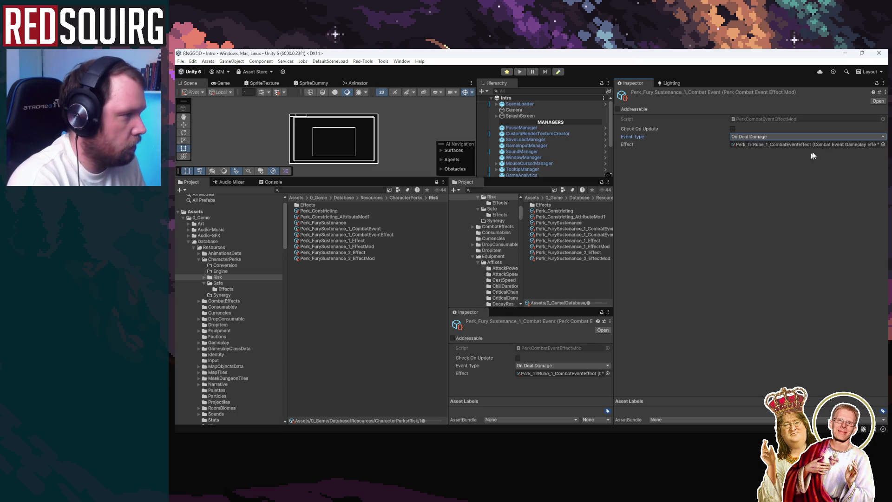
pyautogui.moveTo(366, 234); pyautogui.dragTo(780, 144)
pyautogui.click(378, 235)
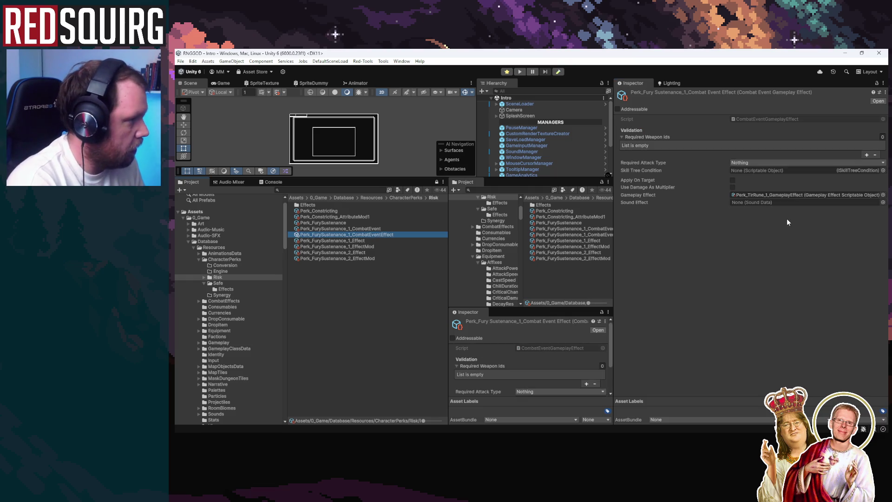
# Paste a copy of the referenced TirRune gameplay effect into the Risk folder
pyautogui.click(380, 229)
pyautogui.click(384, 235)
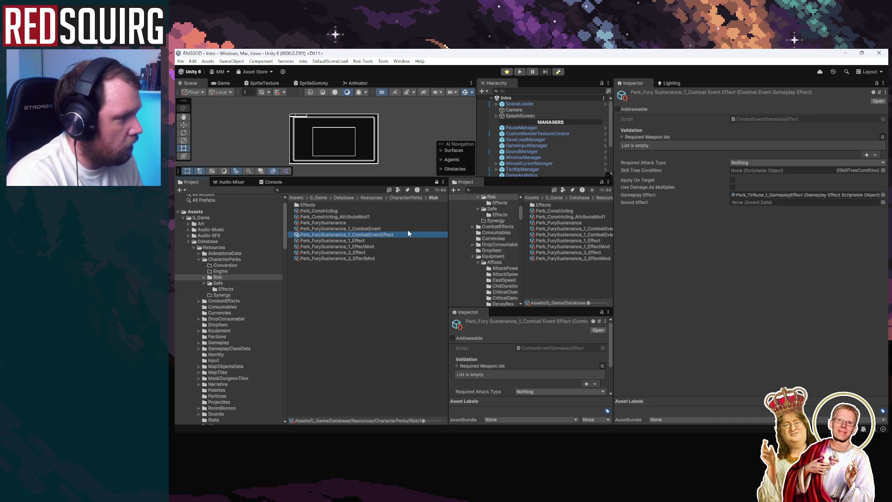
pyautogui.click(381, 229)
pyautogui.click(439, 234)
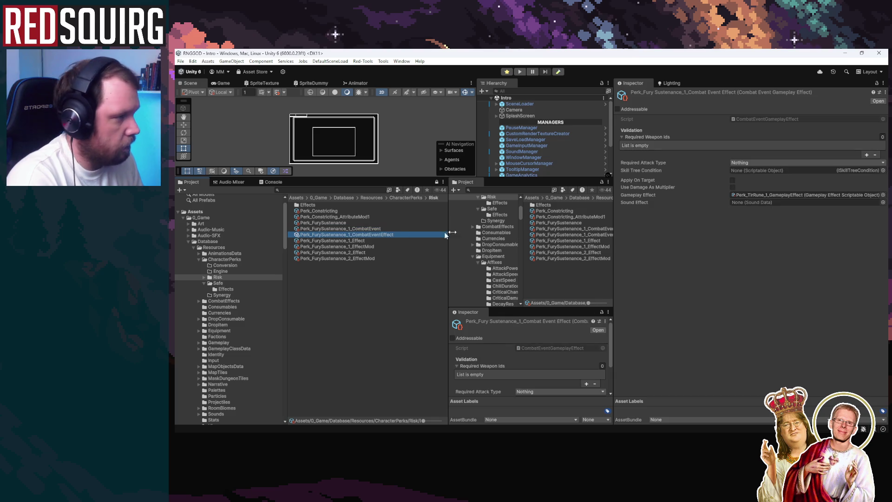
pyautogui.click(770, 196)
pyautogui.click(592, 228)
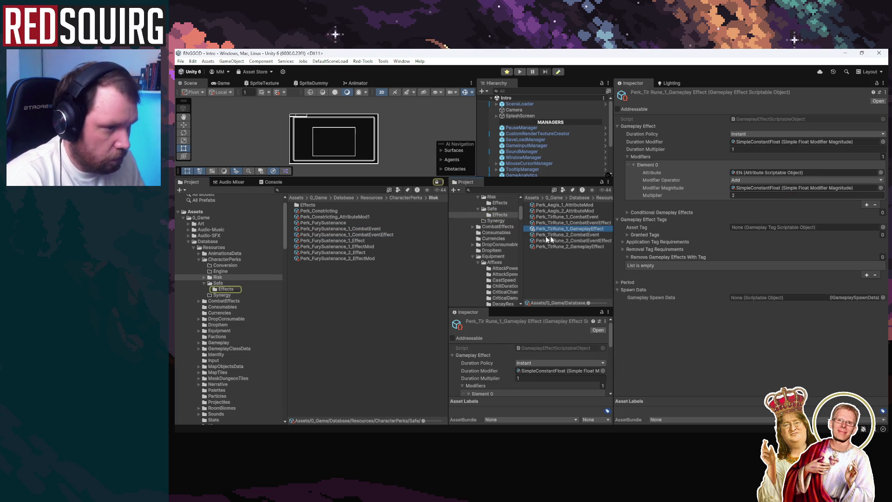
pyautogui.click(371, 235)
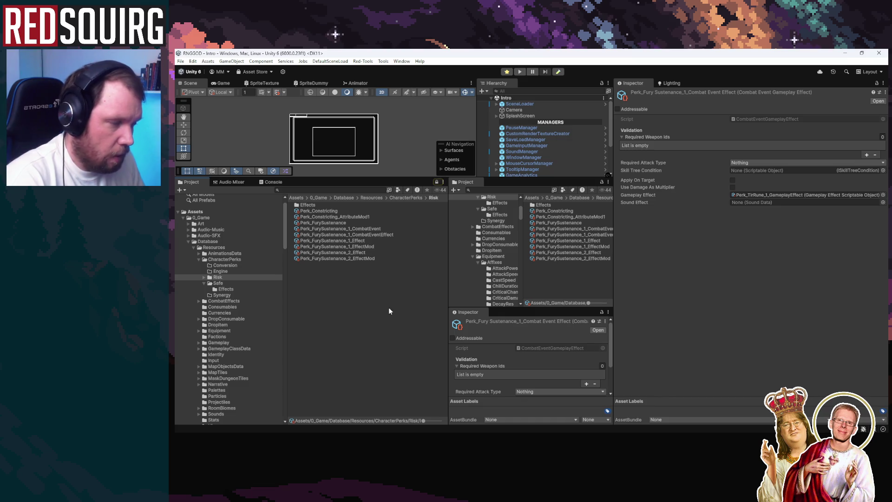
pyautogui.click(368, 235)
pyautogui.hotkey('ctrl', 'v')
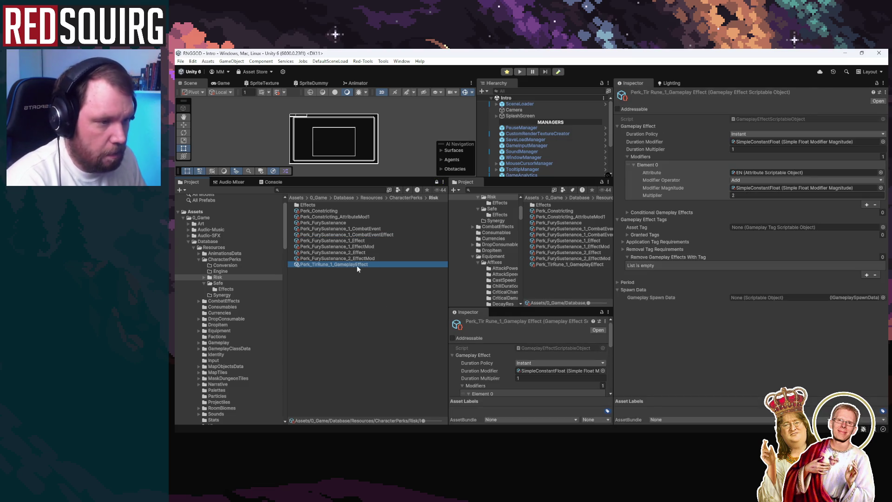
# Rename the pasted copy to Perk_FurySustenance_1_GameplayEffect
pyautogui.click(336, 229)
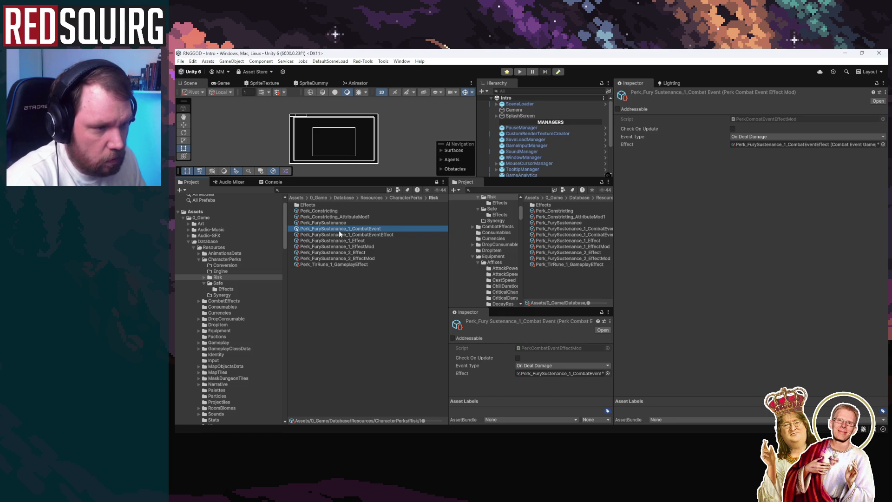
pyautogui.click(335, 229)
pyautogui.doubleClick(344, 229)
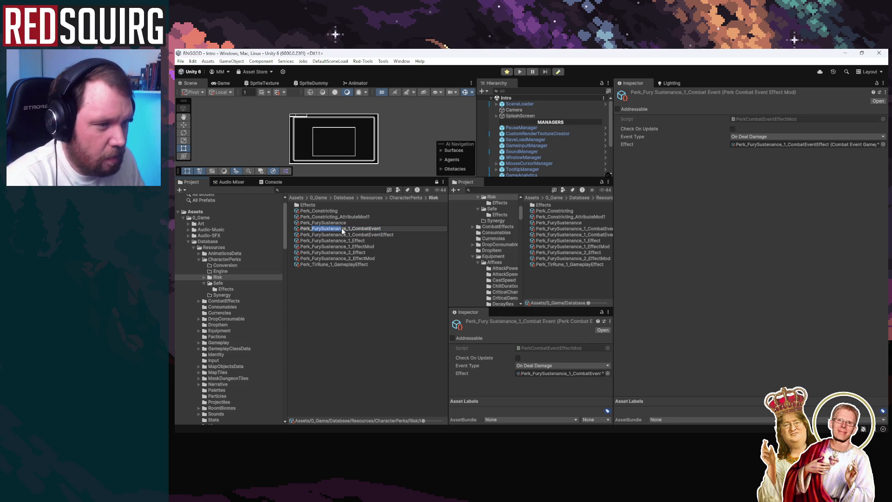
pyautogui.click(321, 265)
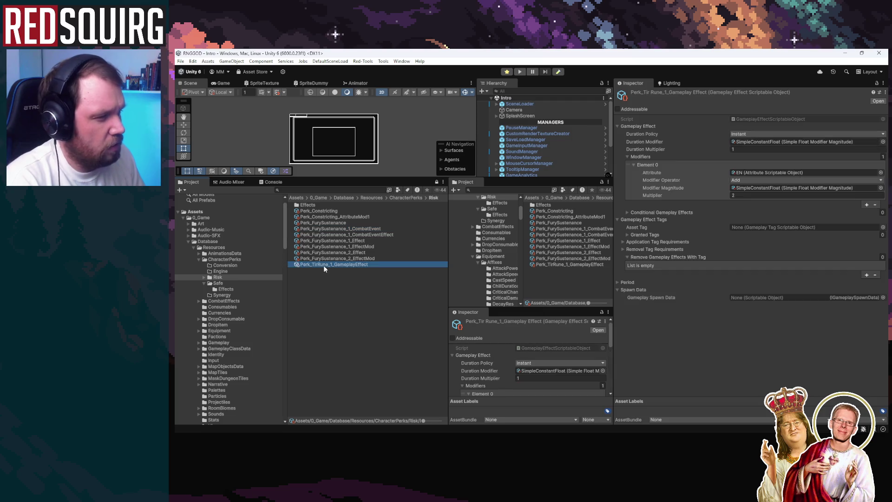
pyautogui.doubleClick(325, 264)
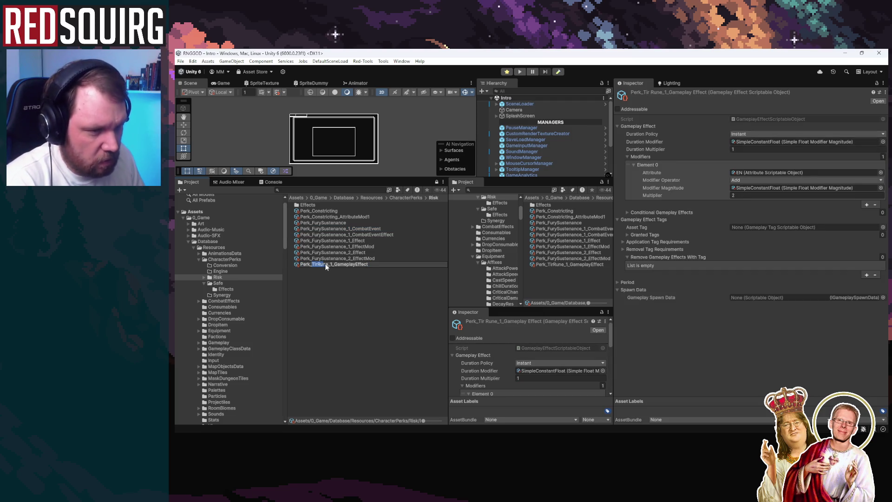
pyautogui.hotkey('ctrl', 'v')
pyautogui.press('Return')
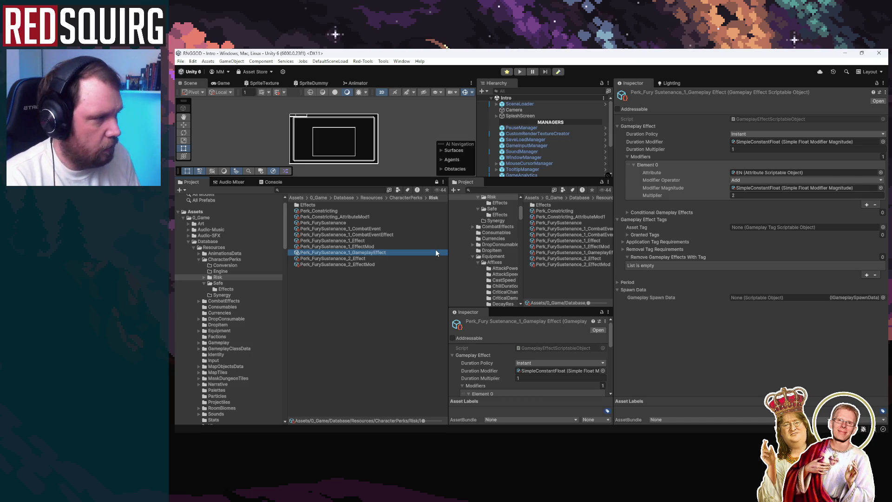
# Switch the first modifier's attribute from EN to ST and set its multiplier to 5
pyautogui.click(880, 172)
pyautogui.write('st')
pyautogui.press('Down')
pyautogui.press('Down')
pyautogui.press('Down')
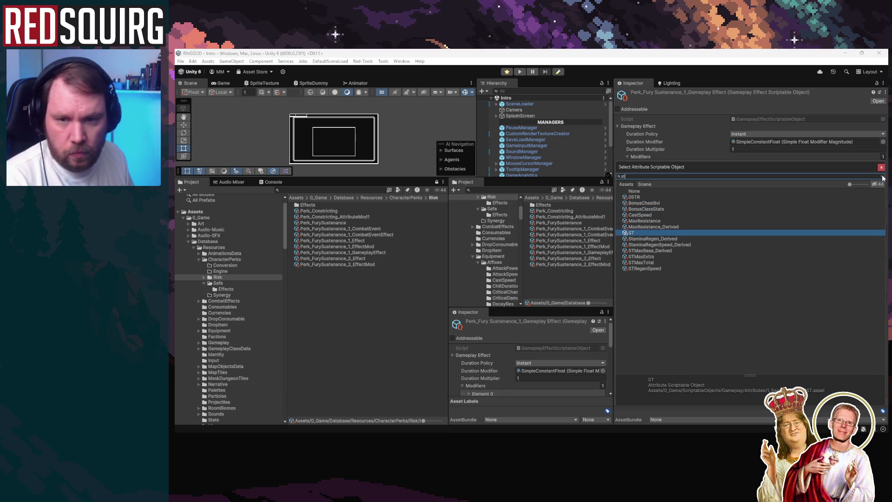
pyautogui.press('Up')
pyautogui.press('Return')
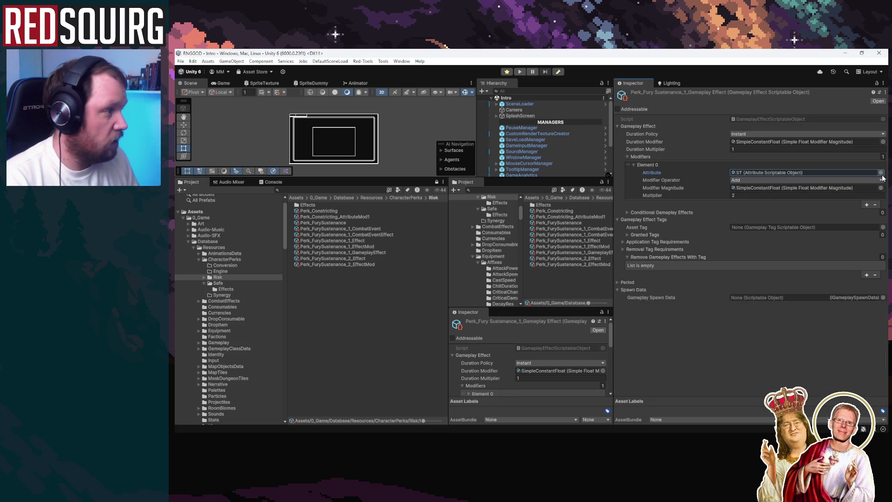
pyautogui.click(784, 195)
pyautogui.write('5')
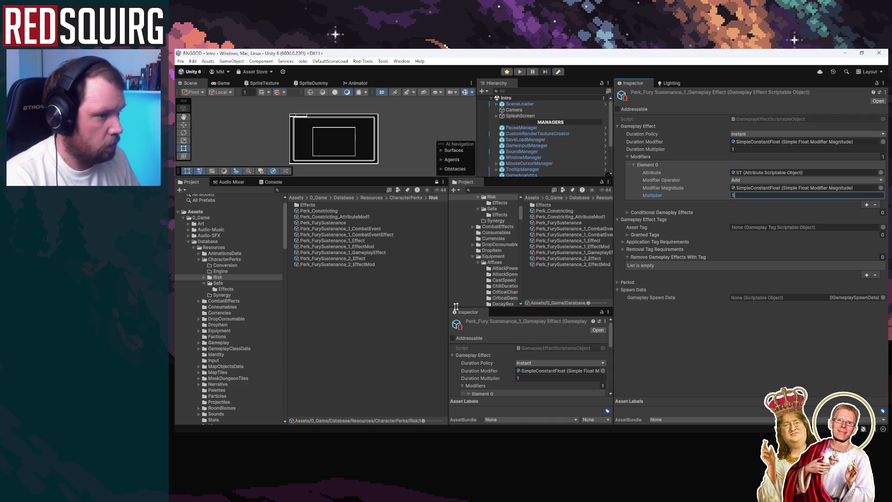
pyautogui.click(373, 308)
pyautogui.click(368, 258)
pyautogui.click(367, 228)
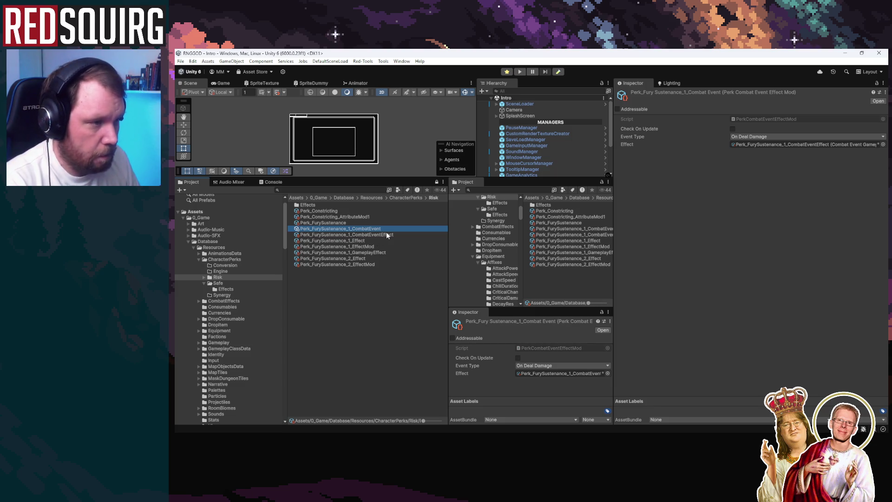
# Duplicate the tier-1 combat event effect and combat event, renaming the copies to tier 2
pyautogui.click(385, 235)
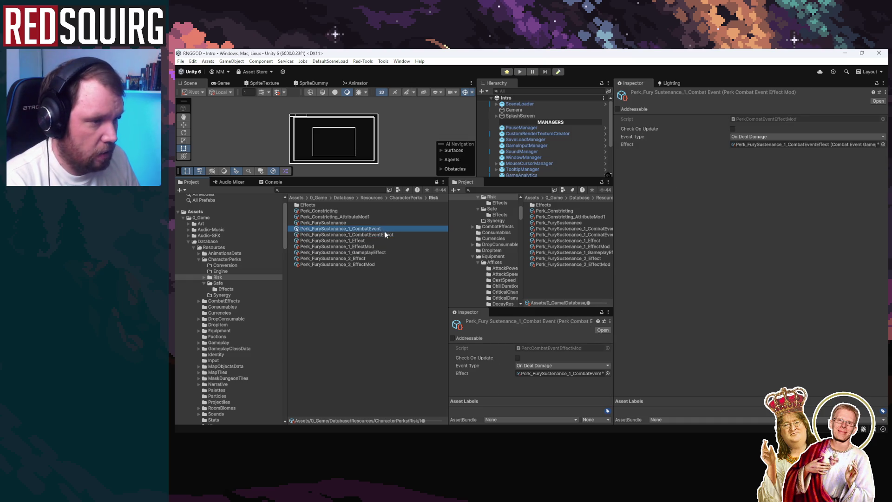
pyautogui.hotkey('ctrl', 'd')
pyautogui.click(379, 229)
pyautogui.hotkey('ctrl', 'd')
pyautogui.press('F2')
pyautogui.click(348, 233)
pyautogui.press('BackSpace')
pyautogui.write('2')
pyautogui.press('Return')
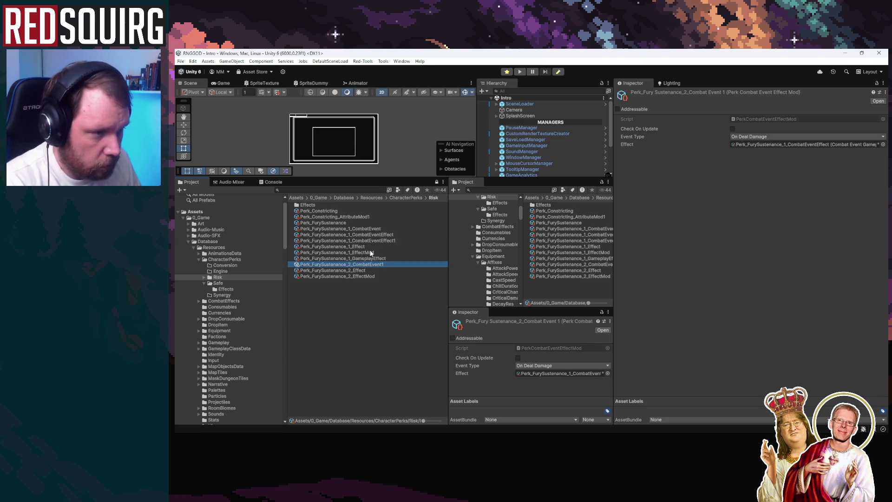
pyautogui.click(349, 240)
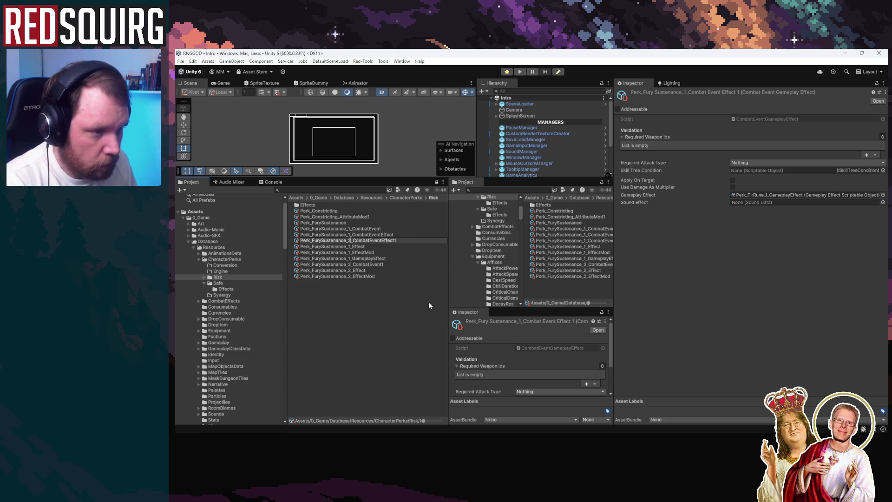
pyautogui.press('Return')
# Fix the copies' names to Perk_FurySustenance_2_CombatEvent and Perk_FurySustenance_2_CombatEventEffect
pyautogui.click(379, 258)
pyautogui.press('F2')
pyautogui.press('BackSpace')
pyautogui.press('Return')
pyautogui.click(390, 264)
pyautogui.press('F2')
pyautogui.press('BackSpace')
pyautogui.press('Return')
# Duplicate Perk_FurySustenance_2_EffectMod, then delete the unneeded EffectMod1 copy
pyautogui.click(381, 276)
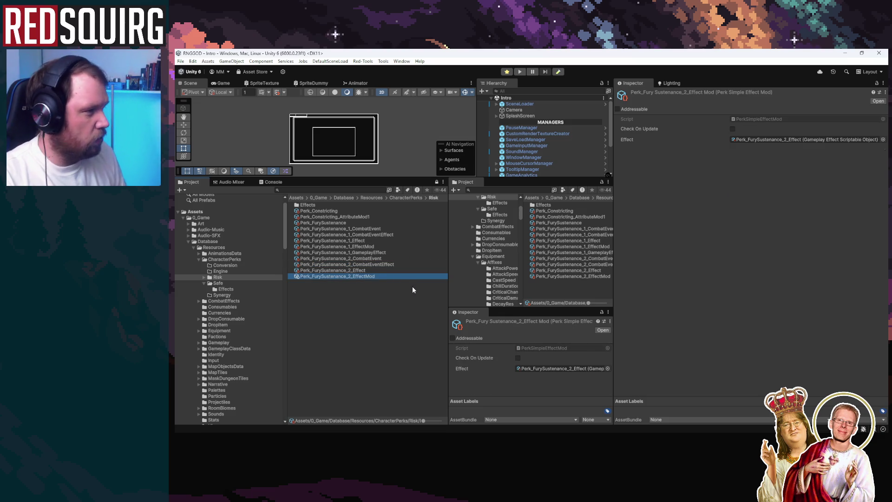
pyautogui.click(379, 270)
pyautogui.click(386, 276)
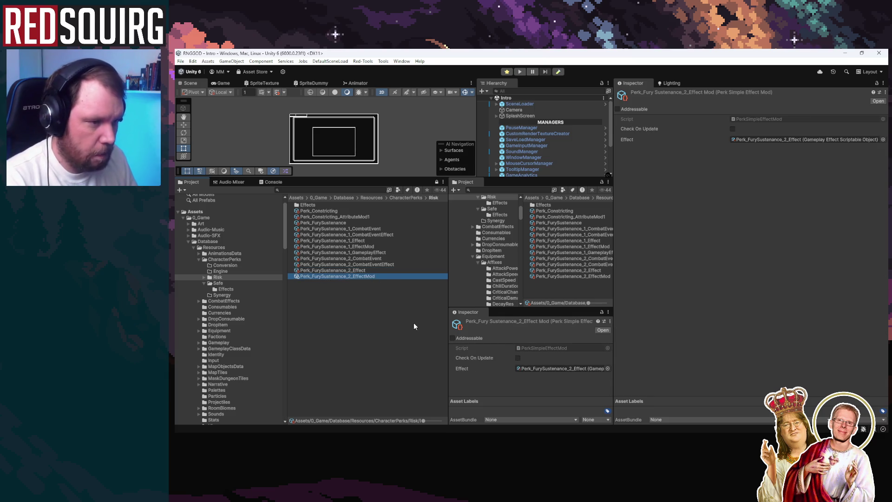
pyautogui.hotkey('ctrl', 'd')
pyautogui.press('F2')
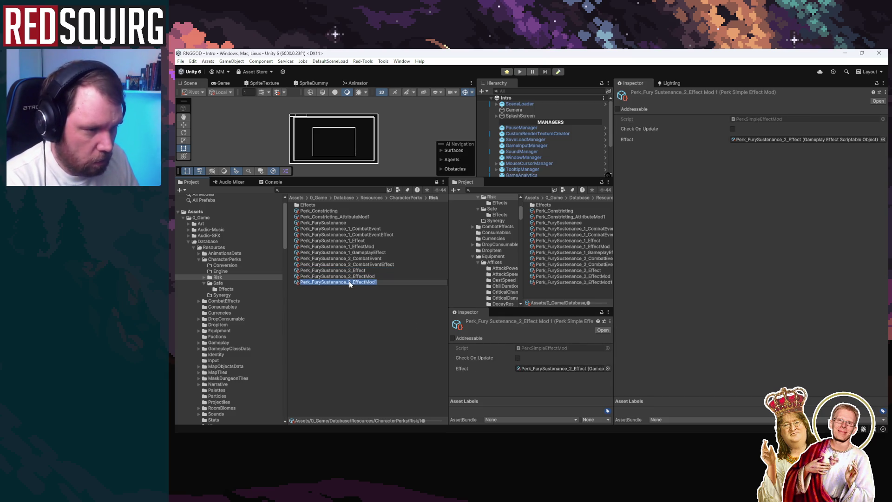
pyautogui.press('Return')
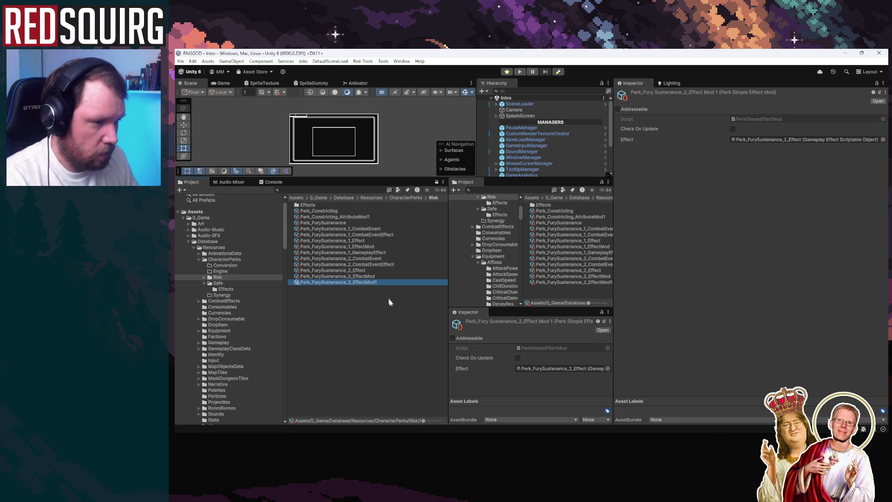
pyautogui.press('Delete')
pyautogui.press('Return')
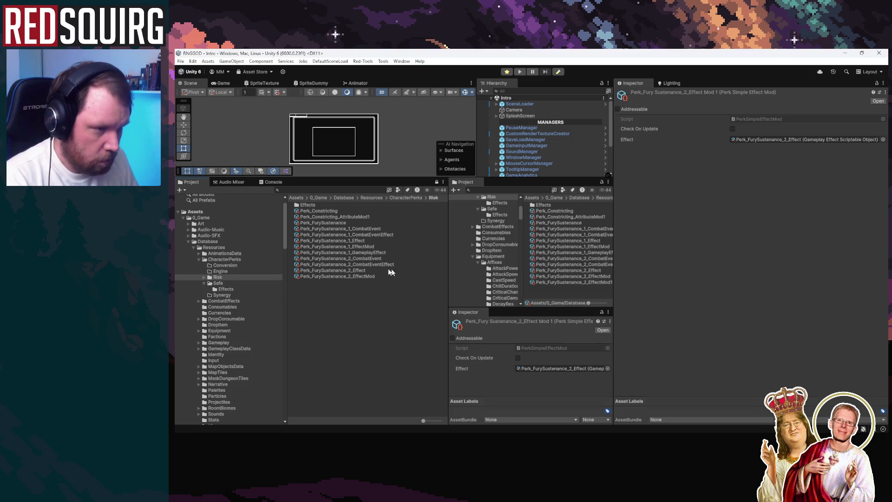
pyautogui.click(384, 266)
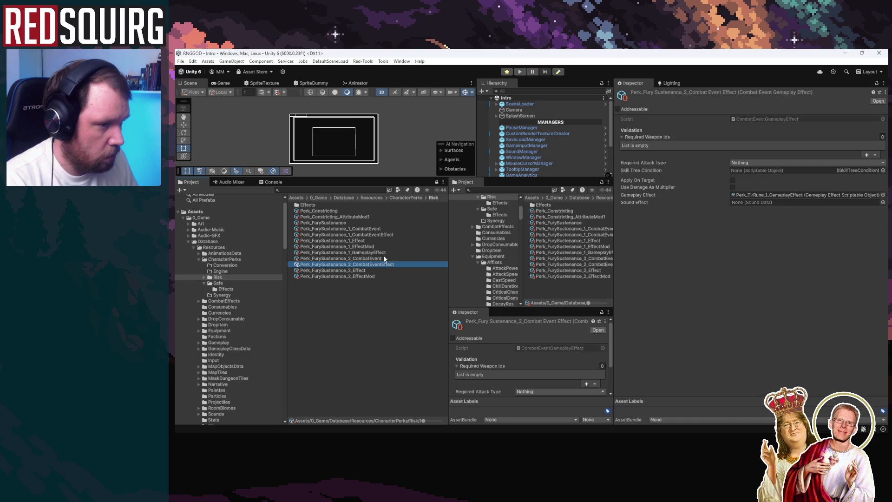
pyautogui.click(383, 254)
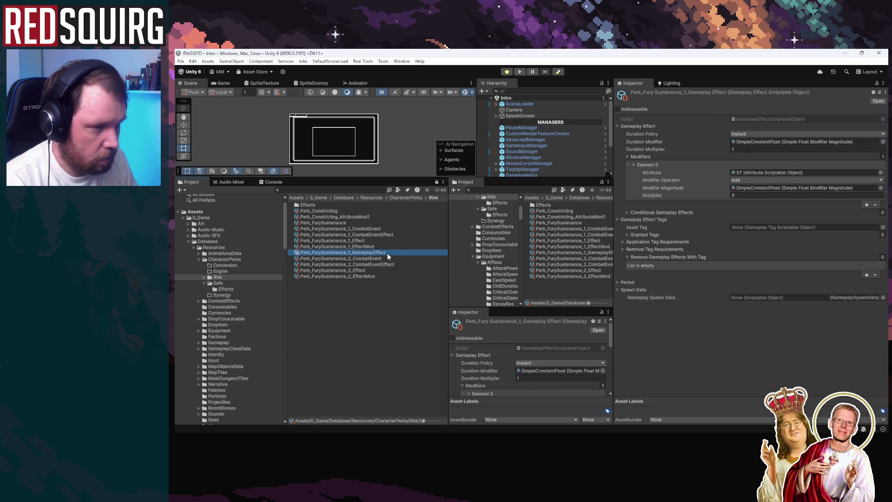
# Duplicate the tier-1 gameplay effect as Perk_FurySustenance_2_GameplayEffect with multiplier 10
pyautogui.click(378, 240)
pyautogui.click(399, 254)
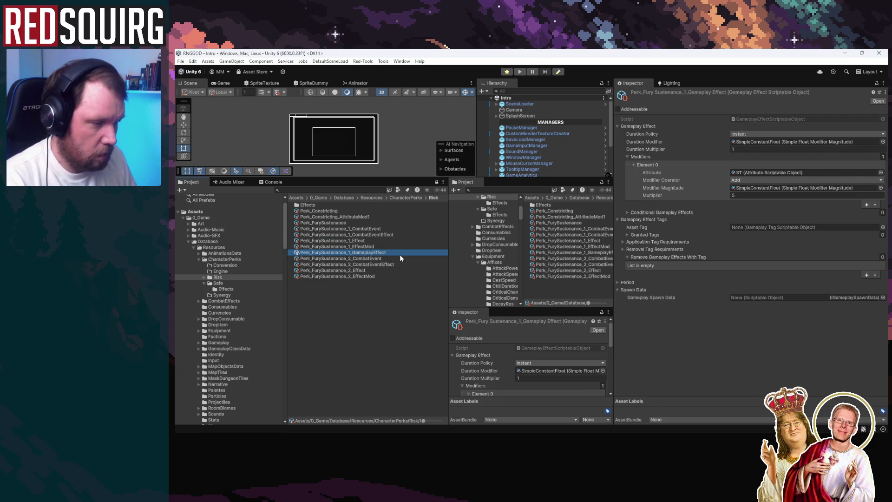
pyautogui.hotkey('ctrl', 'd')
pyautogui.write('2_GameplayEffect1')
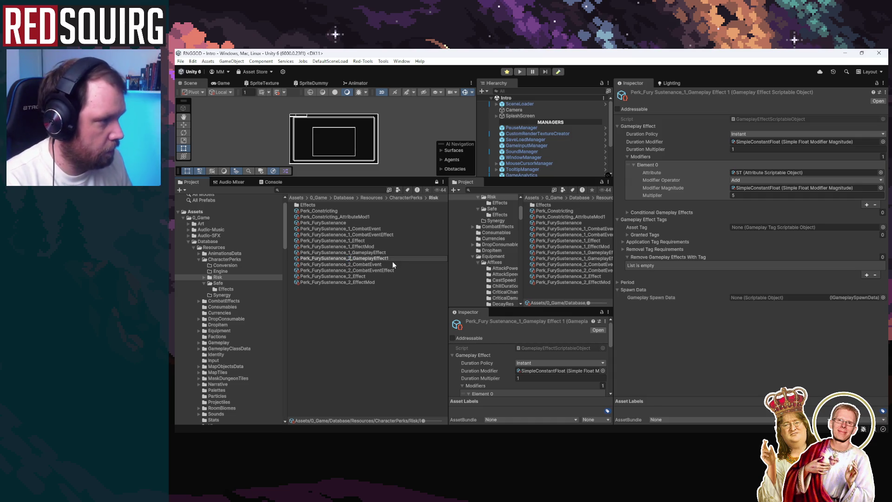
pyautogui.press('Return')
pyautogui.click(756, 195)
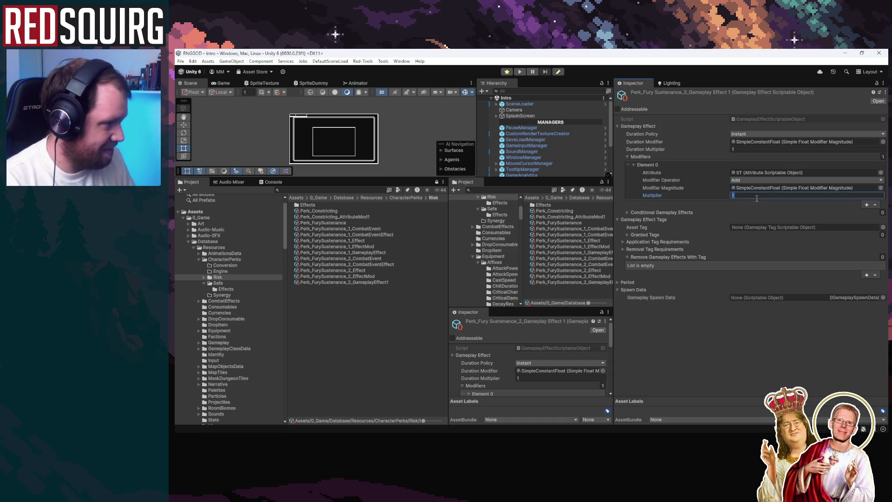
pyautogui.write('10')
pyautogui.click(389, 282)
pyautogui.click(401, 281)
pyautogui.press('BackSpace')
pyautogui.press('Return')
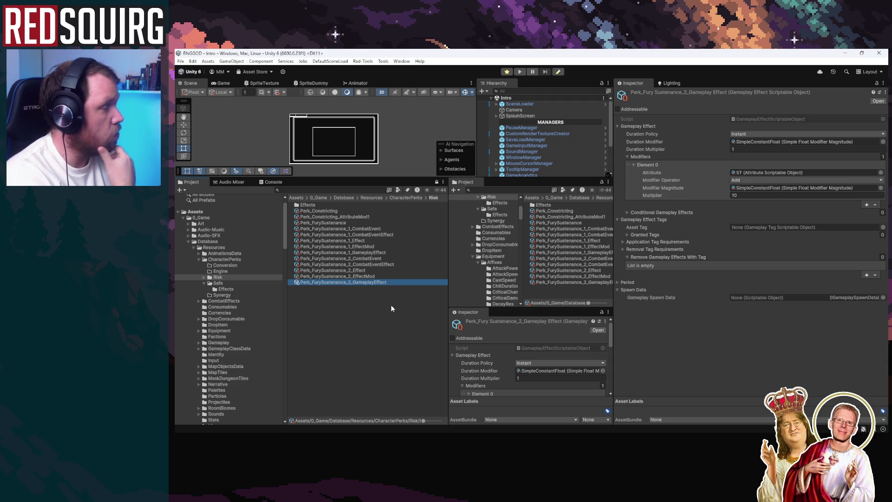
# Set the tier-2 gameplay effect's multiplier to 4 and re-edit the tier-1 effect's multiplier
pyautogui.click(757, 195)
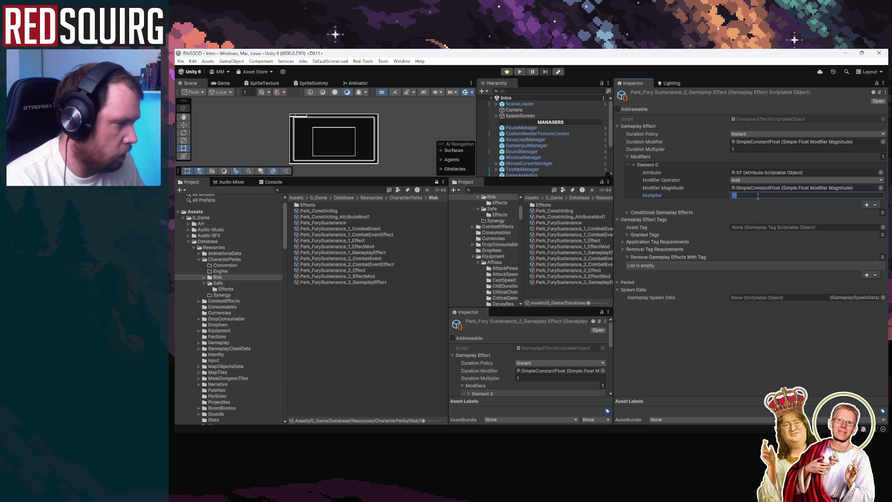
pyautogui.write('44')
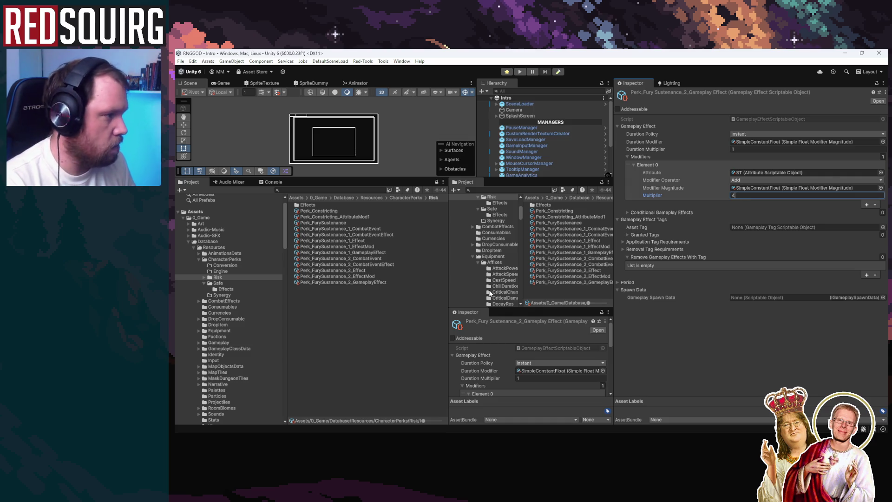
pyautogui.click(369, 283)
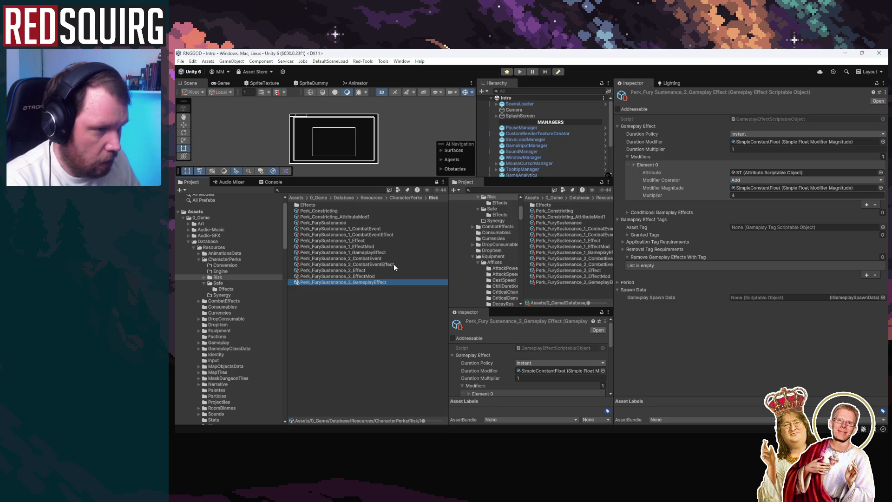
pyautogui.click(389, 252)
pyautogui.click(760, 195)
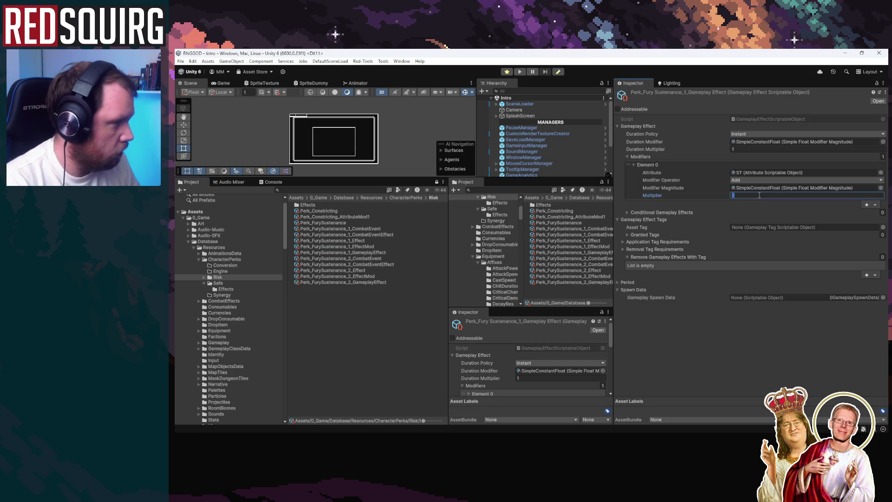
pyautogui.click(405, 317)
pyautogui.click(378, 281)
pyautogui.click(374, 269)
pyautogui.click(379, 264)
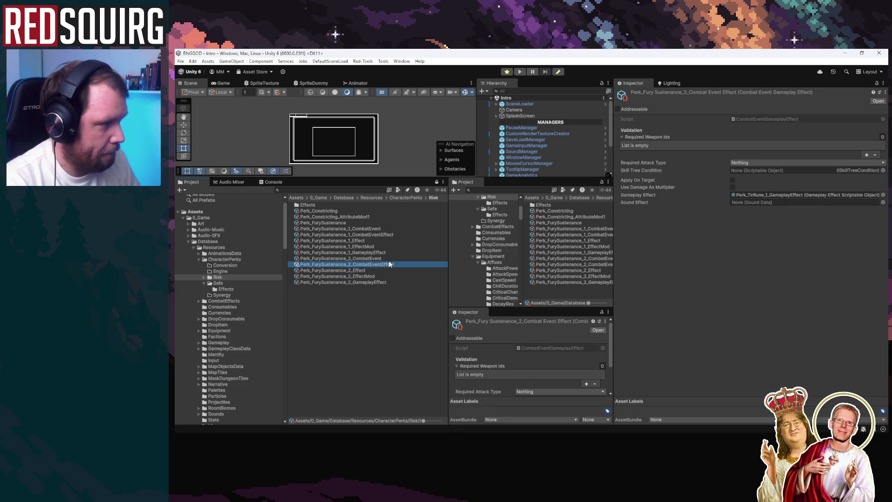
# Link Perk_FurySustenance_1 and _2 GameplayEffects into their matching CombatEventEffects' Gameplay Effect fields
pyautogui.moveTo(381, 252); pyautogui.dragTo(790, 196)
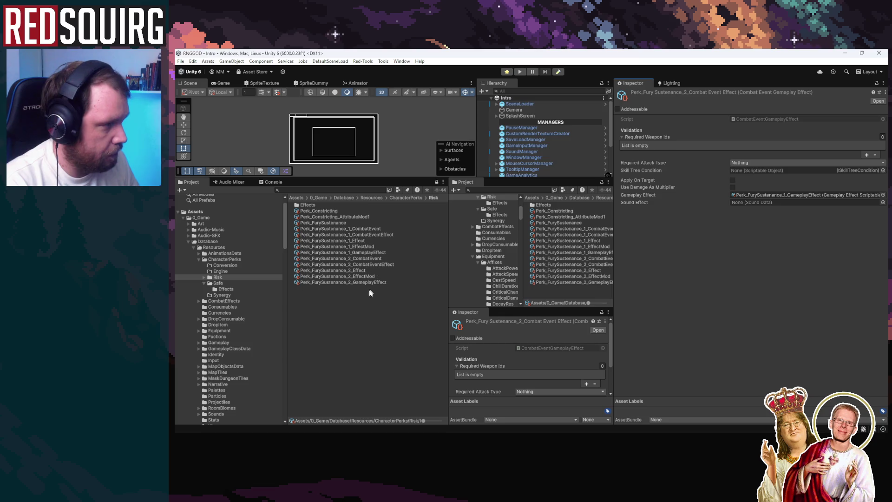
pyautogui.moveTo(369, 282); pyautogui.dragTo(773, 195)
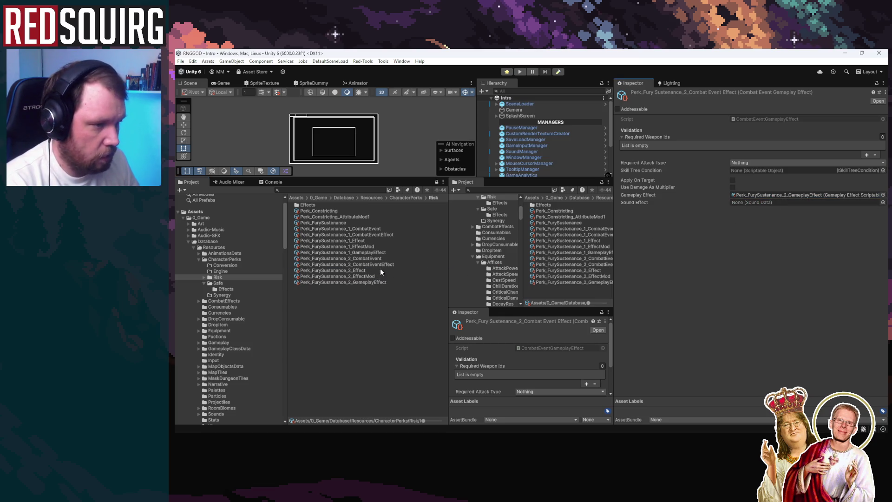
pyautogui.click(386, 235)
pyautogui.moveTo(378, 252)
pyautogui.mouseDown()
pyautogui.moveTo(404, 236)
pyautogui.moveTo(799, 194)
pyautogui.mouseUp()
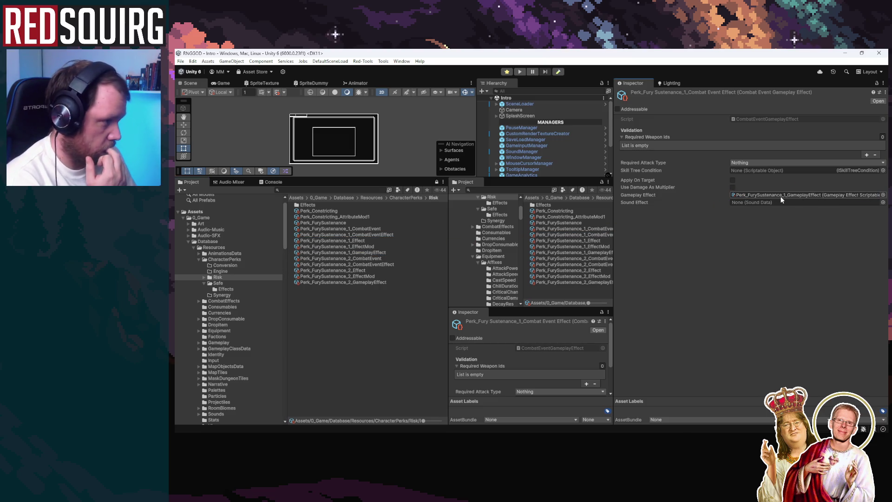
pyautogui.click(376, 251)
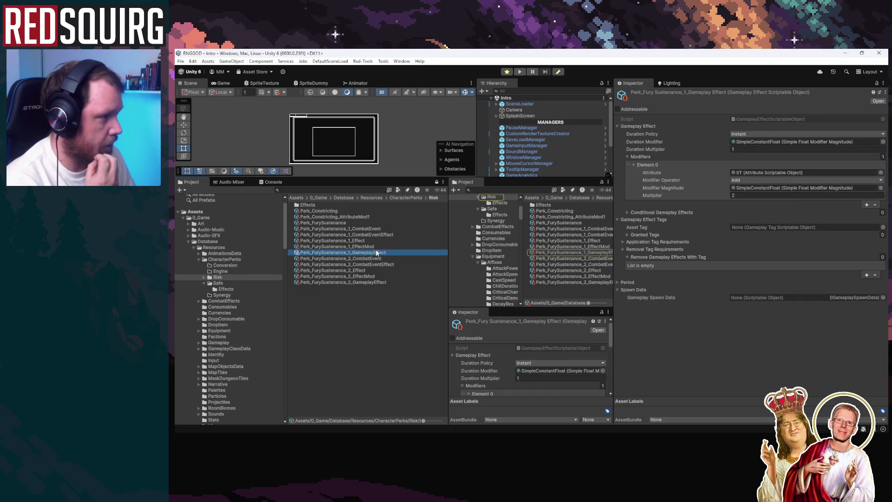
pyautogui.click(375, 265)
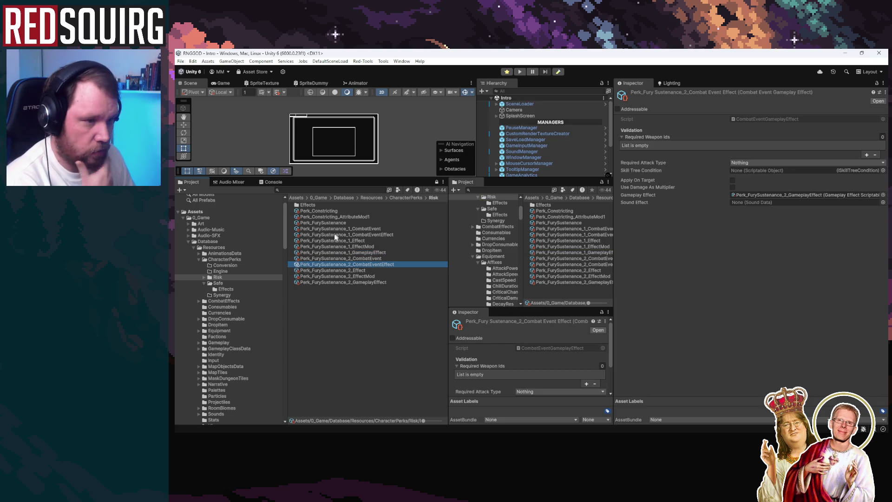
pyautogui.click(322, 210)
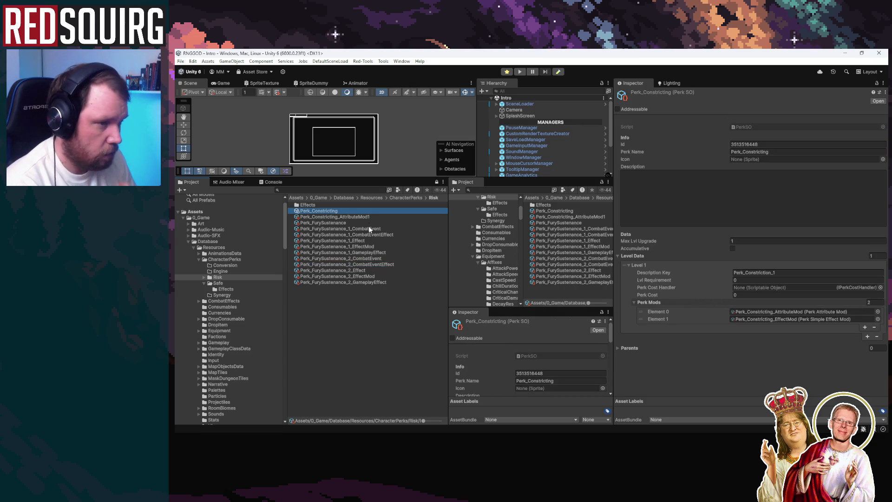
# Delete the unused Perk_Constricting_AttributeMod1 asset
pyautogui.click(365, 217)
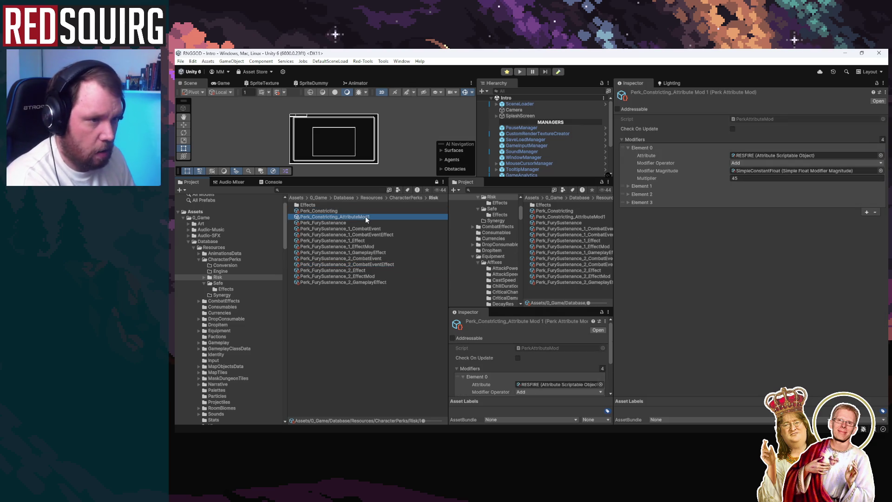
pyautogui.press('Delete')
pyautogui.click(581, 257)
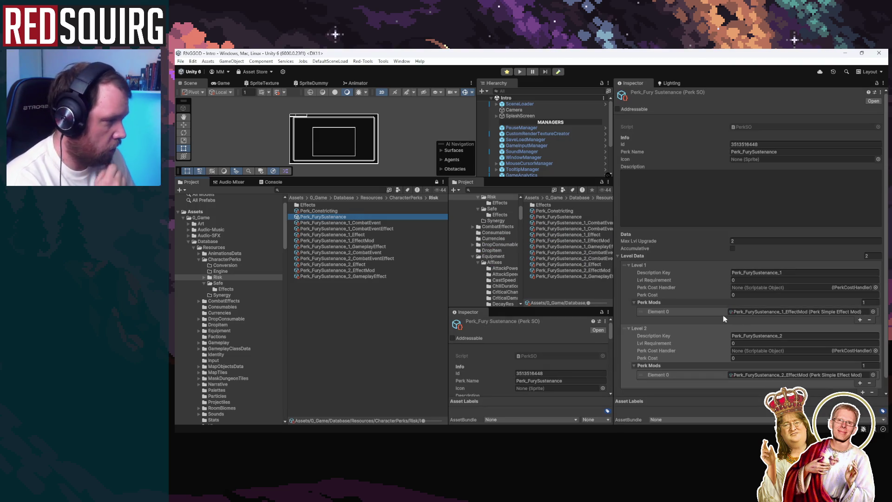
# Add the level 1 and level 2 combat events to Perk_FurySustenance's Level 1 and Level 2 Perk Mods
pyautogui.moveTo(375, 227)
pyautogui.mouseDown()
pyautogui.moveTo(580, 260)
pyautogui.moveTo(652, 301)
pyautogui.moveTo(651, 312)
pyautogui.mouseUp()
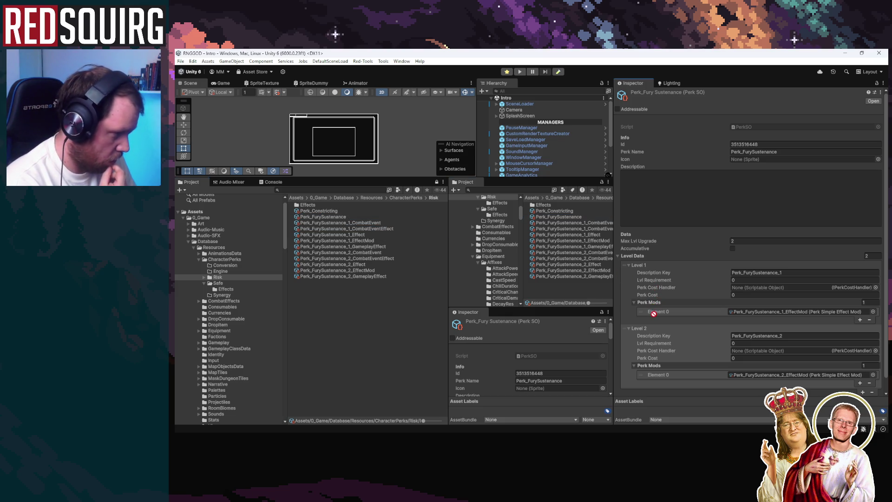
pyautogui.moveTo(363, 223)
pyautogui.mouseDown()
pyautogui.moveTo(665, 302)
pyautogui.moveTo(641, 310)
pyautogui.mouseUp()
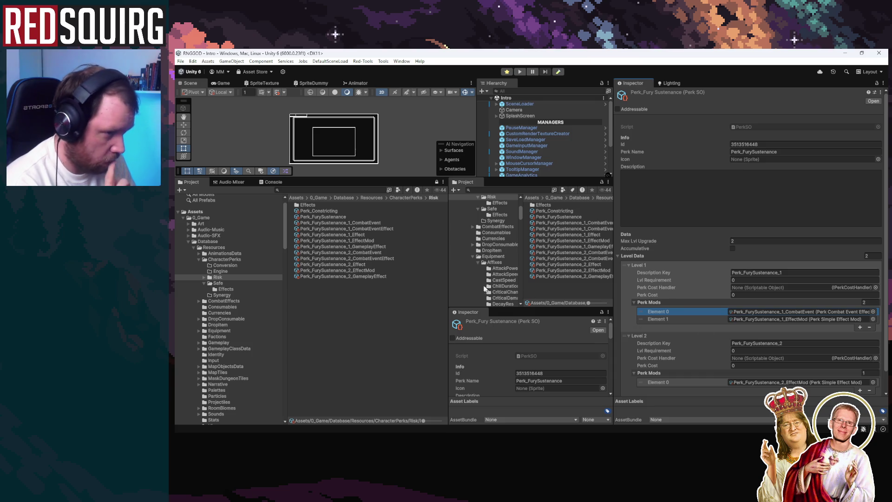
pyautogui.scroll(-1, 716, 349)
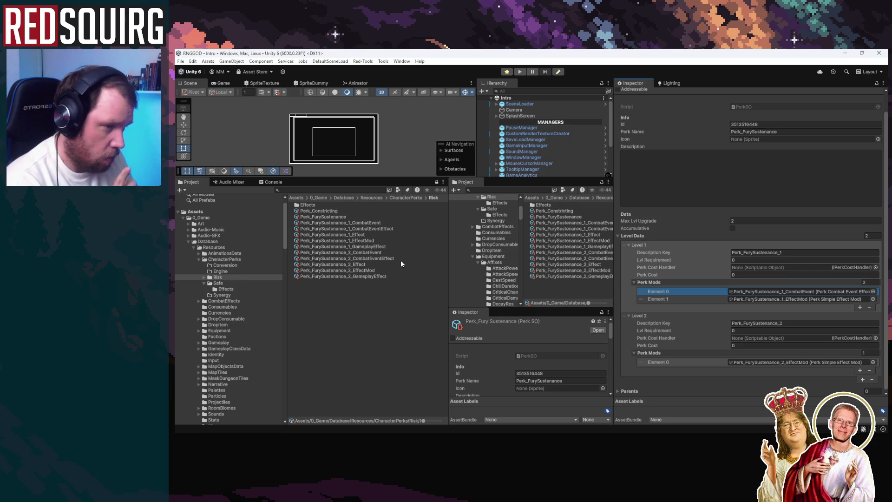
pyautogui.moveTo(376, 252)
pyautogui.mouseDown()
pyautogui.moveTo(672, 317)
pyautogui.moveTo(661, 355)
pyautogui.moveTo(723, 357)
pyautogui.mouseUp()
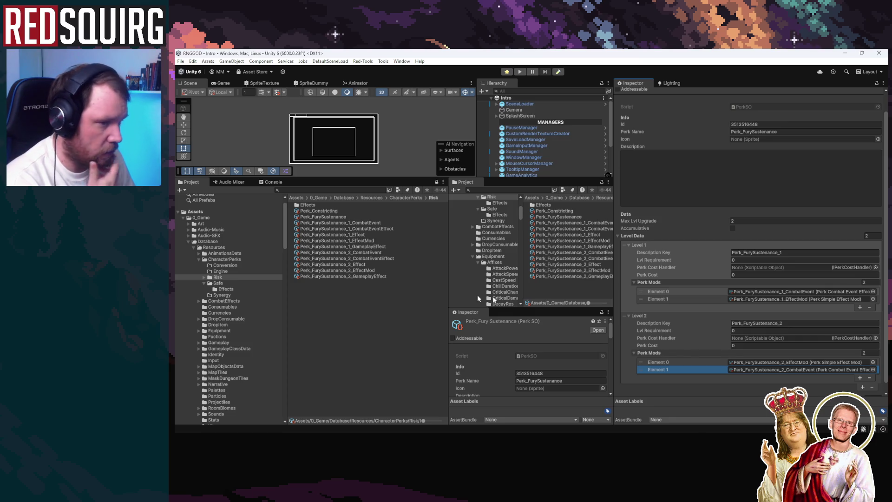
pyautogui.click(235, 259)
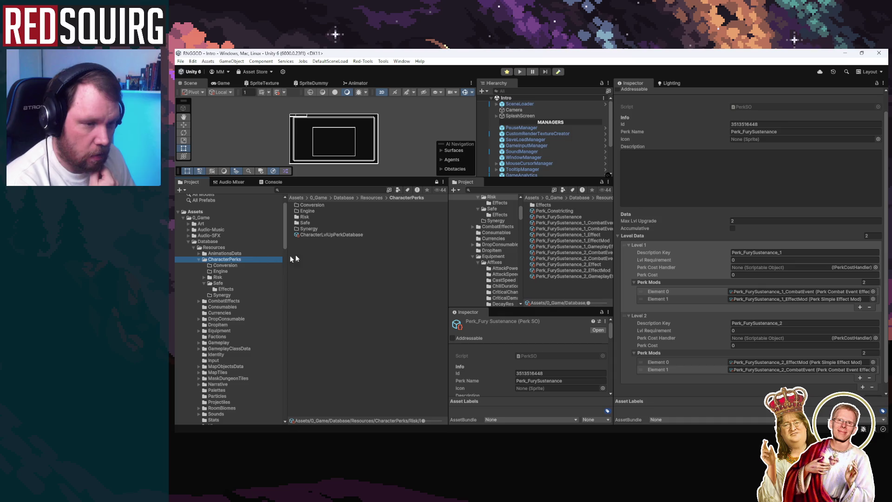
# Undo in CharacterLvlUpPerkDatabase to restore Perk_FurySustenance to the Risk group
pyautogui.click(351, 234)
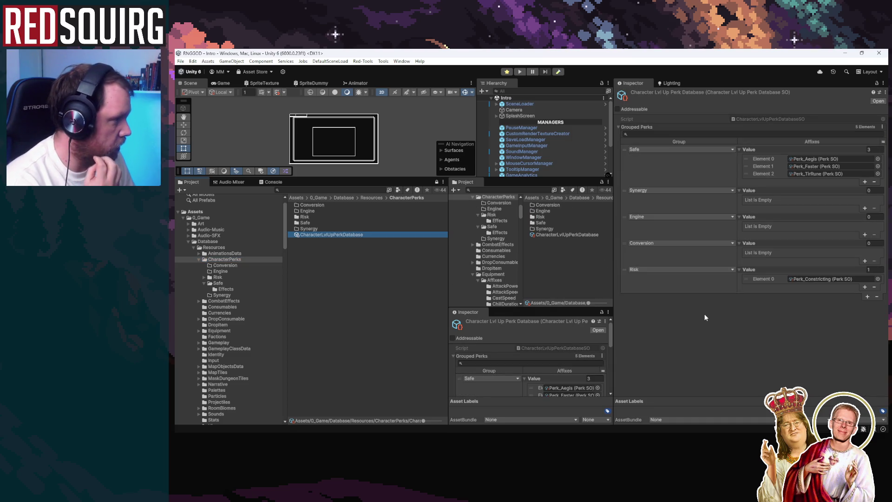
pyautogui.click(759, 311)
pyautogui.hotkey('ctrl', 'z')
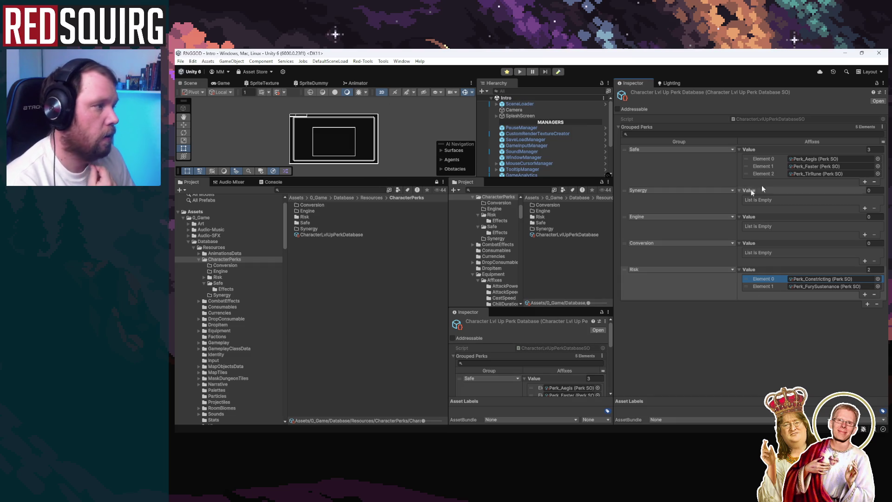
# Reopen the Intro scene via File > Open Recent Scene
pyautogui.click(181, 61)
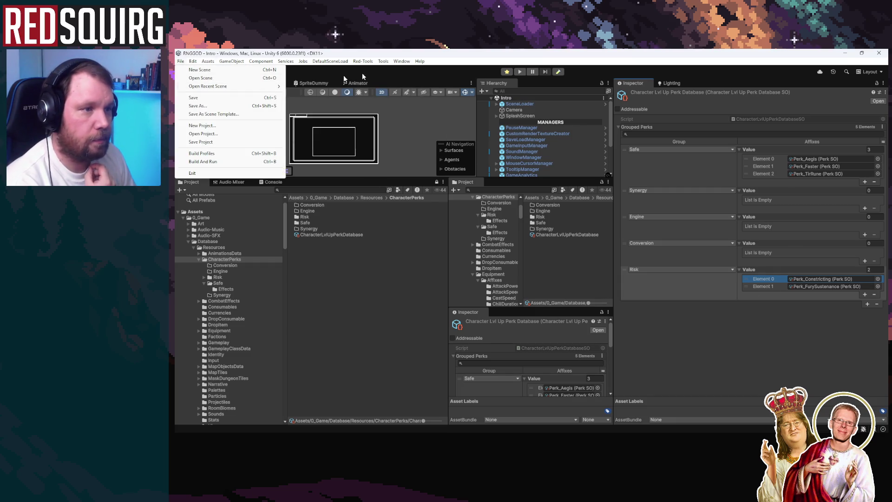
pyautogui.click(181, 61)
pyautogui.click(181, 61)
pyautogui.moveTo(239, 86)
pyautogui.click(322, 94)
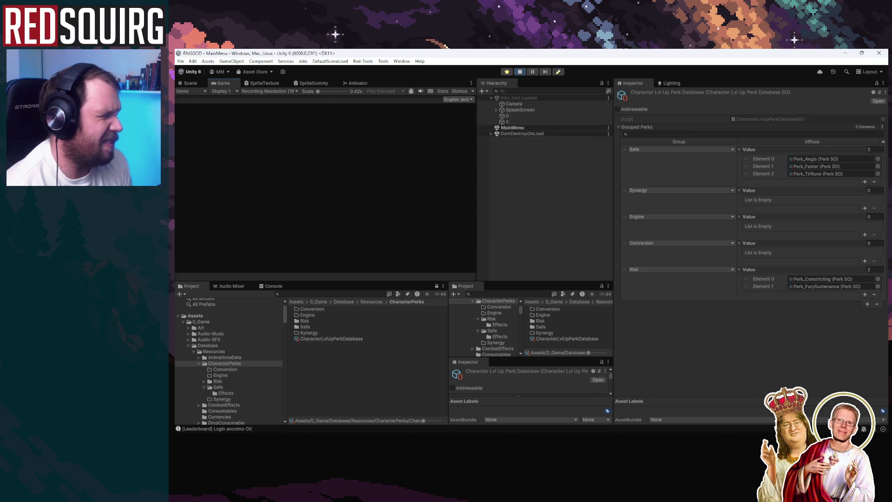
# Continue the saved game and claim the Gisombra vessel
pyautogui.click(325, 213)
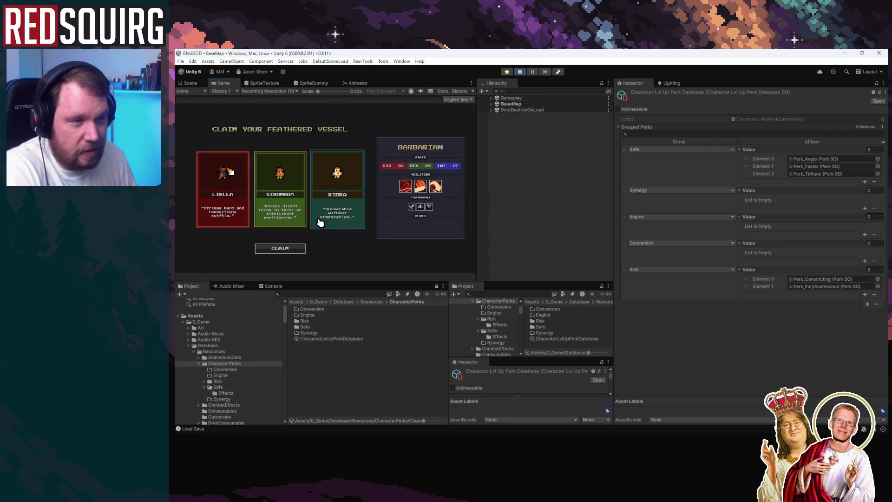
pyautogui.click(280, 212)
pyautogui.click(292, 248)
# Maximize the Game view and level the character to 7, taking Dexterity upgrades and the FurySustenance perk
pyautogui.press('Escape')
pyautogui.press('Escape')
pyautogui.doubleClick(224, 83)
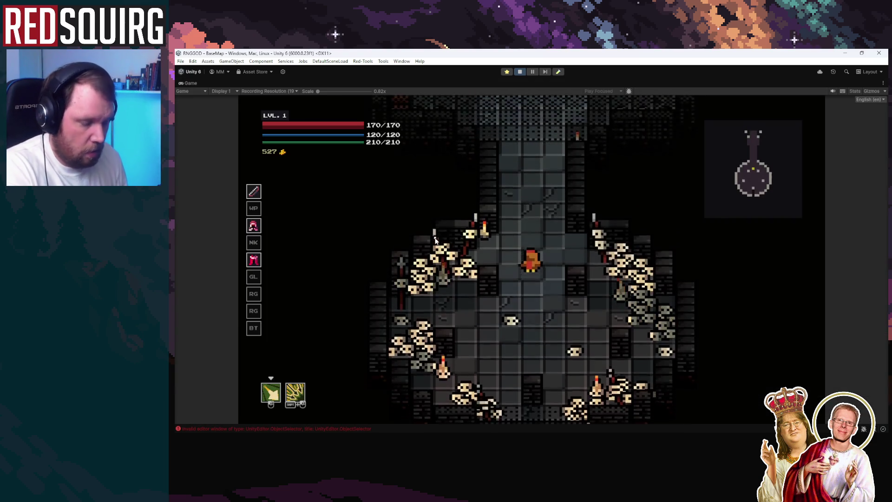
pyautogui.press('w')
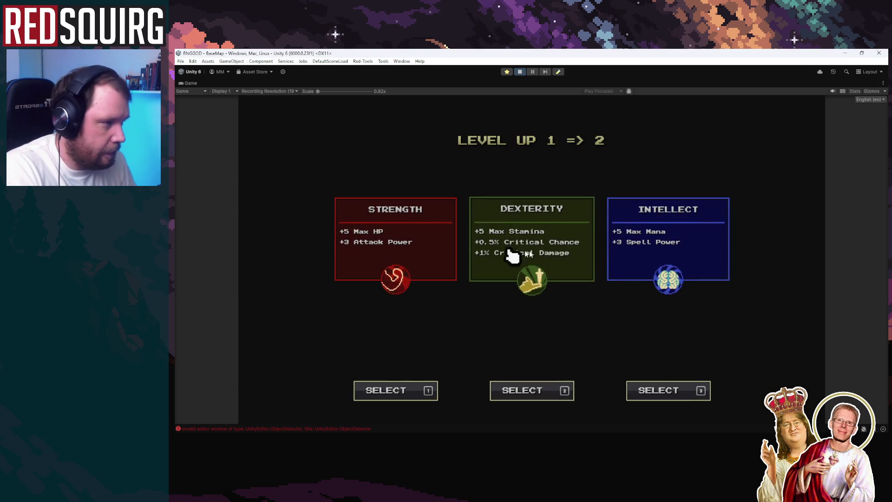
pyautogui.click(650, 245)
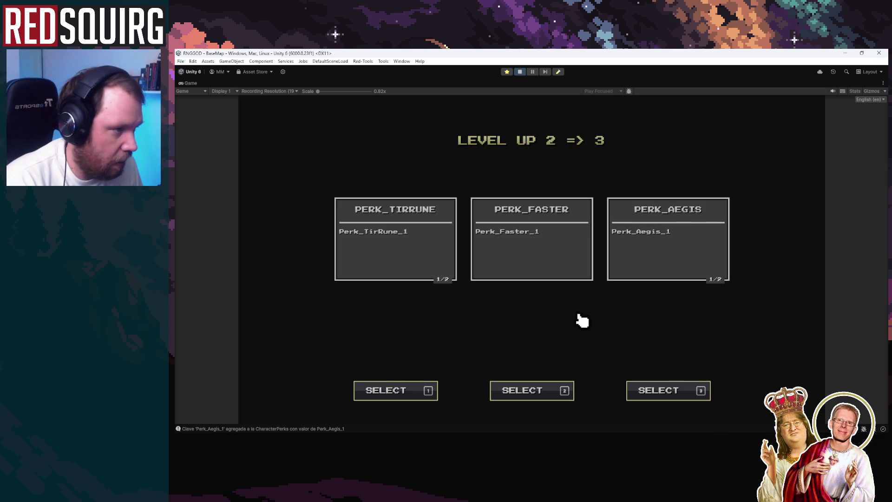
pyautogui.click(546, 272)
pyautogui.click(567, 317)
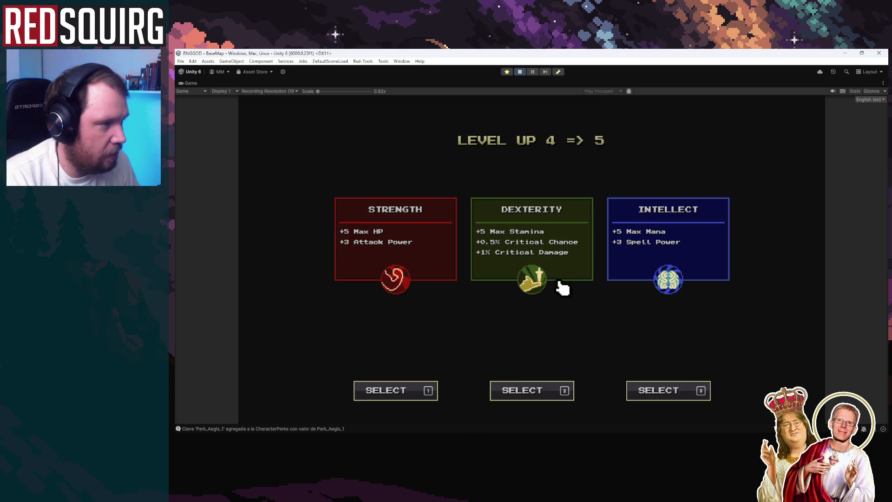
pyautogui.click(560, 288)
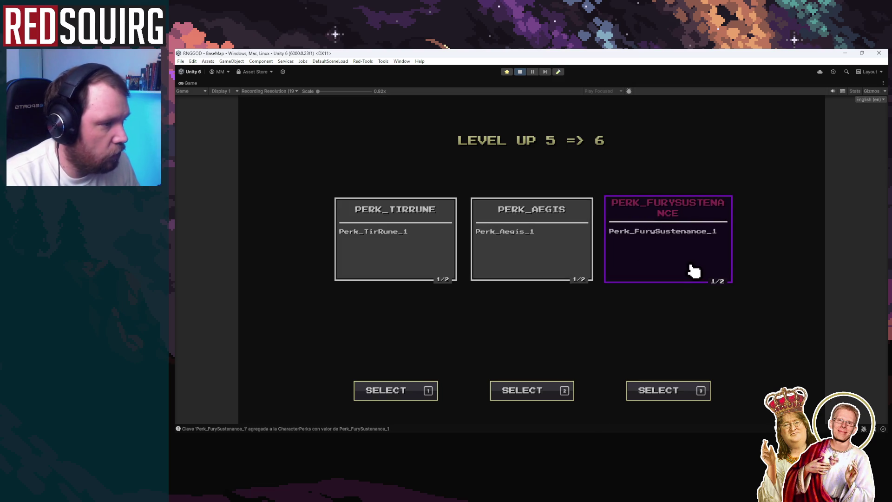
pyautogui.click(722, 265)
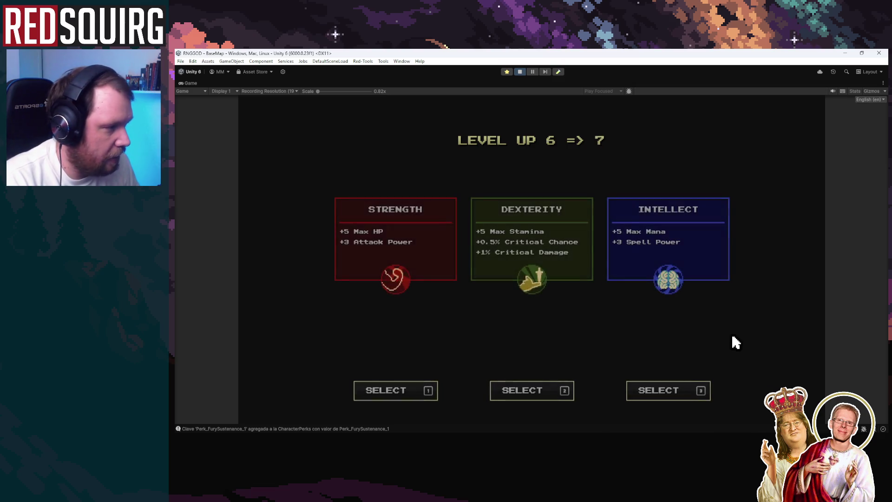
pyautogui.click(689, 257)
pyautogui.press('Escape')
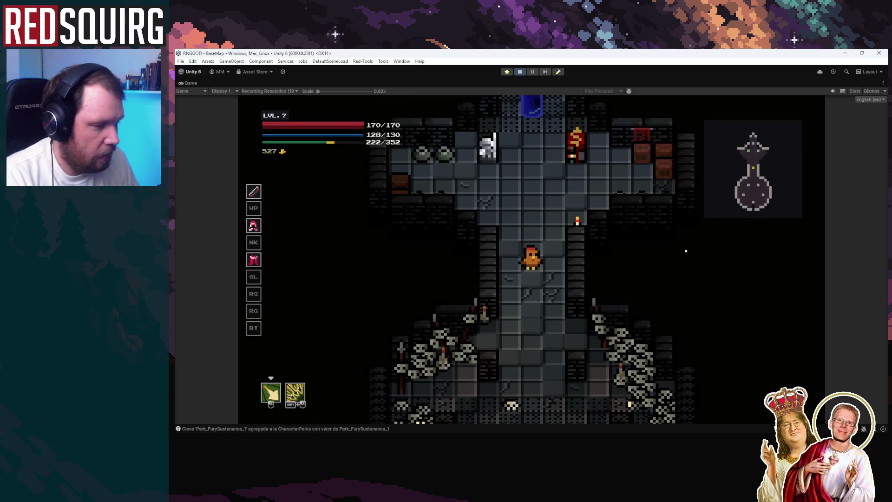
pyautogui.press('w')
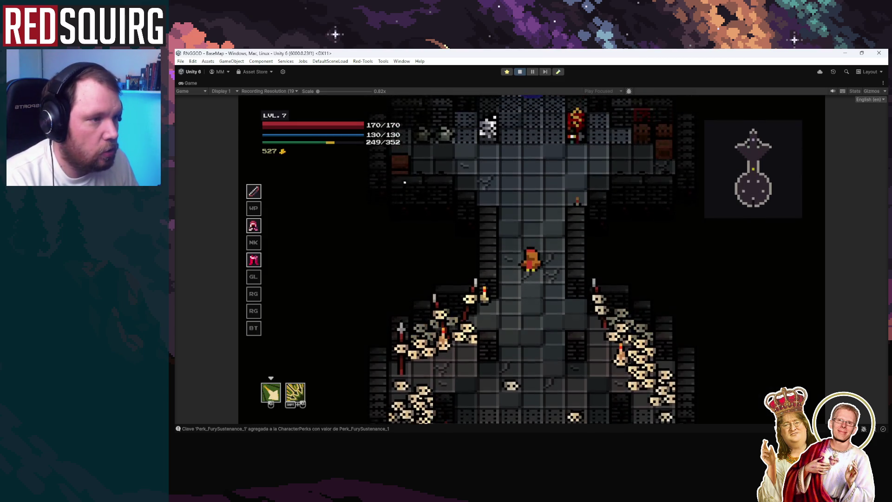
pyautogui.press('d')
pyautogui.press('s')
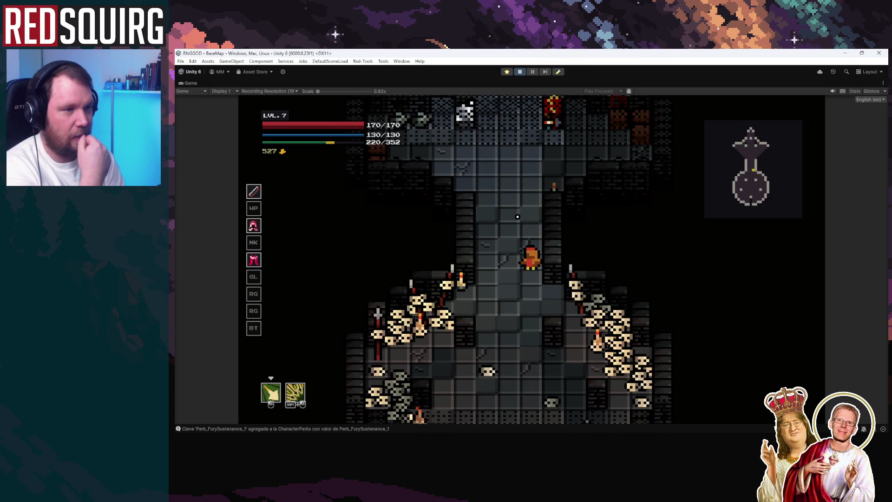
# Walk through the blue portal and fight the skeletons and bats in the next area
pyautogui.press('w')
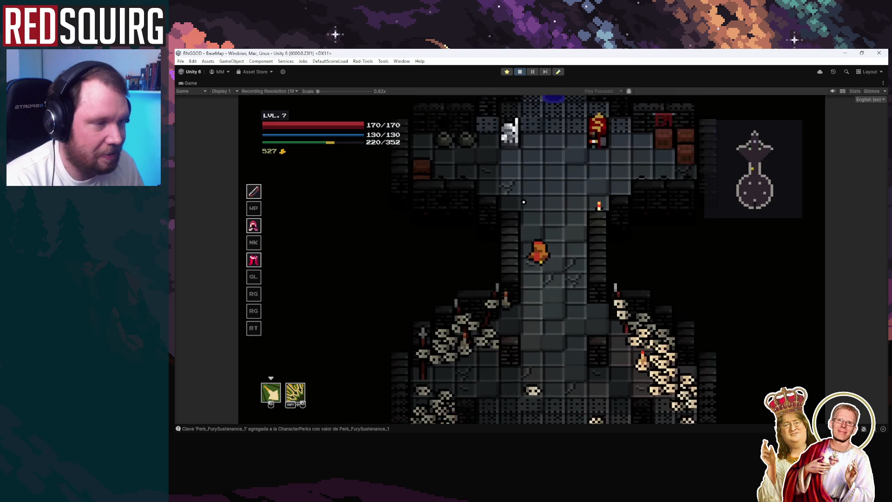
pyautogui.press('w')
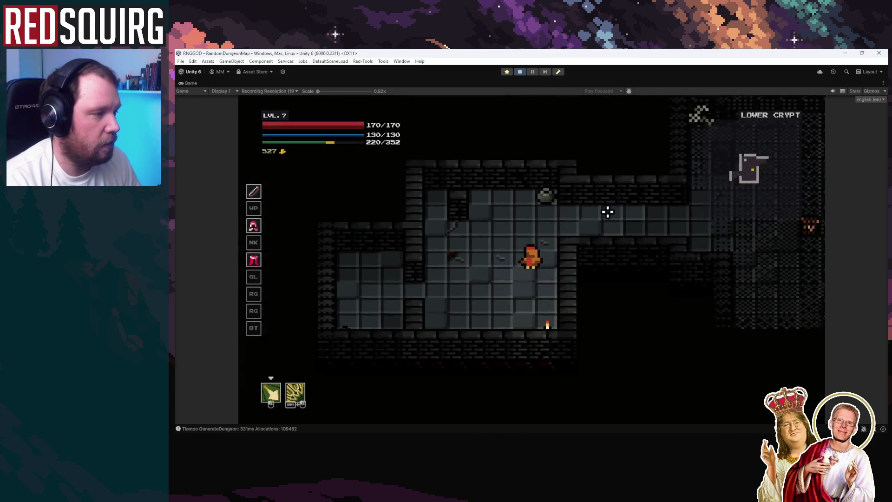
pyautogui.keyDown('shift'); pyautogui.click(634, 239); pyautogui.keyUp('shift')
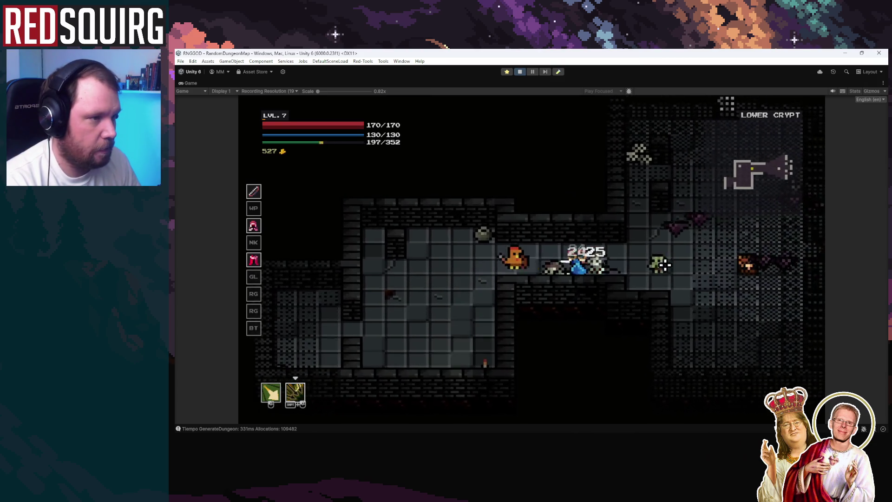
pyautogui.click(650, 247)
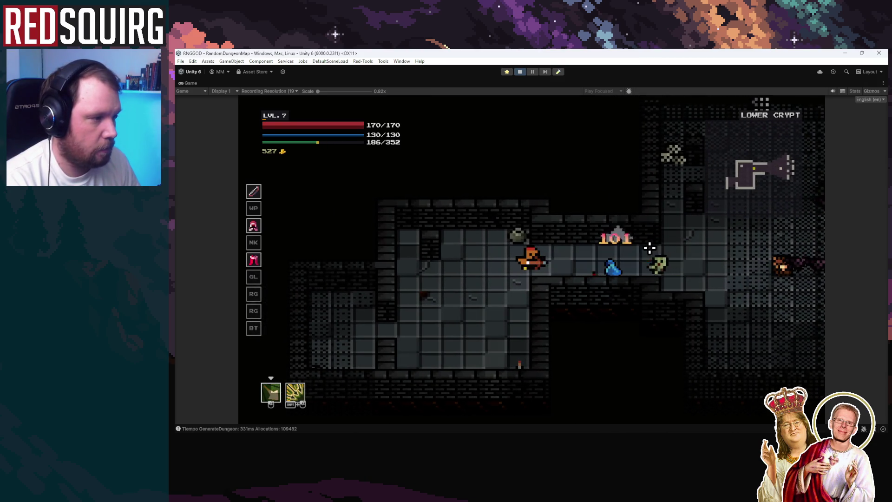
pyautogui.press('d')
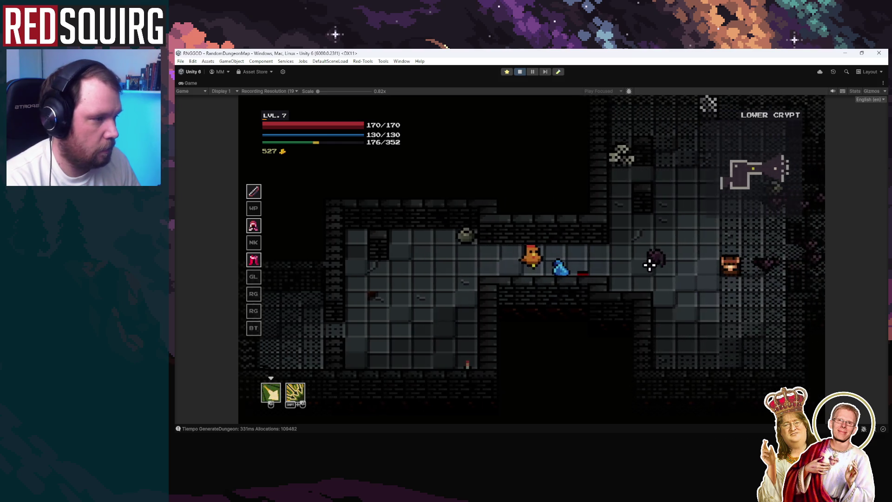
pyautogui.click(636, 262)
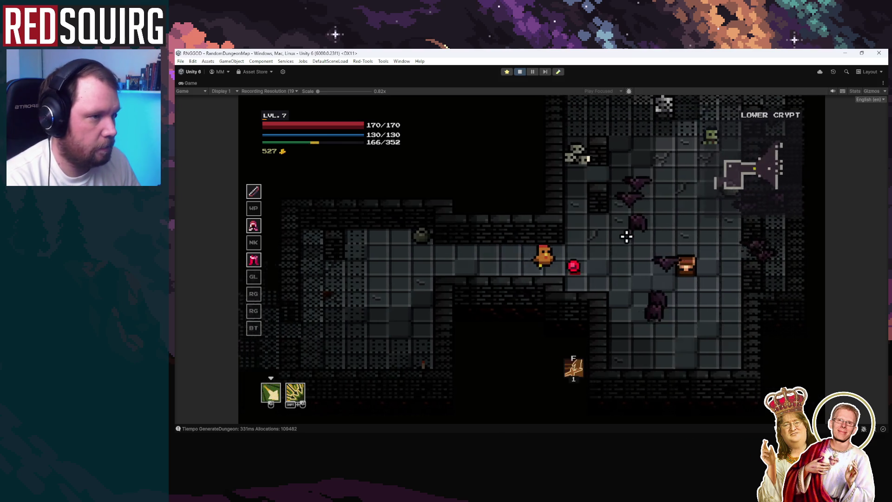
pyautogui.press('a')
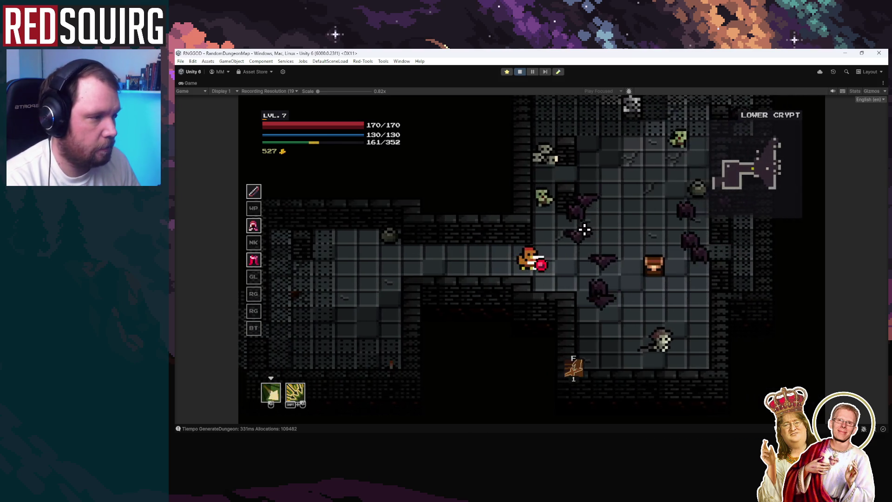
pyautogui.click(633, 247)
pyautogui.click(642, 251)
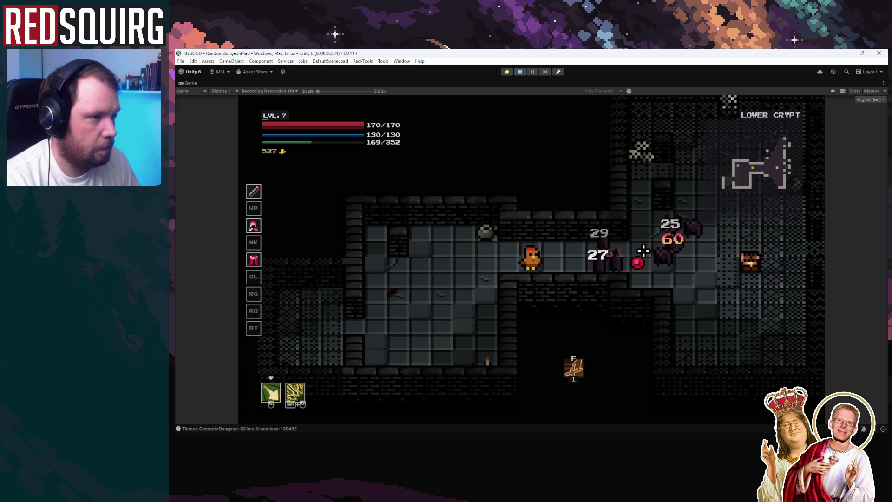
# Fight the zombies along the corridor and above while watching the stamina bar
pyautogui.press('d')
pyautogui.click(636, 247)
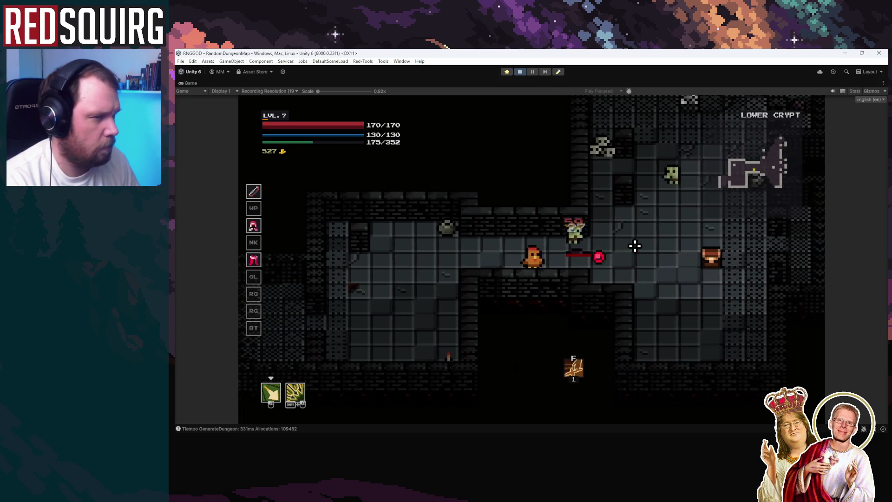
pyautogui.press('d')
pyautogui.click(494, 239)
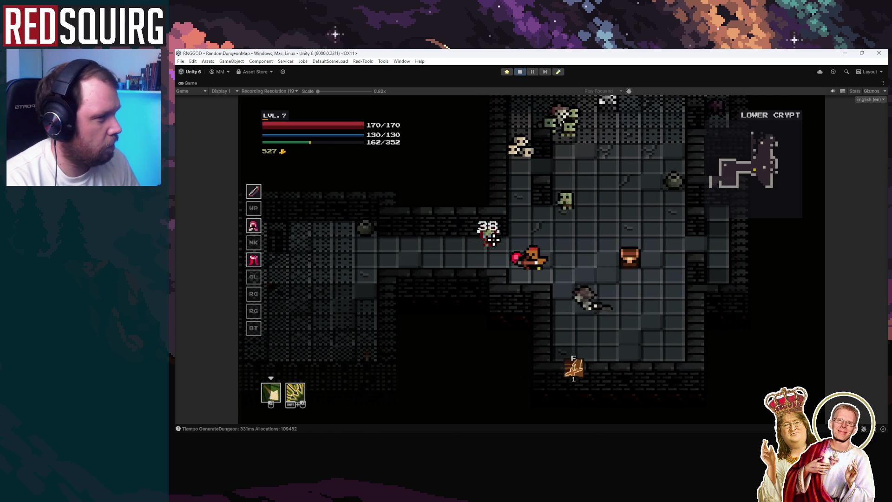
pyautogui.press('a')
pyautogui.click(584, 259)
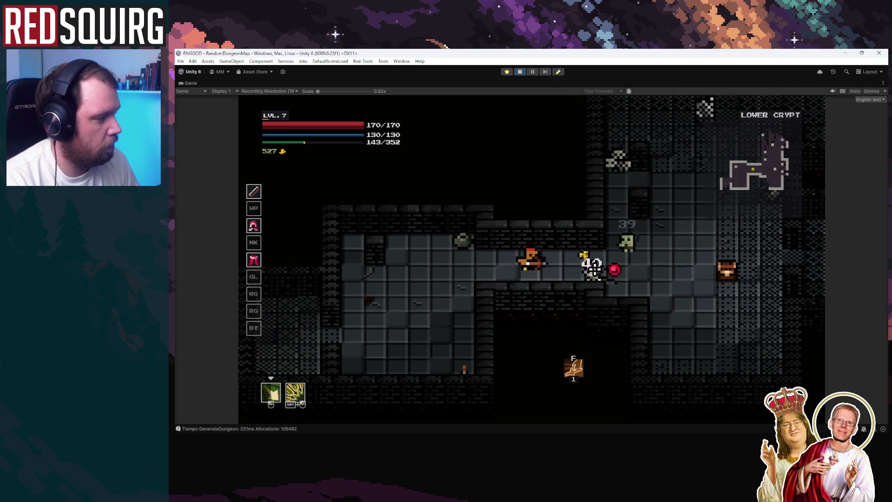
pyautogui.press('d')
pyautogui.click(593, 267)
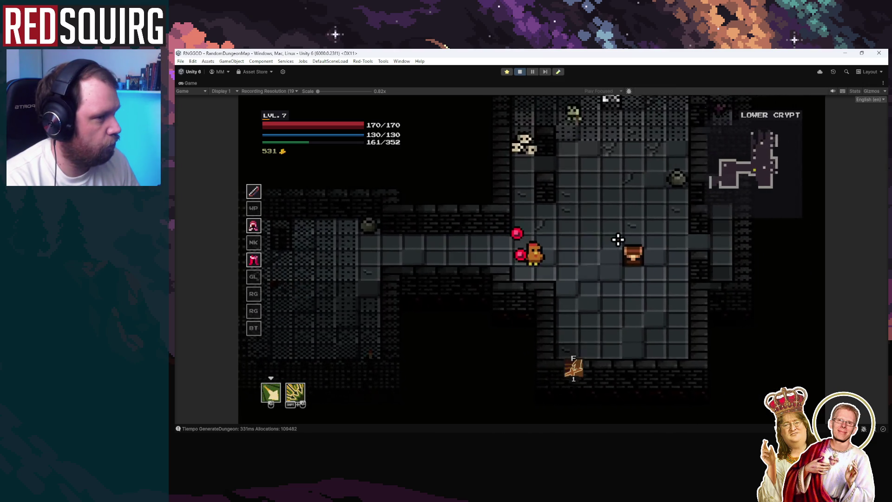
pyautogui.press('w')
pyautogui.press('d')
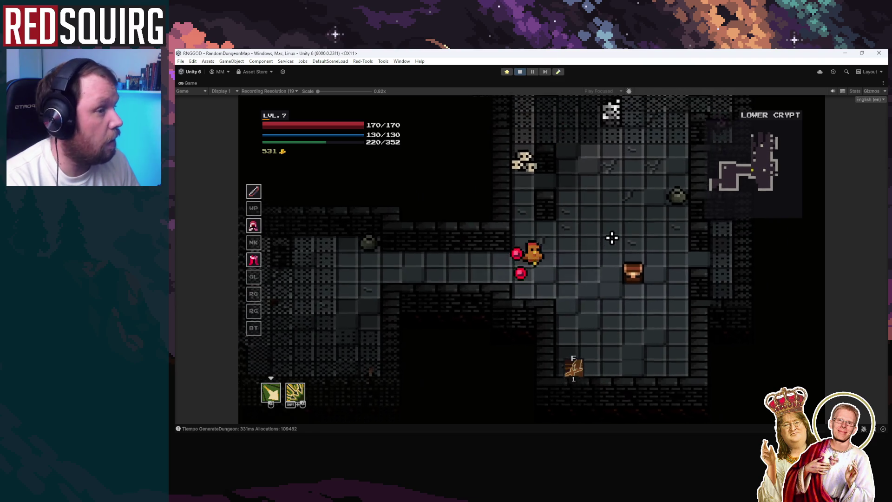
pyautogui.click(510, 164)
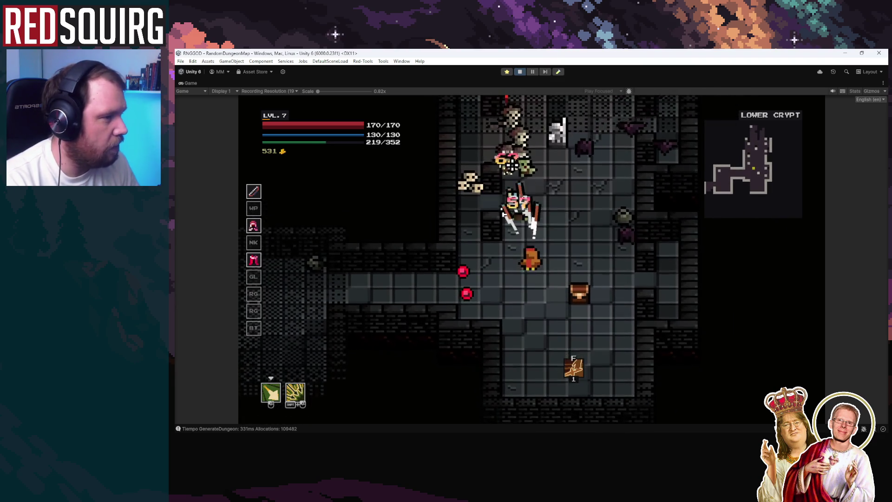
pyautogui.click(534, 171)
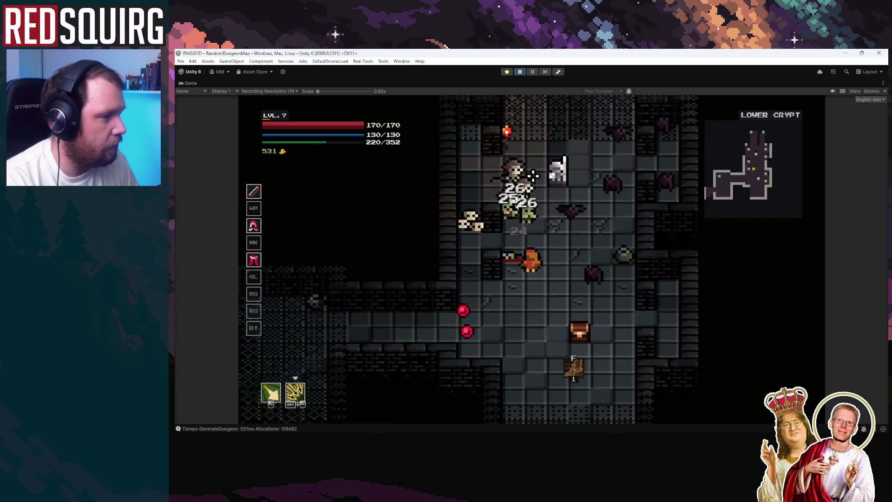
pyautogui.click(575, 184)
pyautogui.click(563, 187)
# Battle the zombies around the chest, then pause the running game
pyautogui.press('d')
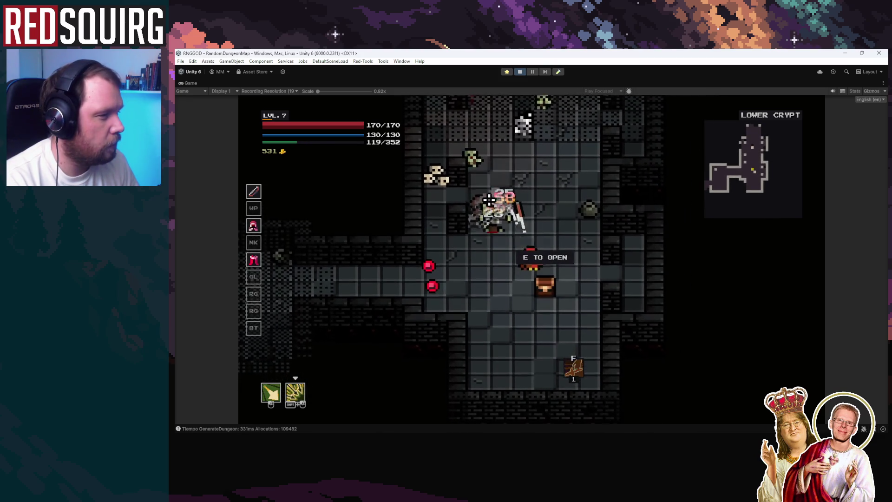
pyautogui.press('s')
pyautogui.press('d')
pyautogui.click(511, 242)
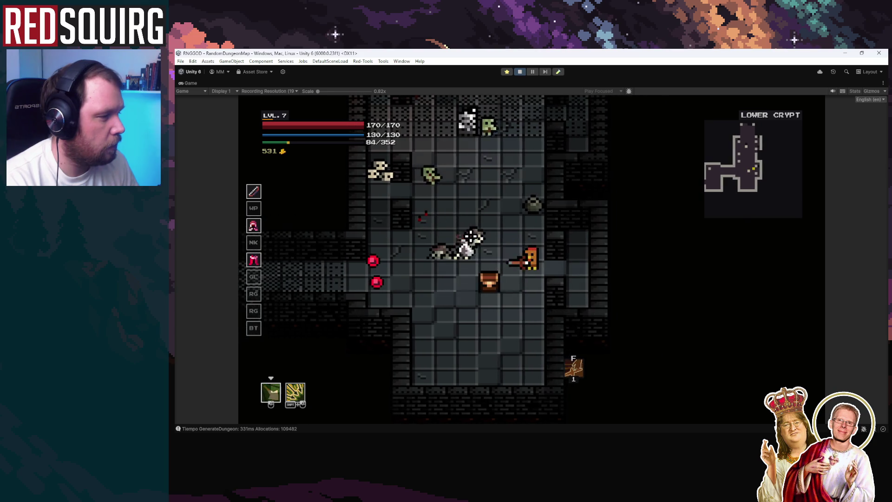
pyautogui.press('a')
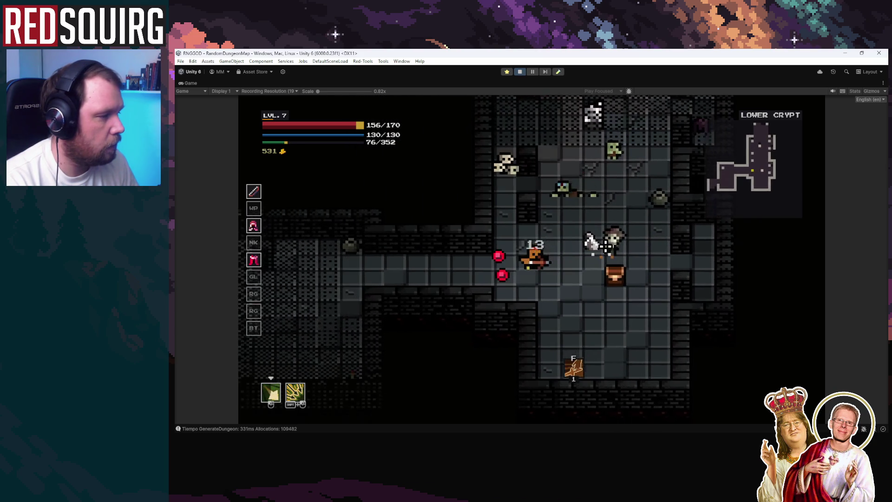
pyautogui.press('d')
pyautogui.press('w')
pyautogui.click(528, 202)
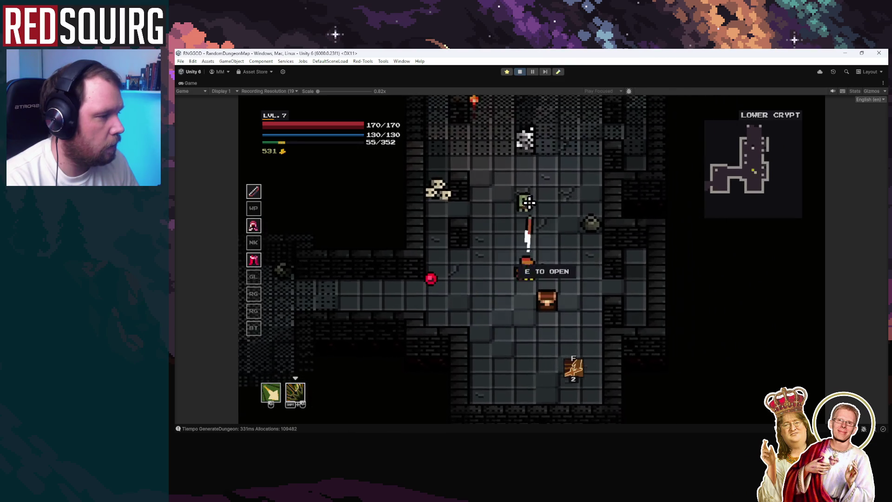
pyautogui.click(530, 199)
pyautogui.click(533, 190)
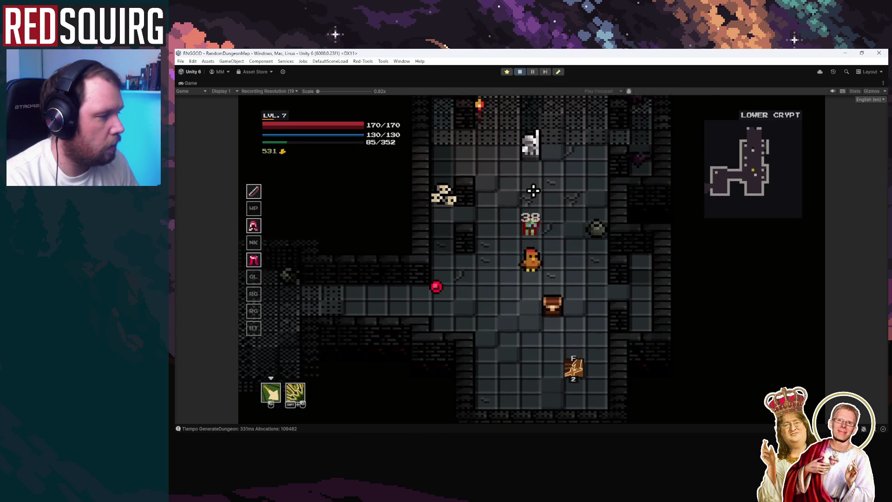
pyautogui.press('s')
pyautogui.press('w')
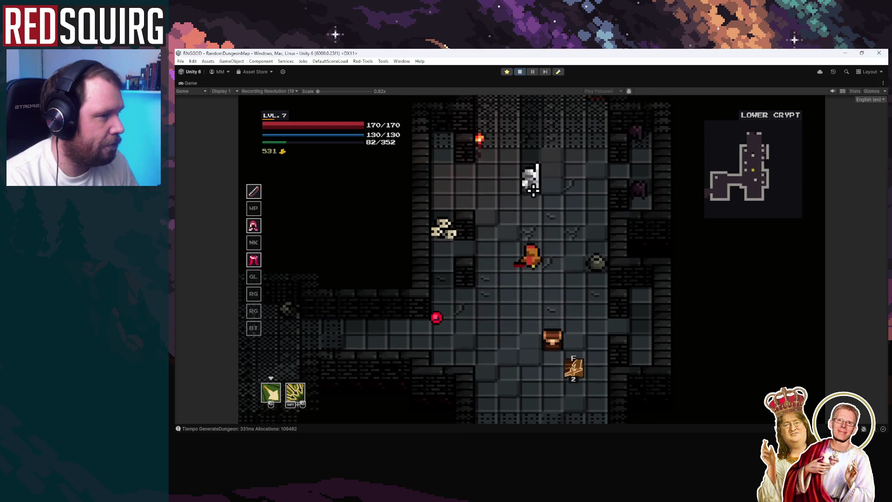
pyautogui.press('a')
pyautogui.click(576, 218)
pyautogui.press('w')
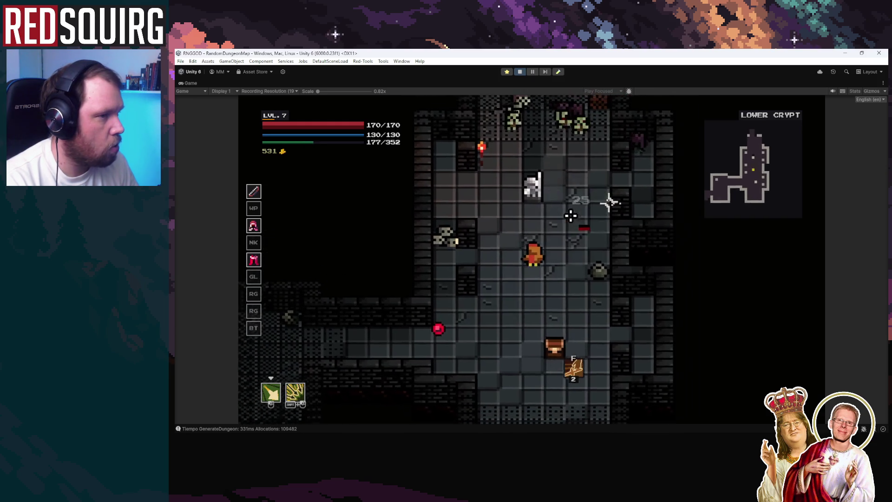
pyautogui.press('d')
pyautogui.press('s')
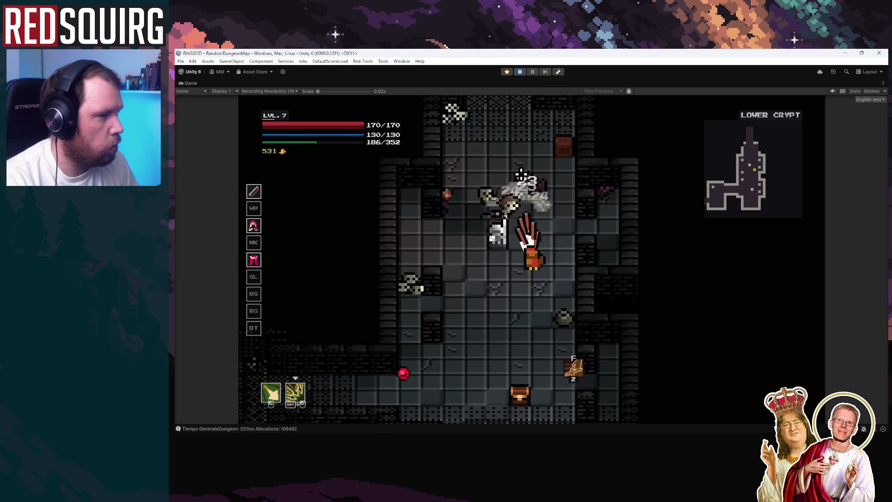
pyautogui.click(520, 174)
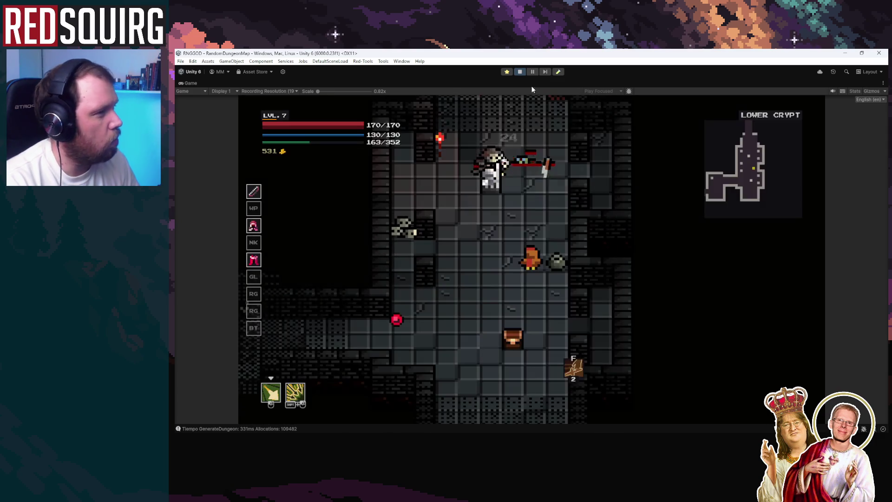
pyautogui.click(533, 71)
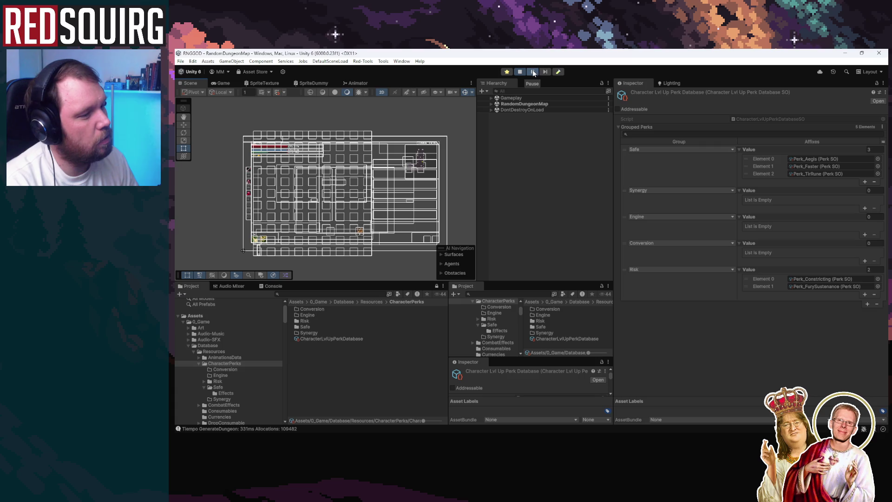
pyautogui.click(530, 71)
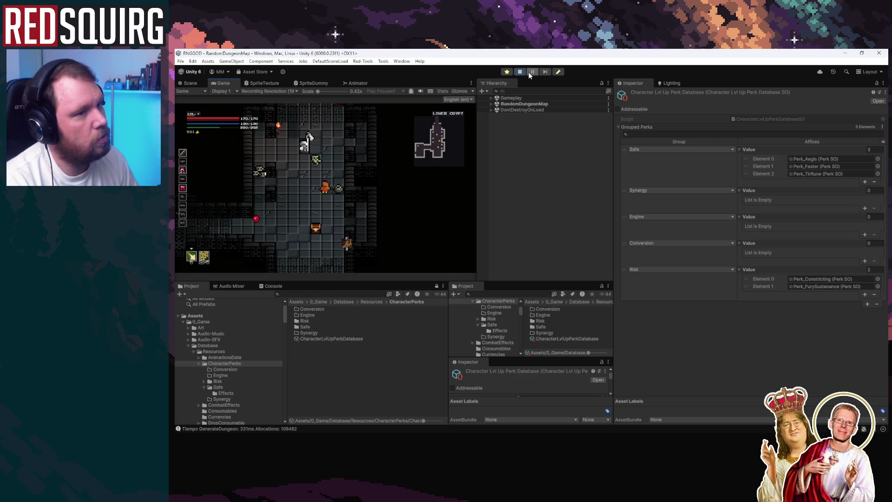
pyautogui.doubleClick(226, 83)
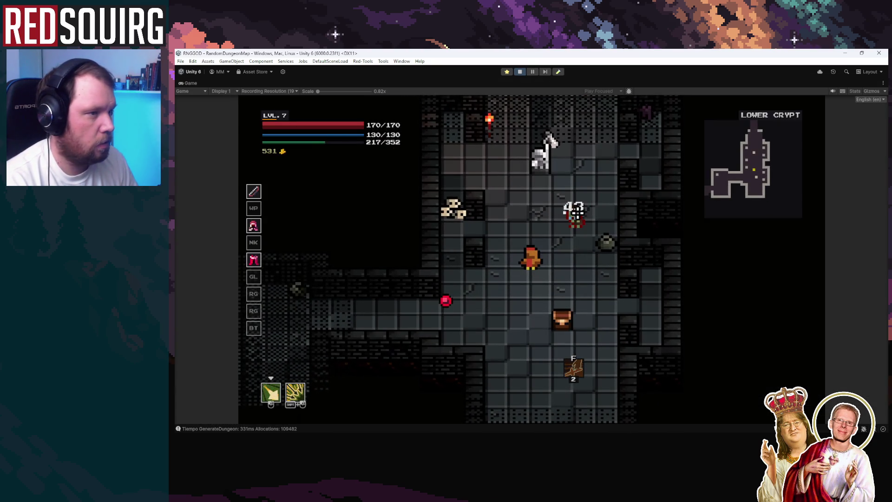
pyautogui.click(572, 210)
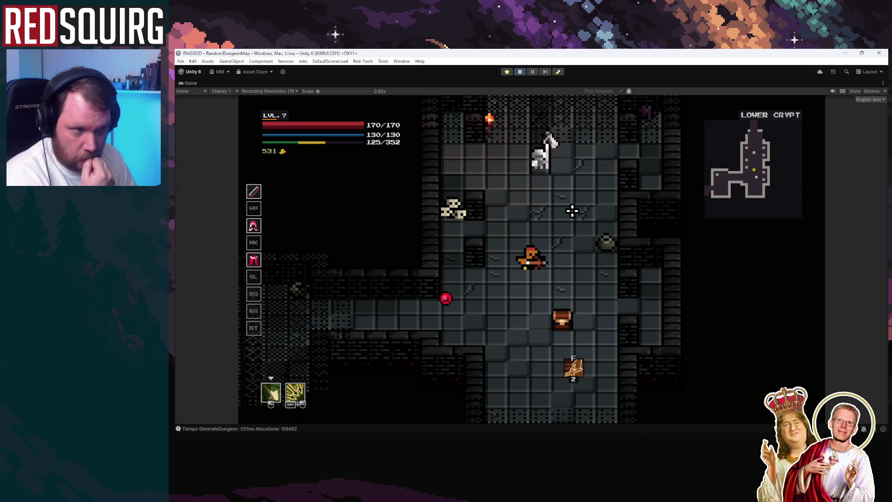
pyautogui.click(571, 211)
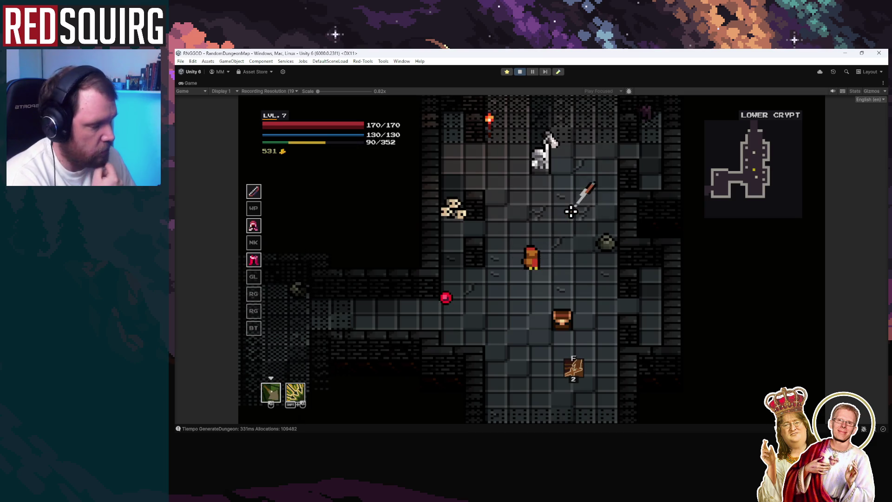
pyautogui.click(571, 211)
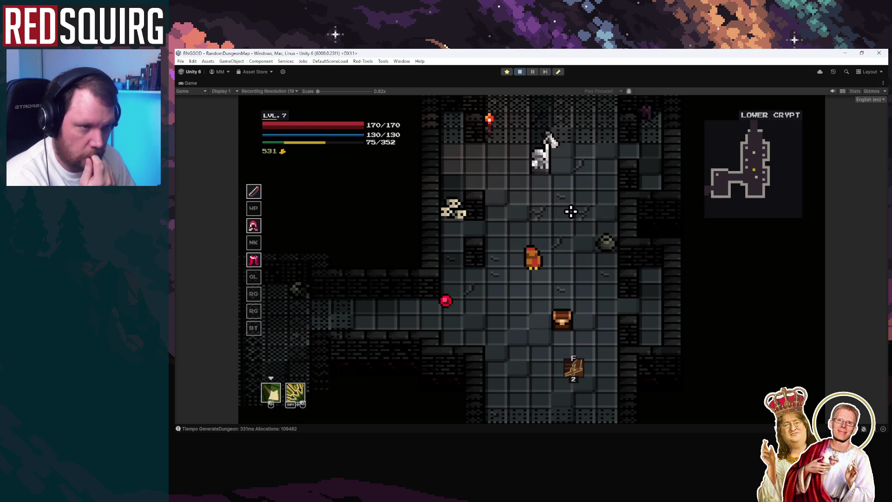
pyautogui.click(571, 211)
pyautogui.click(571, 211)
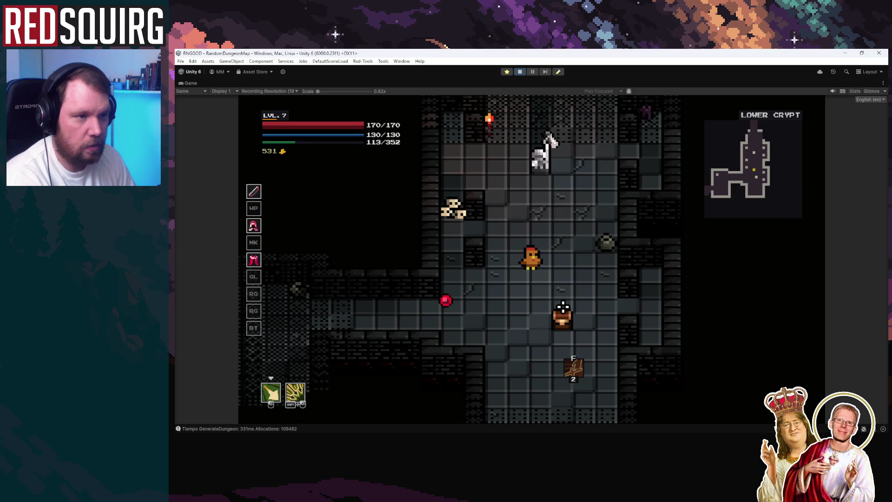
pyautogui.click(532, 72)
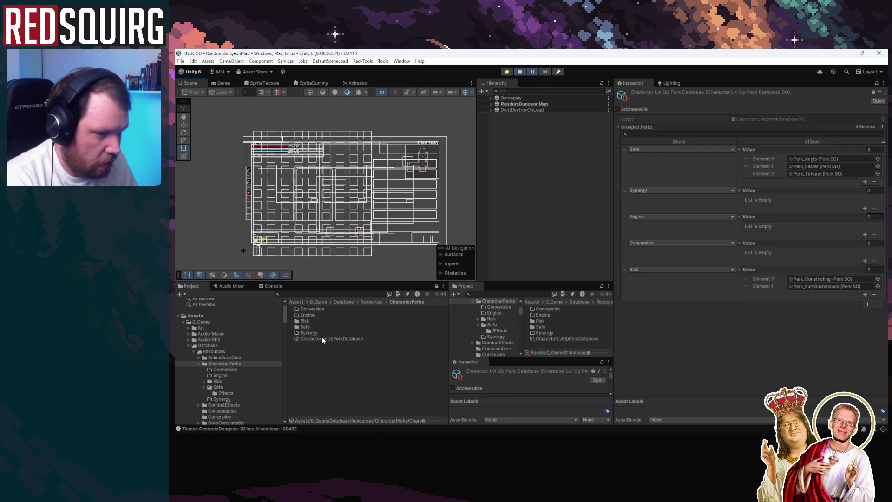
# Follow Perk_FurySustenance and its 1_EffectMod from the Risk group to Perk_FurySustenance_1_Effect
pyautogui.click(810, 286)
pyautogui.click(541, 318)
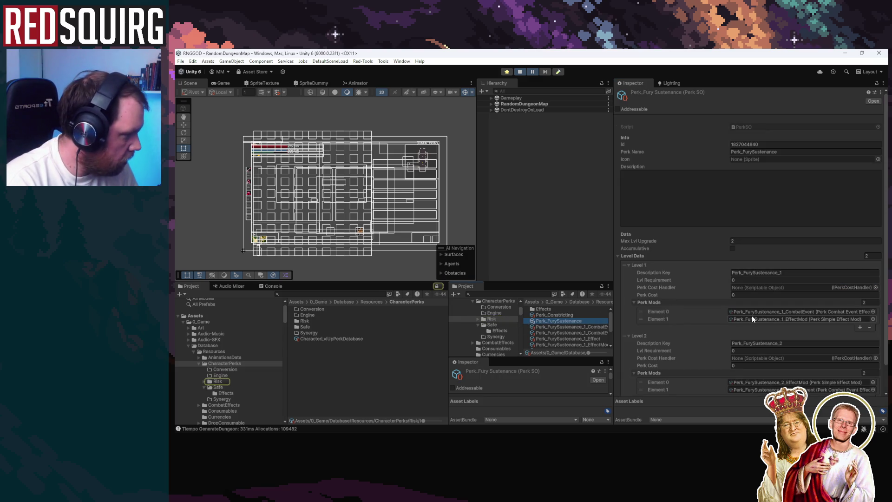
pyautogui.click(754, 317)
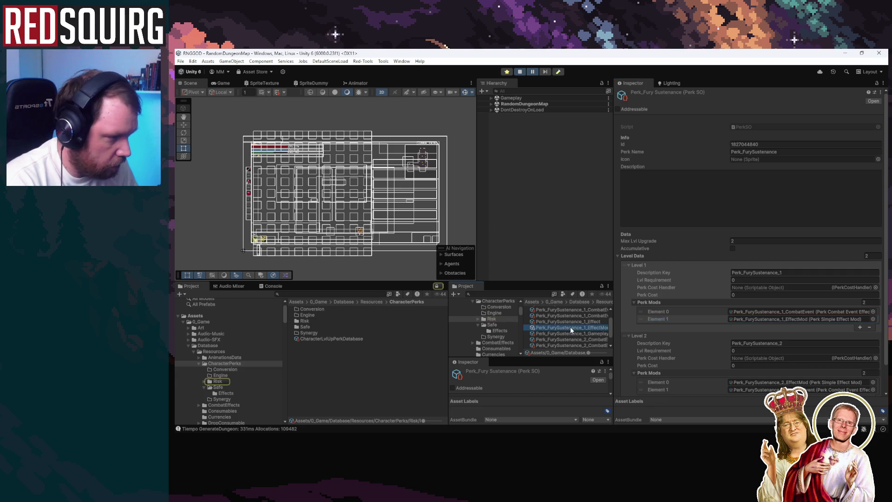
pyautogui.click(570, 326)
pyautogui.click(791, 138)
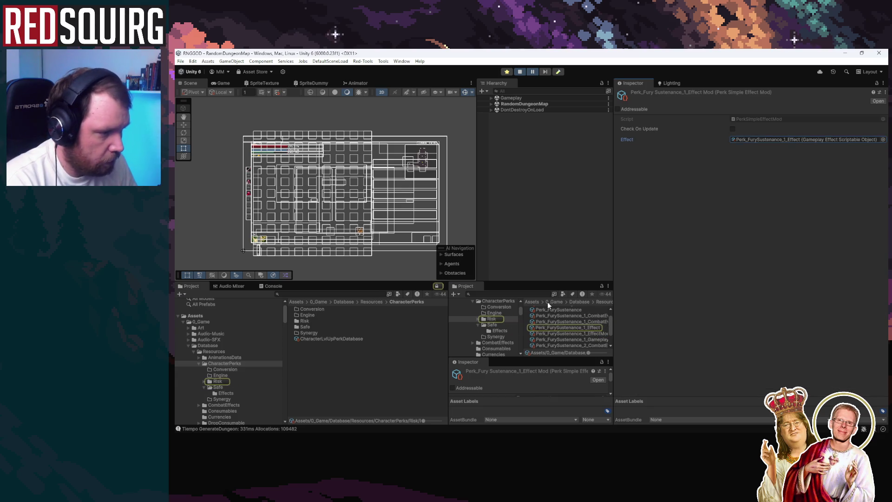
pyautogui.click(546, 328)
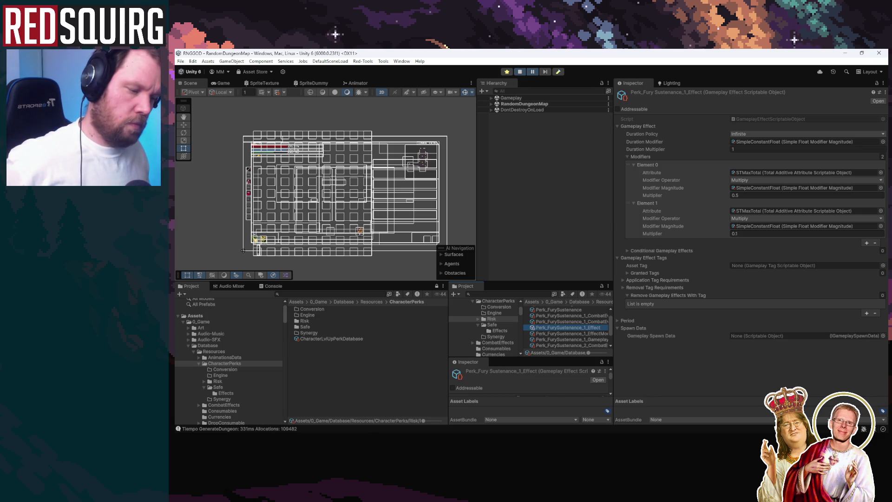
# Review PerkUpgradeHandler.cs and the Character Perks design board, then return to Unity
pyautogui.hotkey('alt', 'Tab')
pyautogui.hotkey('alt', 'Tab')
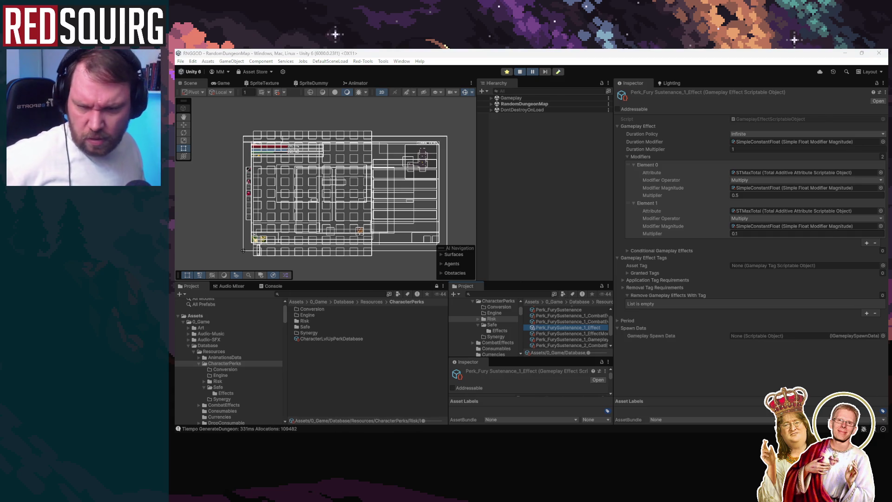
pyautogui.hotkey('alt', 'Tab')
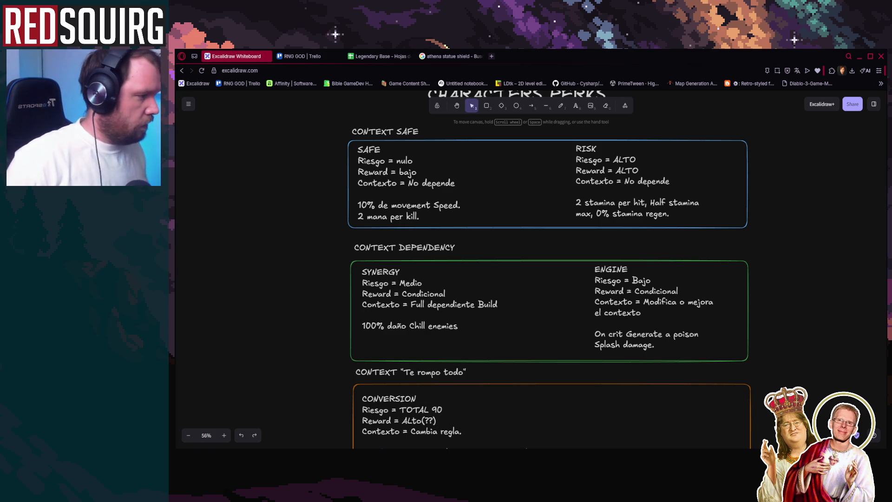
pyautogui.hotkey('alt', 'Tab')
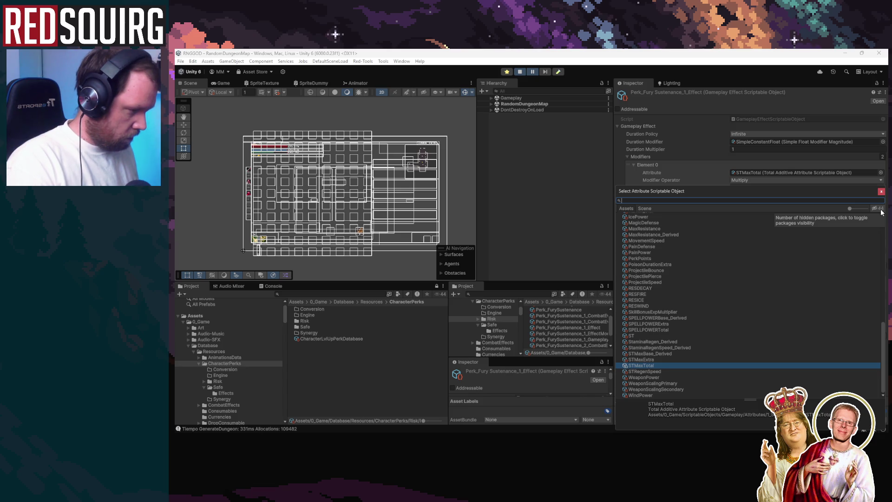
# Set the second modifier's attribute to STRegenSpeed and start Play mode to test the perk
pyautogui.press('Down')
pyautogui.press('Return')
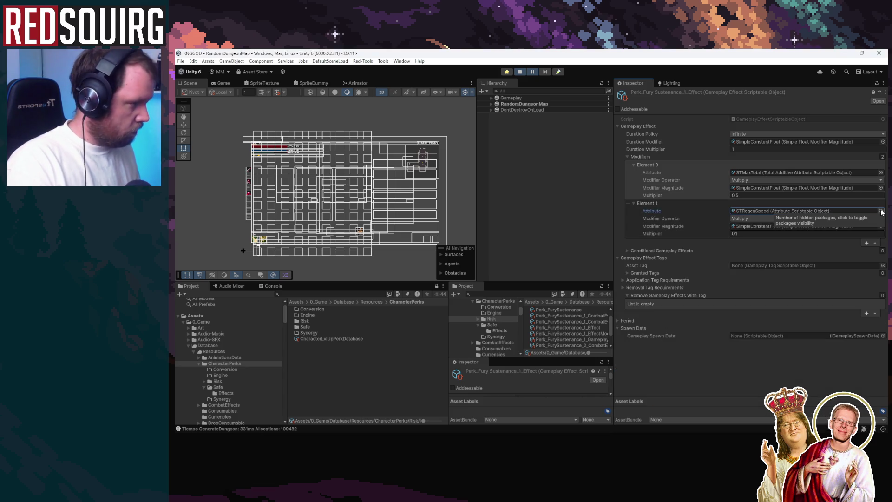
pyautogui.hotkey('ctrl', 'p')
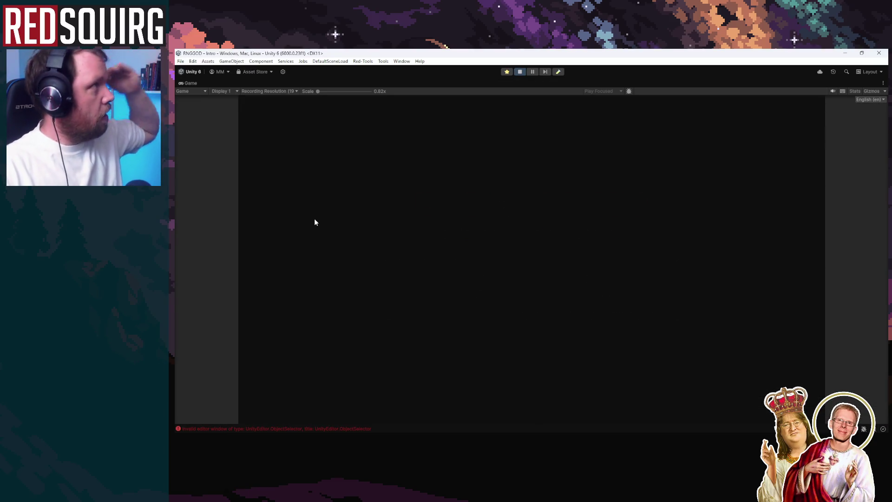
# Continue the saved game and choose Dexterity, Intellect, PERK_FASTER and Aegis while levelling to 9
pyautogui.click(547, 316)
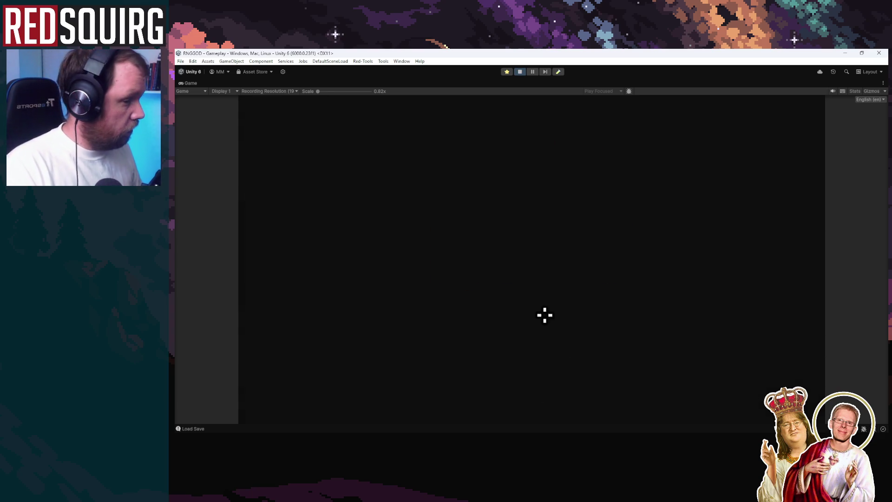
pyautogui.click(354, 310)
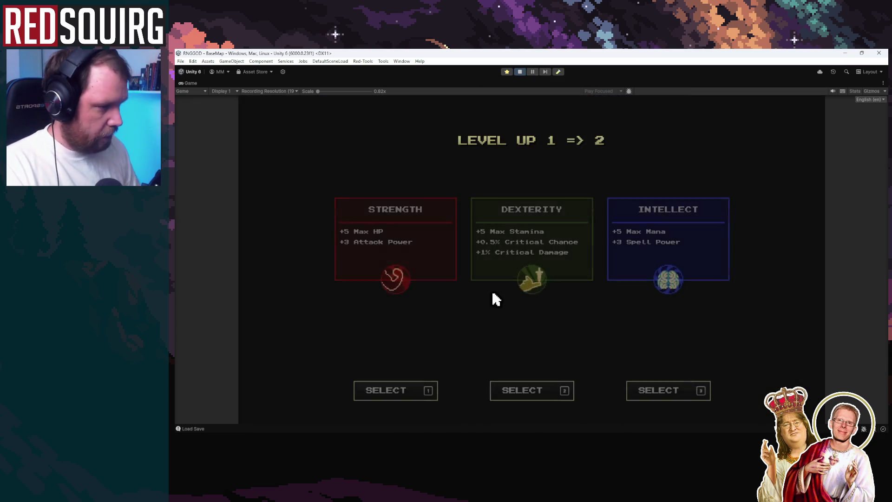
pyautogui.click(583, 256)
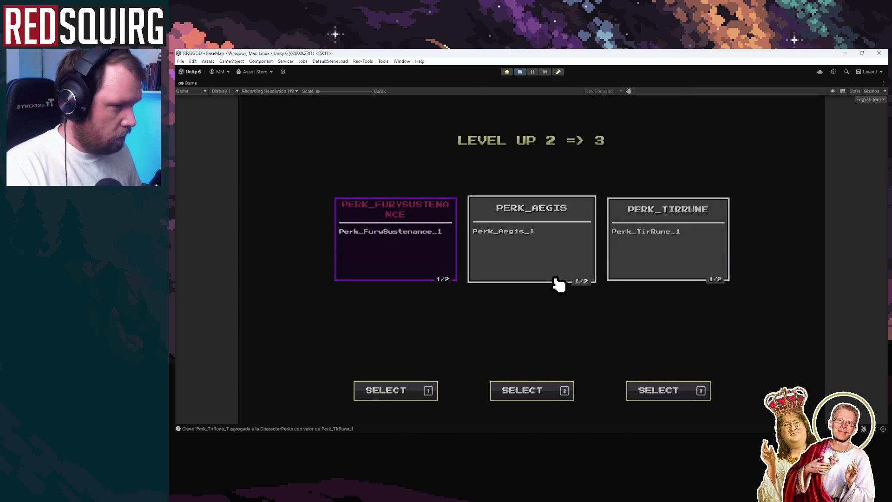
pyautogui.click(410, 265)
pyautogui.click(669, 279)
pyautogui.click(678, 260)
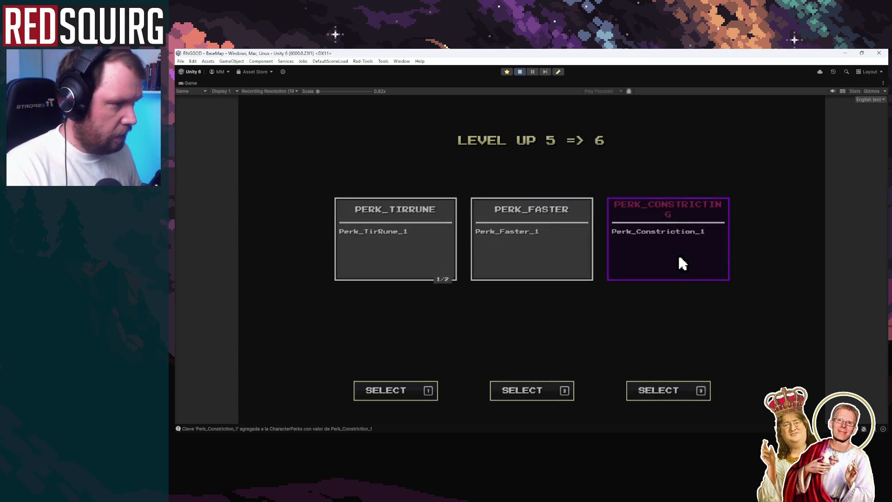
pyautogui.click(532, 274)
pyautogui.click(534, 277)
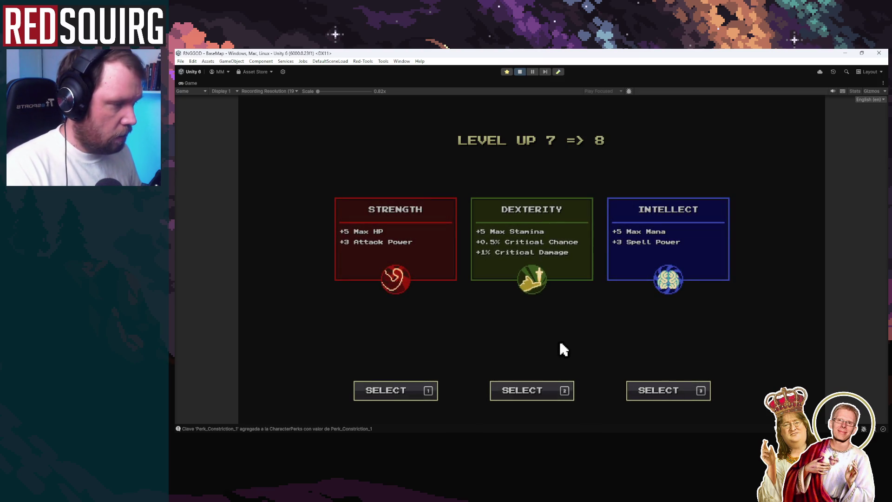
pyautogui.click(542, 269)
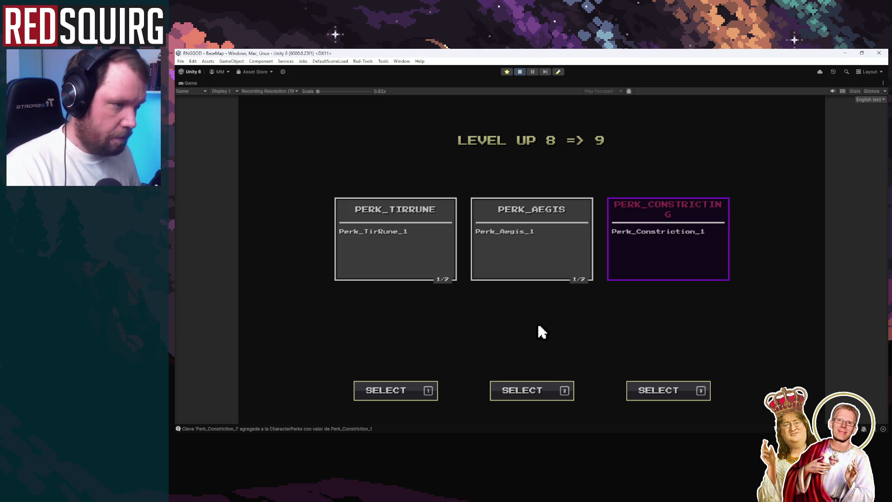
pyautogui.click(530, 278)
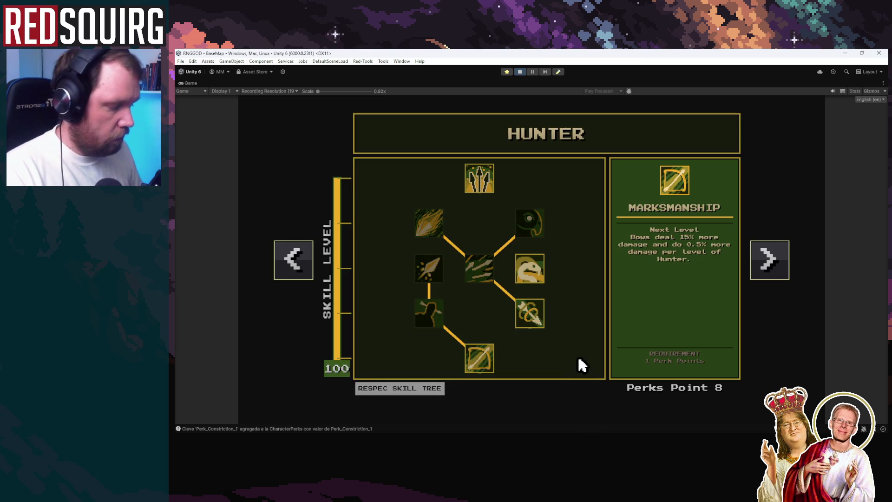
pyautogui.press('Escape')
# Walk down through the Lower Crypt fighting goblins and skeletons
pyautogui.press('w')
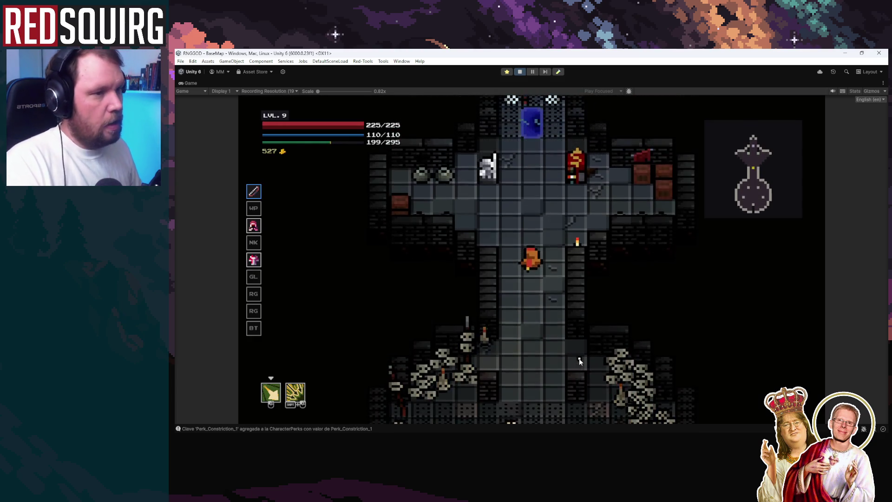
pyautogui.press('w')
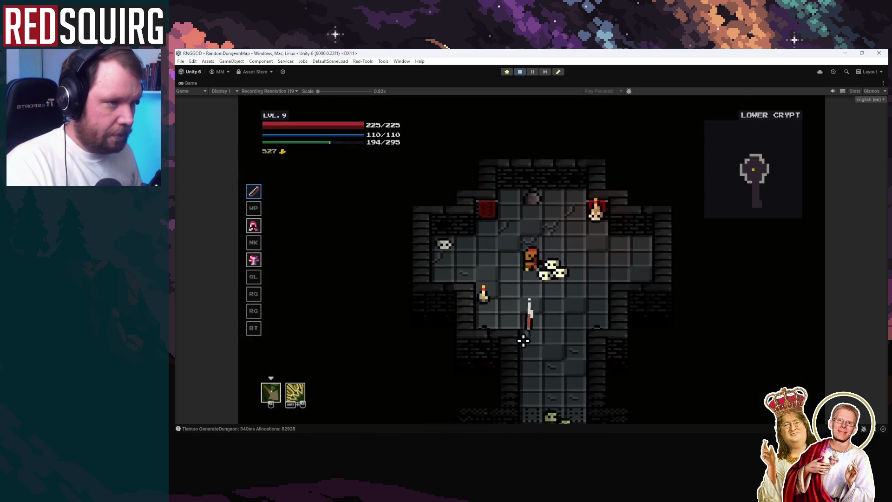
pyautogui.press('s')
pyautogui.click(521, 384)
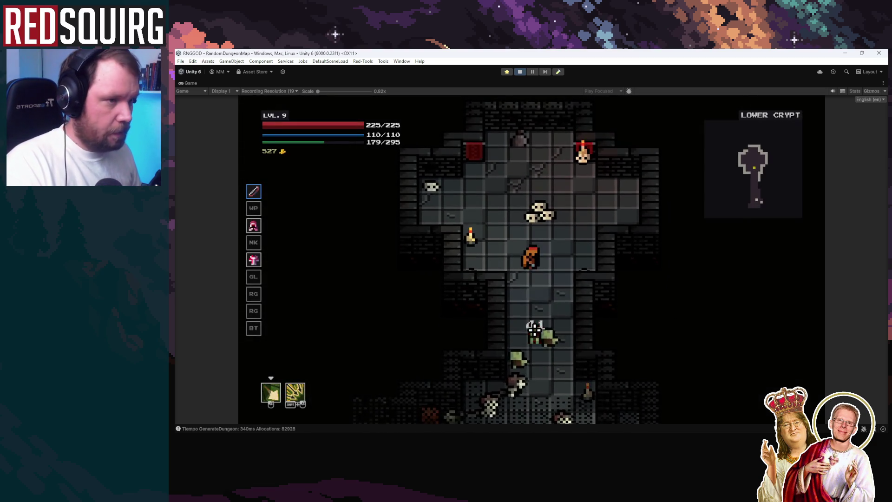
pyautogui.click(534, 330)
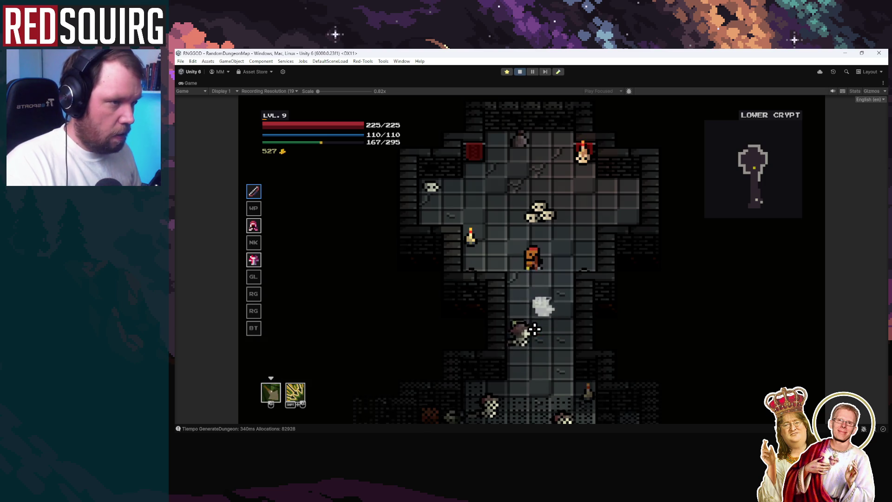
pyautogui.click(530, 327)
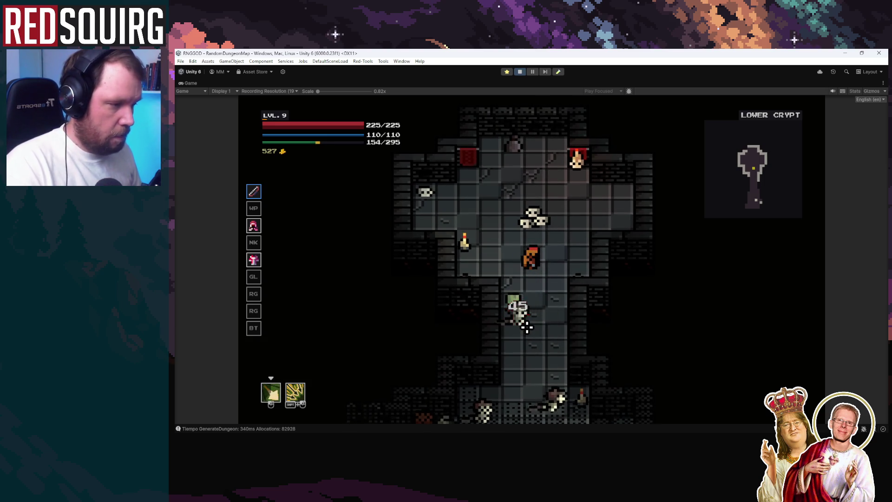
pyautogui.click(524, 320)
pyautogui.click(551, 336)
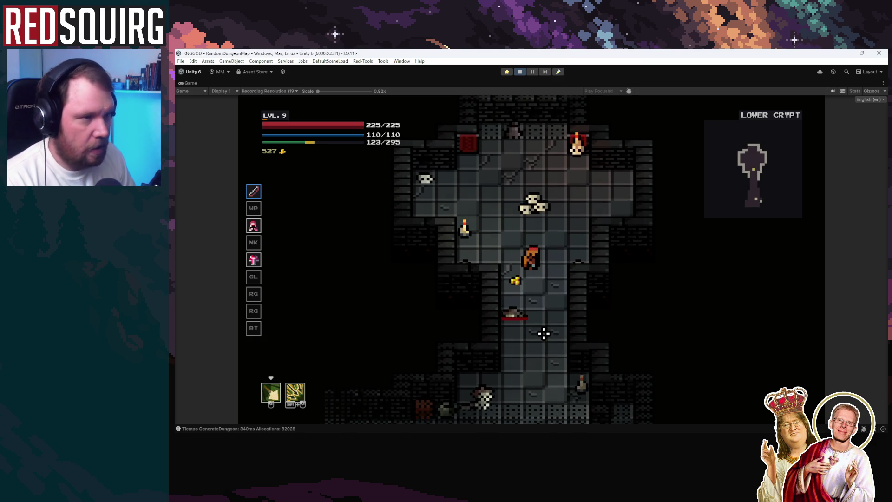
pyautogui.click(543, 333)
pyautogui.press('s')
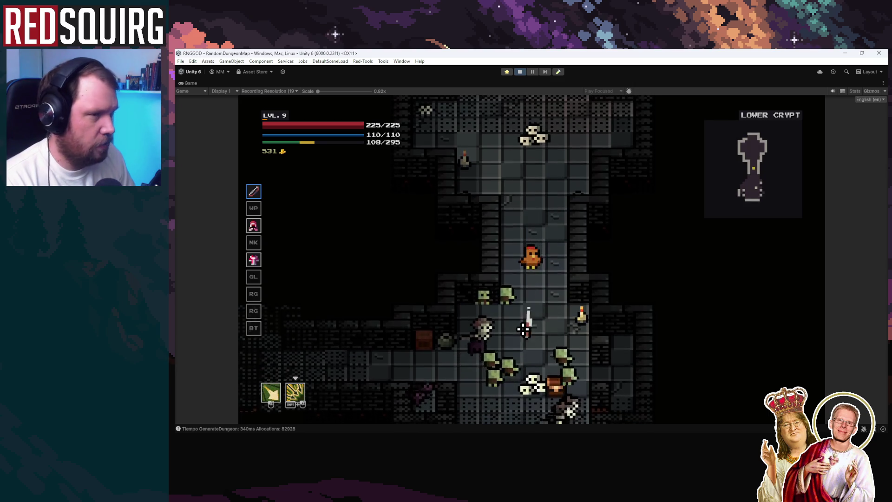
# Fight the zombies in the corridor to drain stamina, then pause the game
pyautogui.click(523, 329)
pyautogui.click(509, 326)
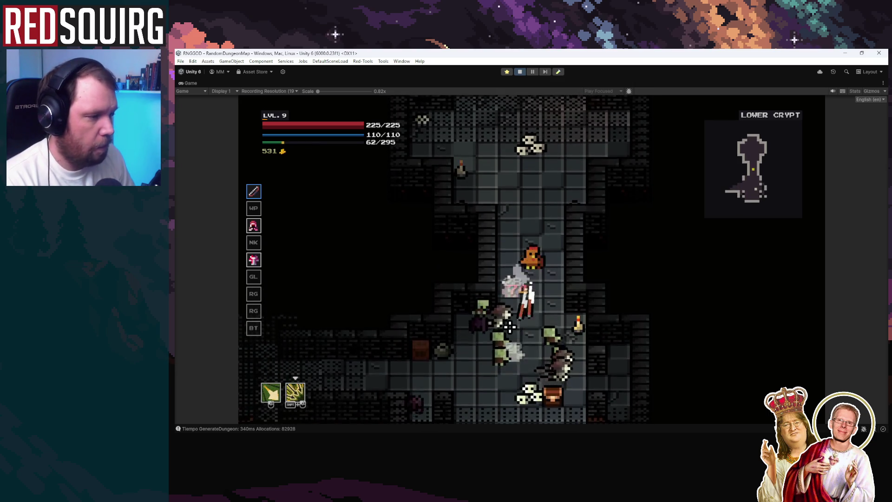
pyautogui.press('w')
pyautogui.click(516, 353)
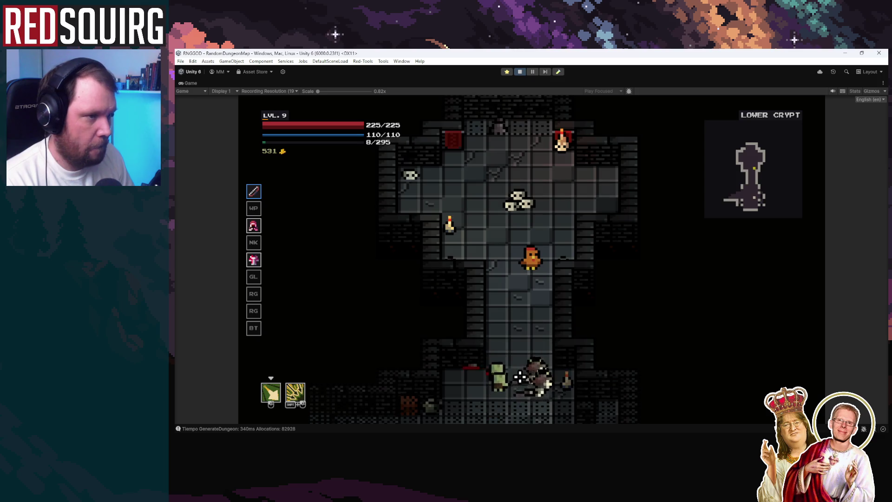
pyautogui.press('a')
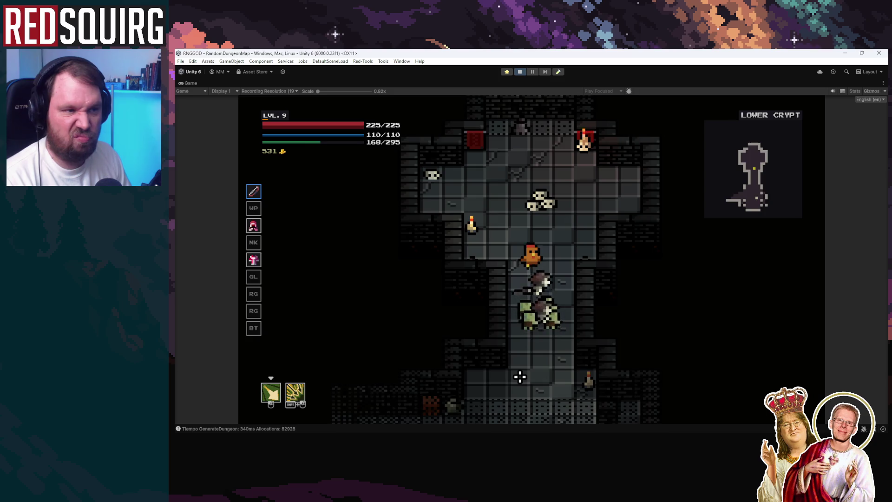
pyautogui.press('w')
pyautogui.keyDown('shift'); pyautogui.click(538, 355); pyautogui.keyUp('shift')
pyautogui.click(536, 354)
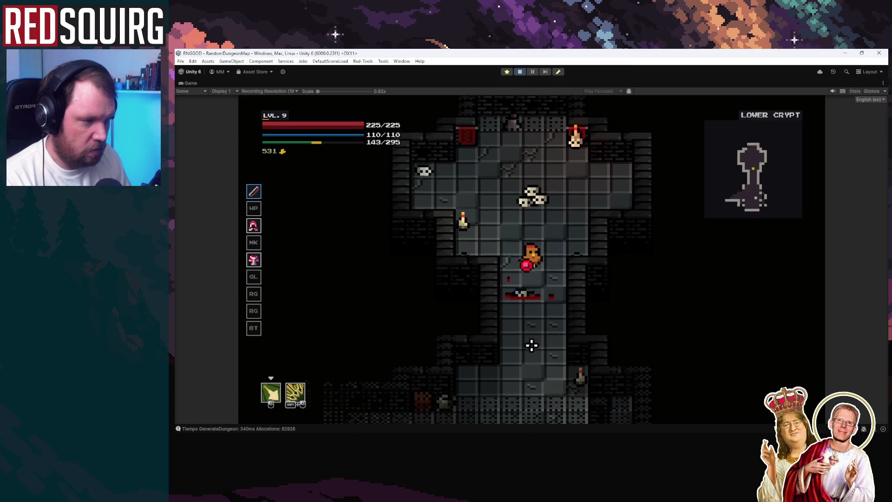
pyautogui.press('Escape')
pyautogui.click(532, 72)
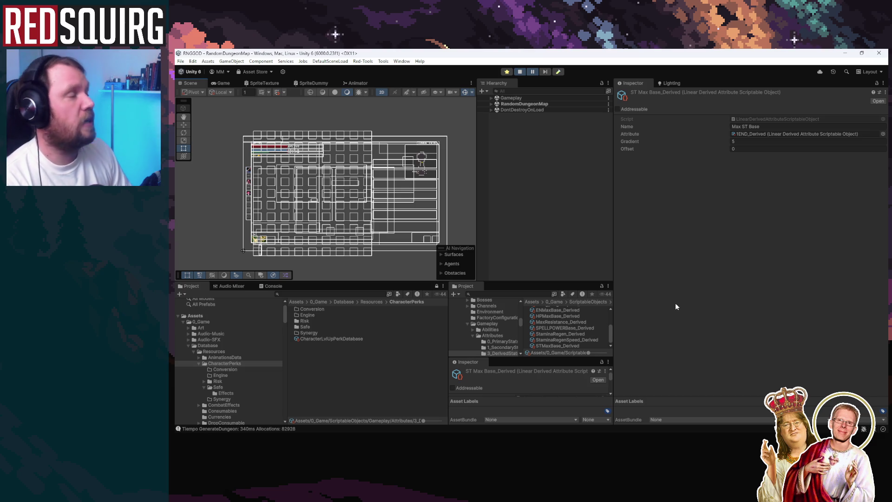
# Open CharacterLvlUpPerkDatabase and follow Perk_FurySustenance and its 1_EffectMod to Perk_FurySustenance_1_Effect
pyautogui.click(362, 339)
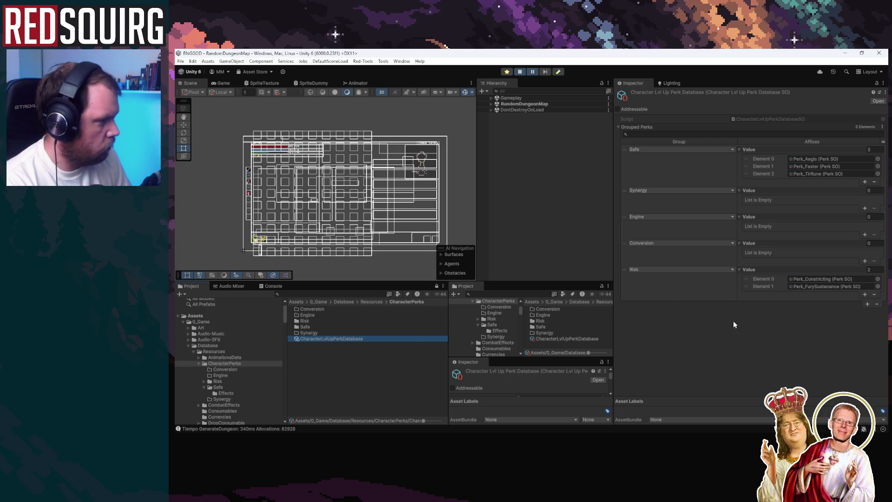
pyautogui.click(816, 286)
pyautogui.click(557, 320)
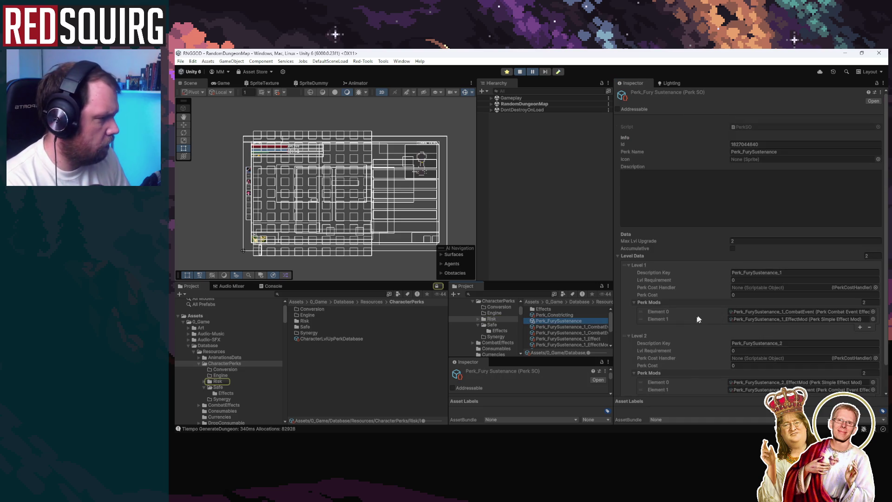
pyautogui.click(776, 318)
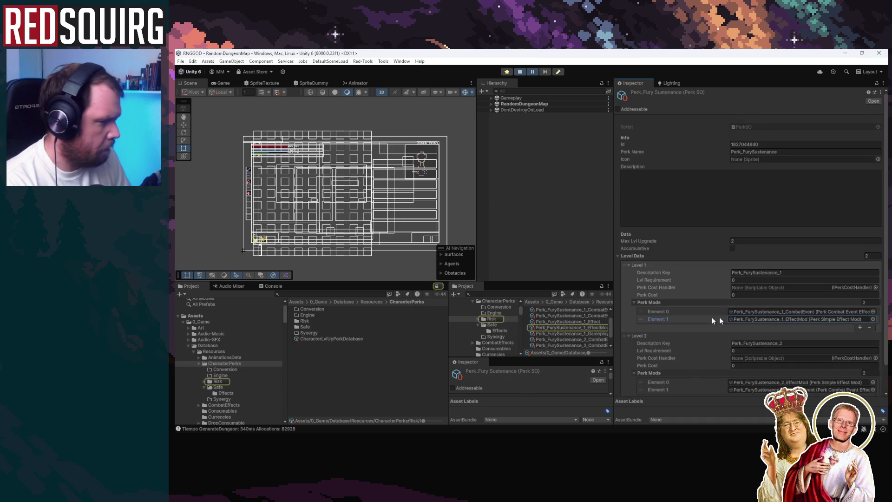
pyautogui.click(566, 327)
pyautogui.click(771, 139)
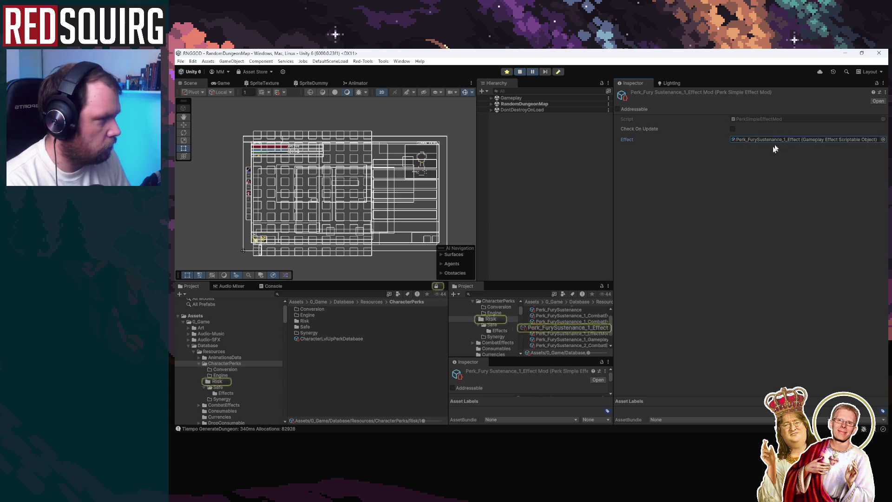
pyautogui.click(562, 327)
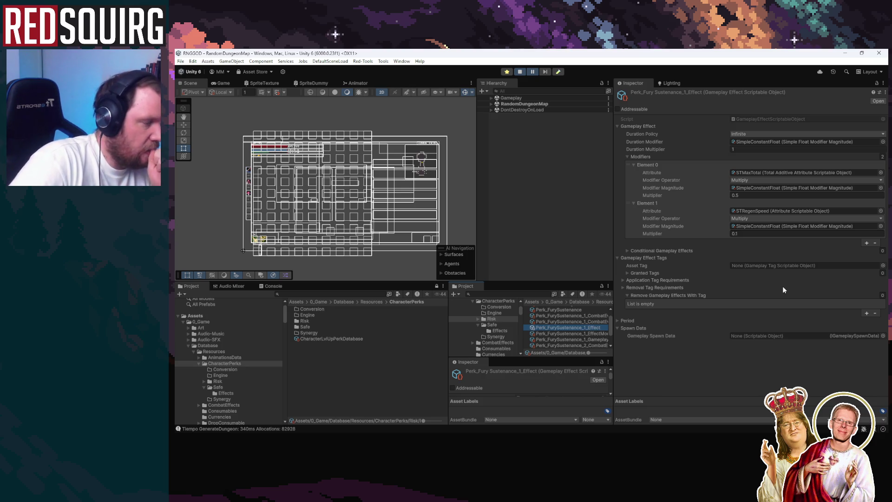
# Switch the first modifier's attribute to STMaxBase_Derived via an STM search and inspect that asset
pyautogui.click(880, 173)
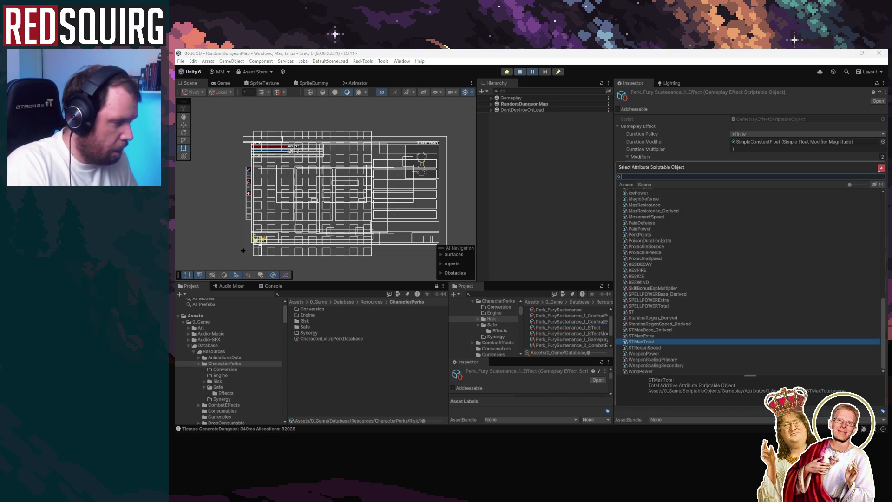
pyautogui.write('de')
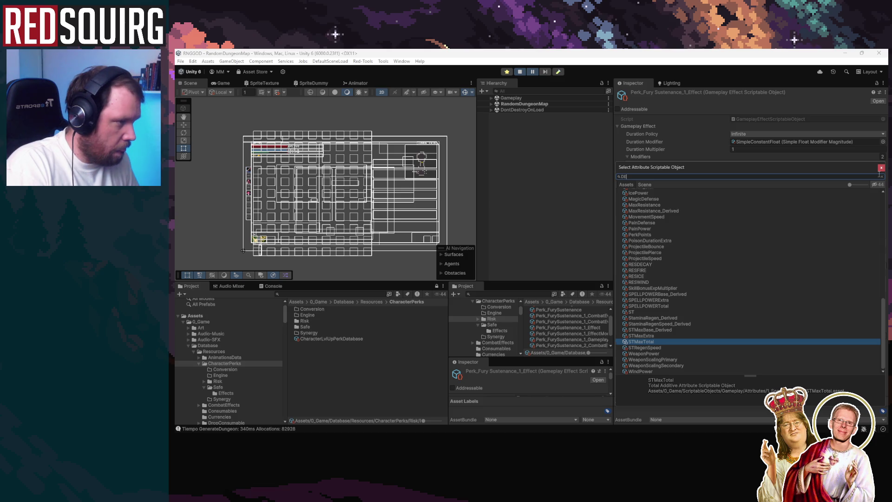
pyautogui.press('BackSpace')
pyautogui.press('BackSpace')
pyautogui.write('STM')
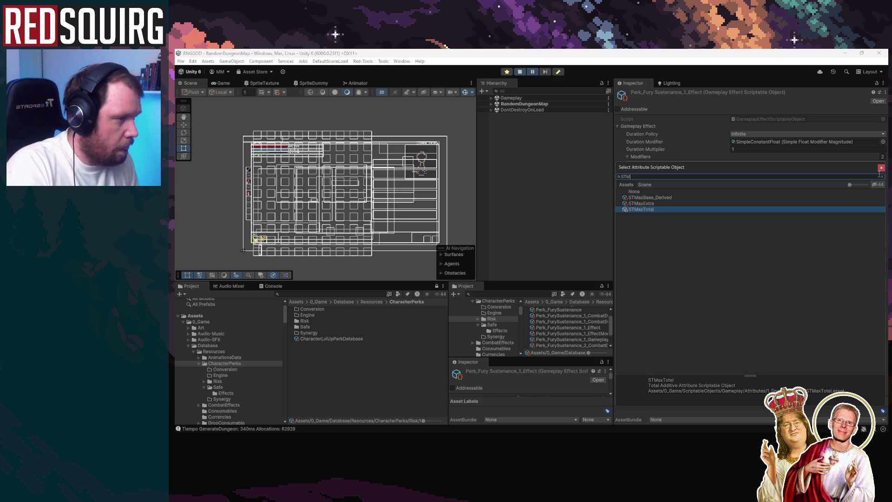
pyautogui.press('Up')
pyautogui.press('Up')
pyautogui.press('Return')
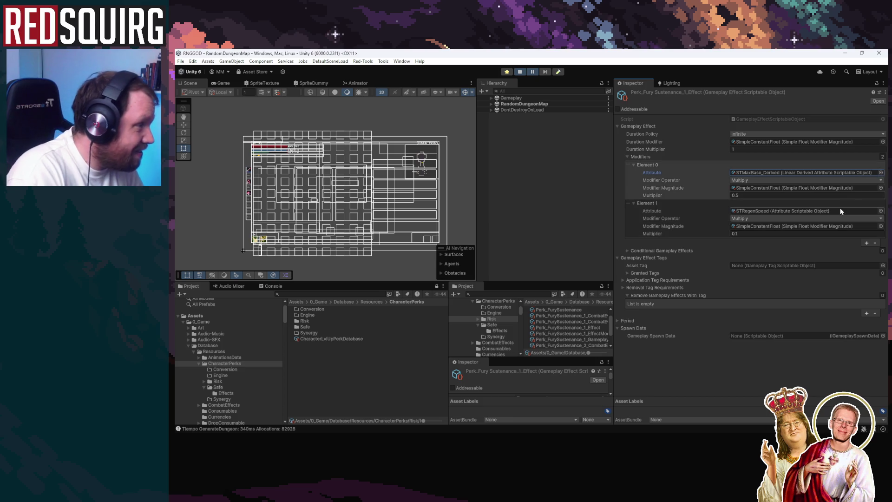
pyautogui.click(793, 172)
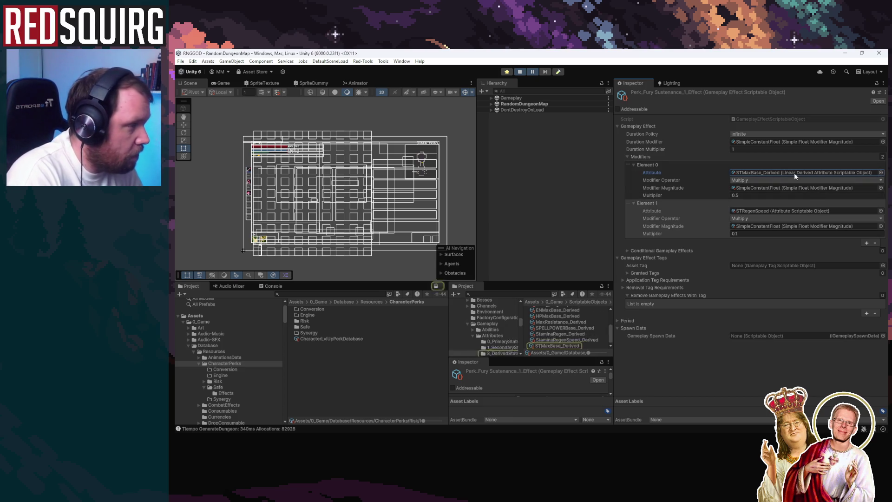
pyautogui.click(552, 345)
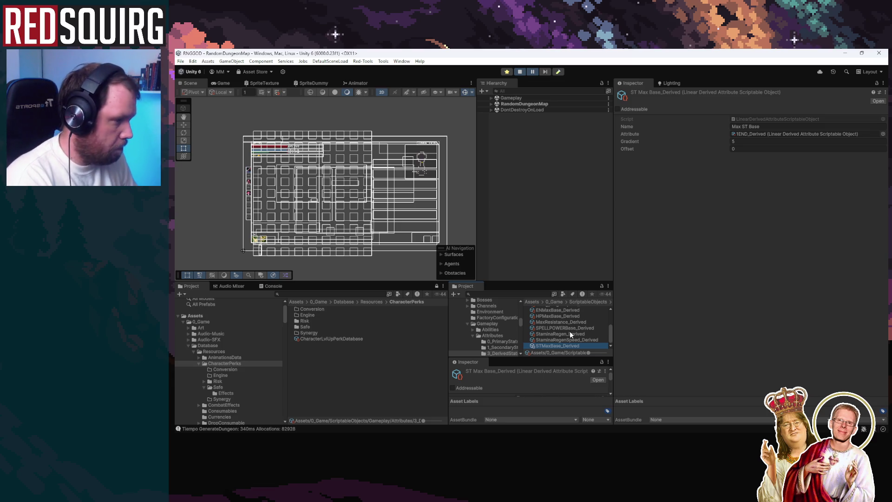
# Enlarge the Project and Inspector panels and widen the project folder tree
pyautogui.moveTo(559, 282); pyautogui.dragTo(551, 190)
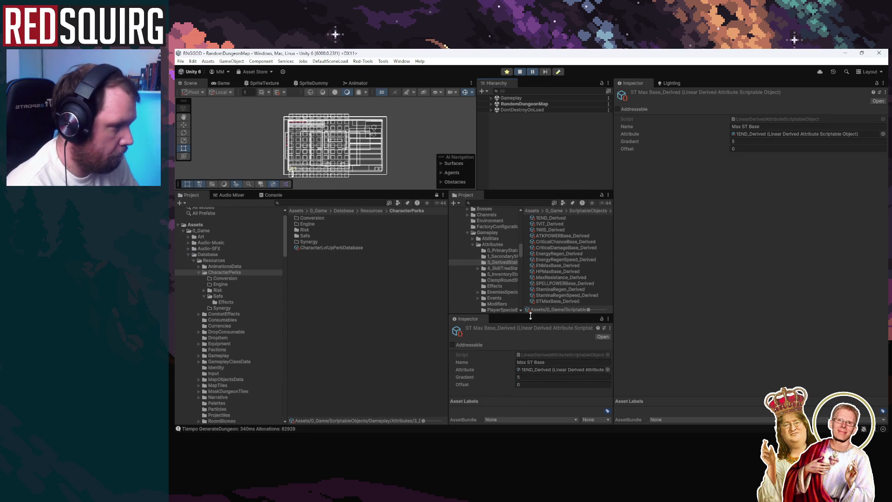
pyautogui.moveTo(530, 315); pyautogui.dragTo(530, 364)
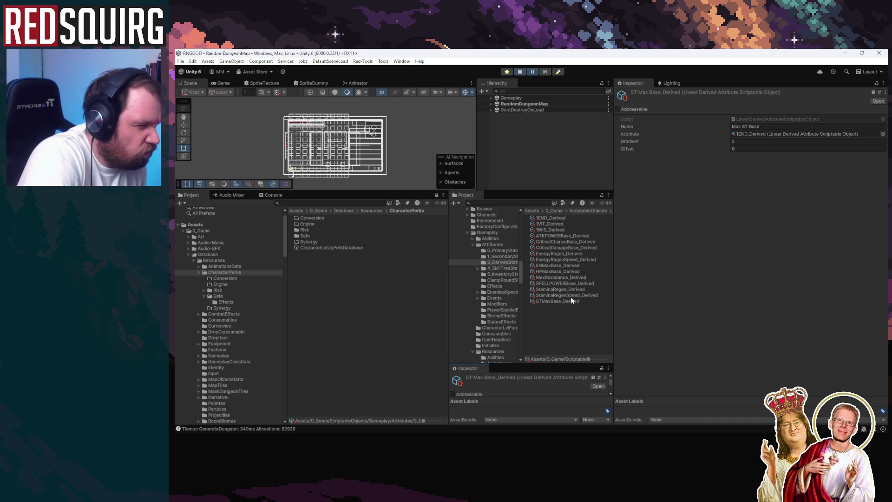
pyautogui.moveTo(449, 282); pyautogui.dragTo(408, 281)
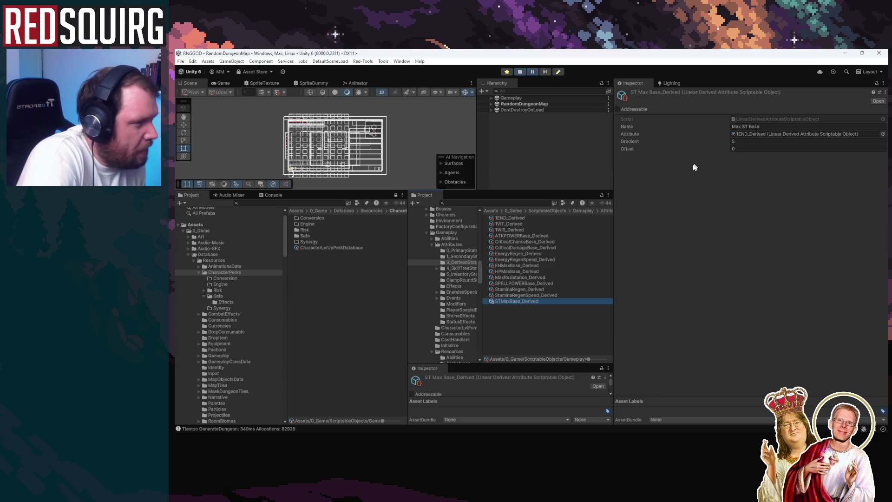
pyautogui.moveTo(483, 236)
pyautogui.mouseDown()
pyautogui.moveTo(548, 236)
pyautogui.moveTo(535, 237)
pyautogui.mouseUp()
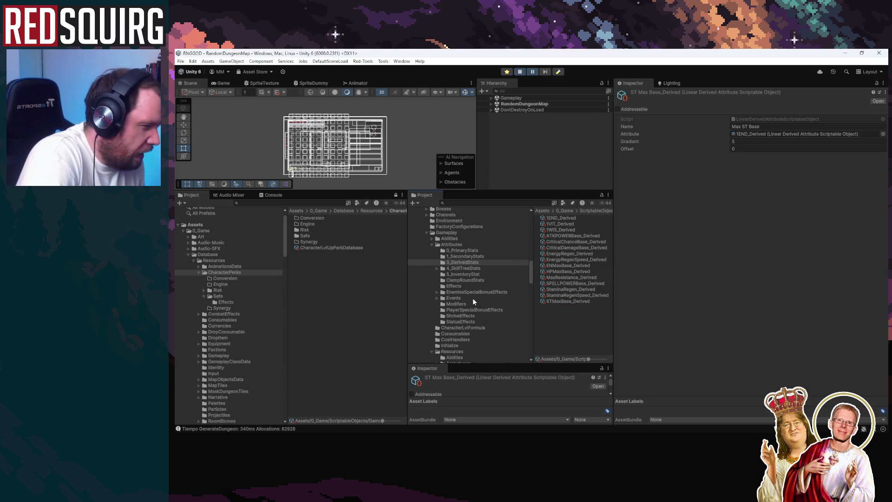
# Browse the 1_SecondaryStats attributes and inspect STMaxTotal, which adds STMaxExtra to STMaxBase_Derived
pyautogui.click(478, 250)
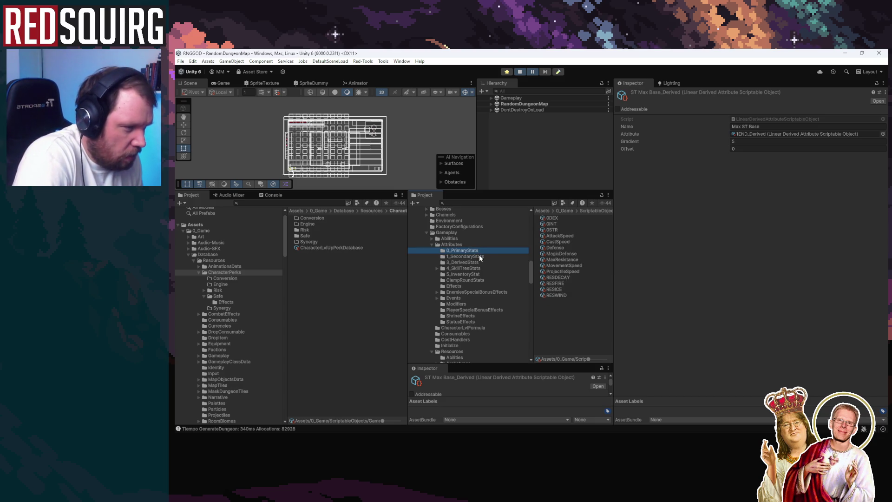
pyautogui.click(479, 256)
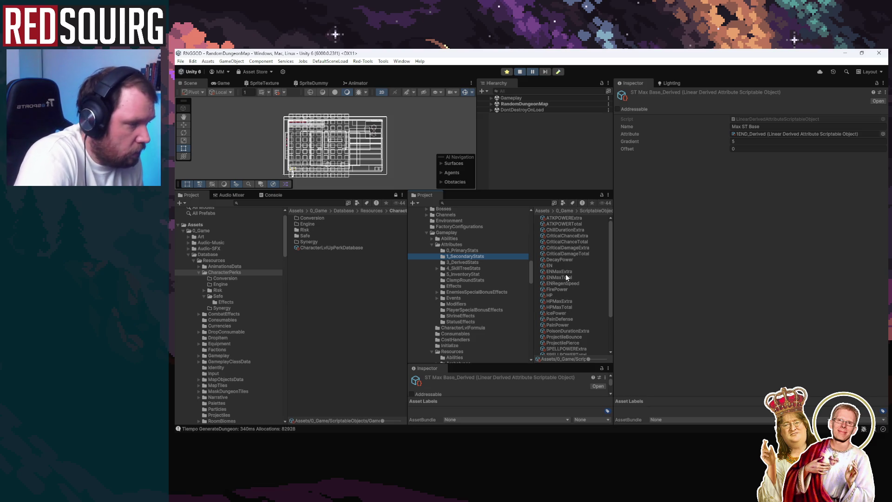
pyautogui.scroll(-2, 570, 306)
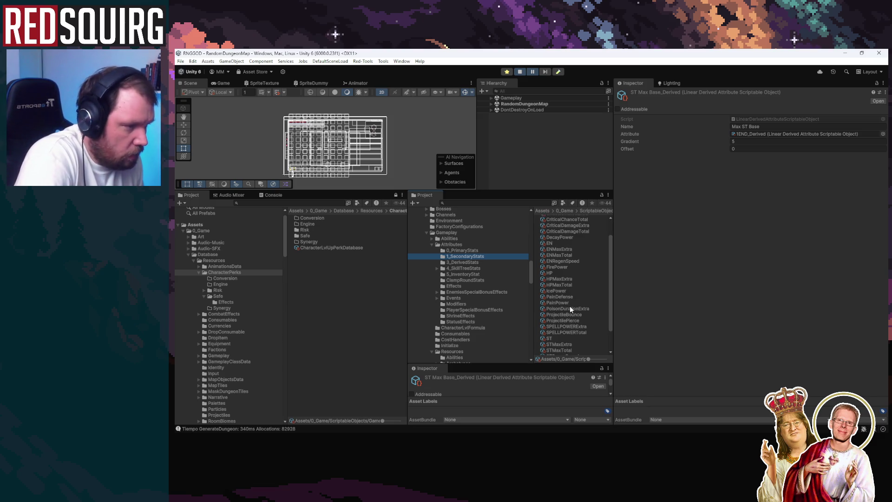
pyautogui.scroll(-2, 566, 301)
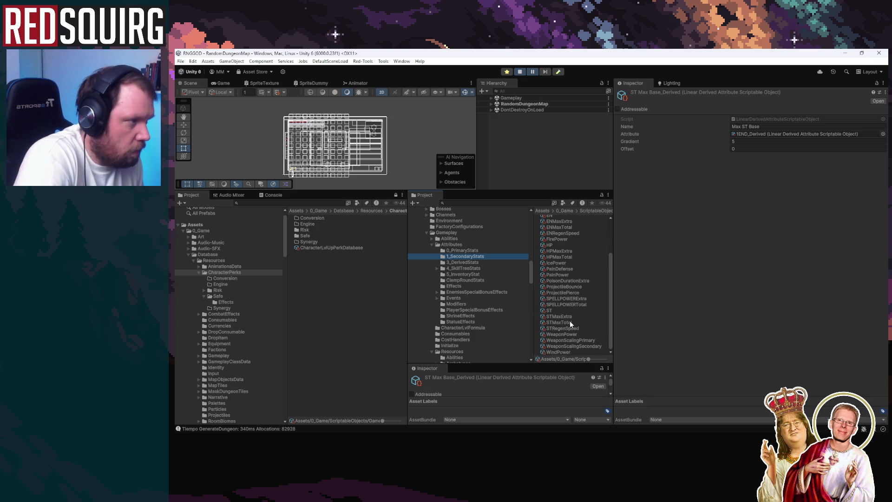
pyautogui.click(570, 322)
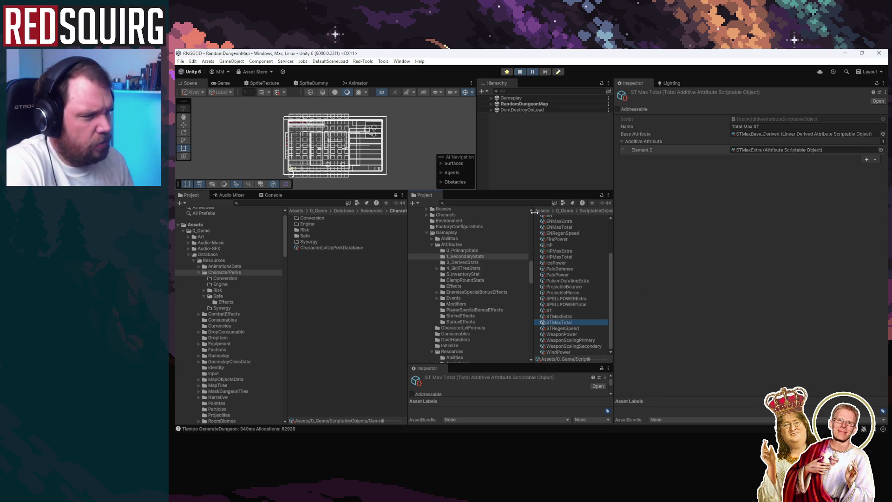
# Open the FurySustenance perk folder, review its effect and combat-event assets, and settle on Perk_FurySustenance_1_Effect
pyautogui.click(325, 248)
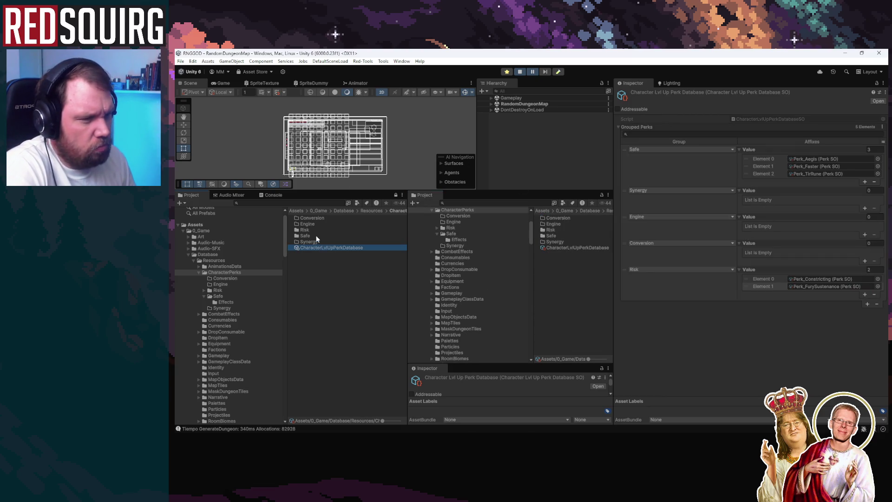
pyautogui.click(311, 236)
pyautogui.doubleClick(311, 236)
pyautogui.click(367, 288)
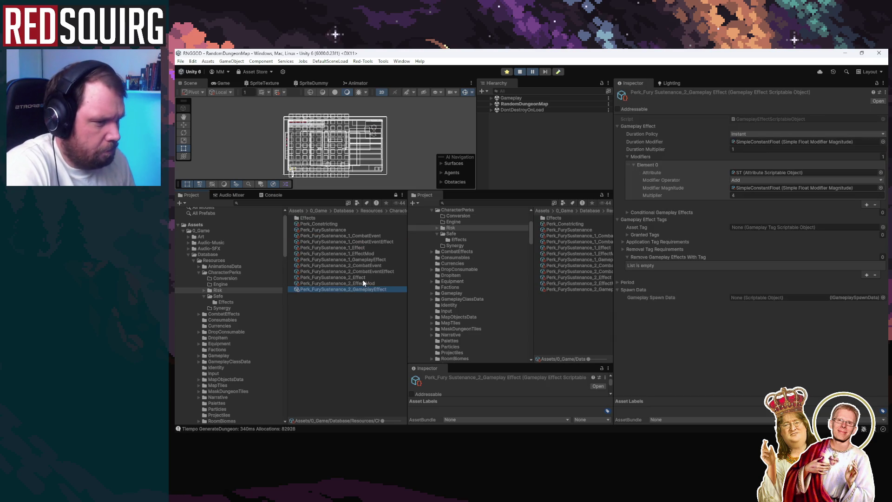
pyautogui.click(371, 270)
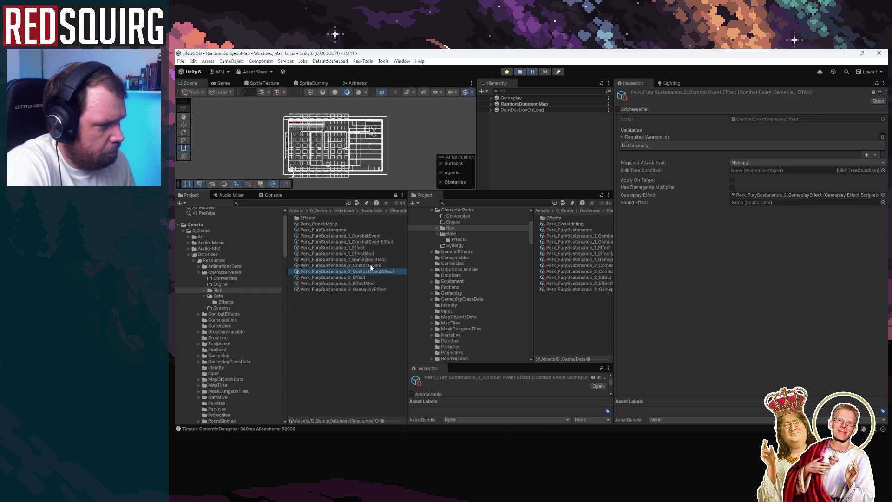
pyautogui.click(370, 265)
pyautogui.press('Up')
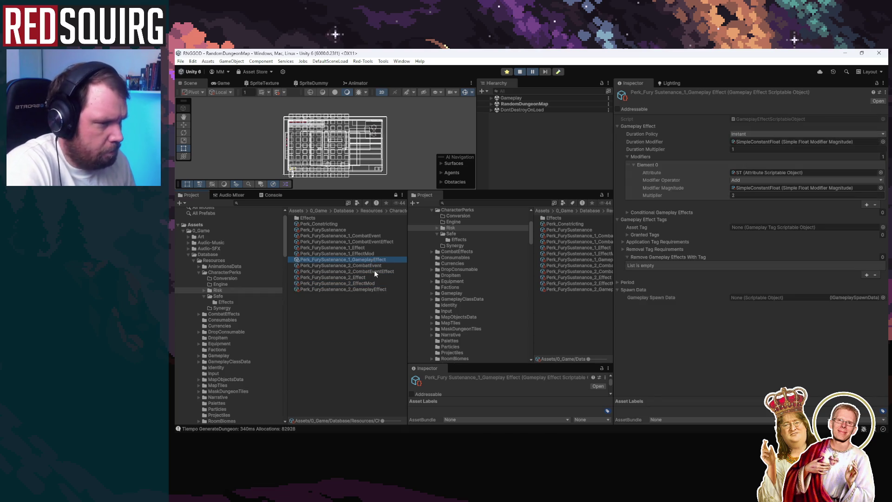
pyautogui.click(374, 271)
pyautogui.click(374, 254)
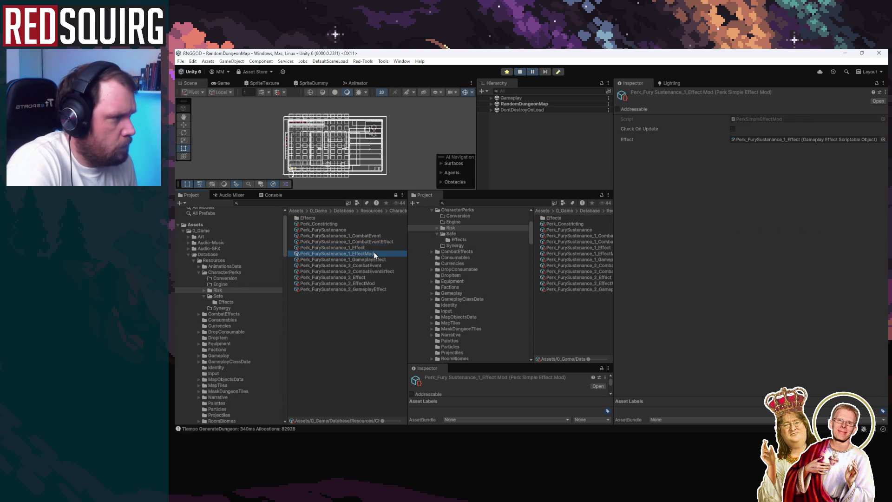
pyautogui.press('Up')
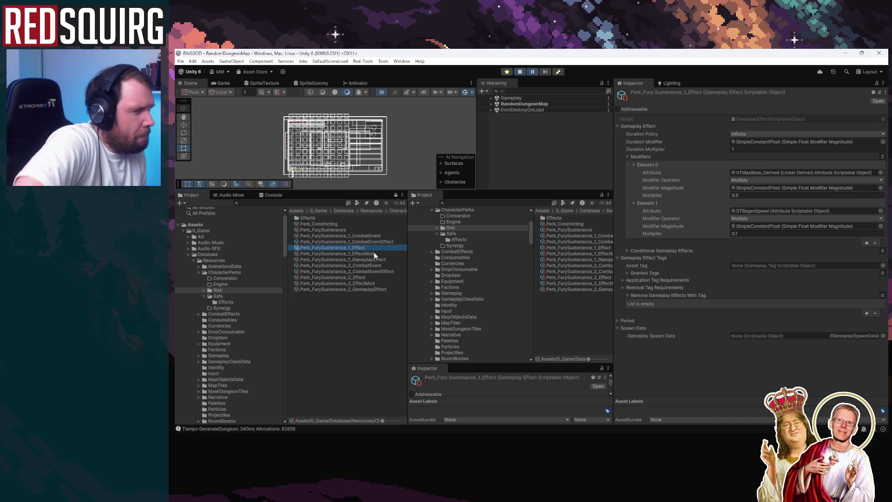
pyautogui.press('Down')
pyautogui.press('Up')
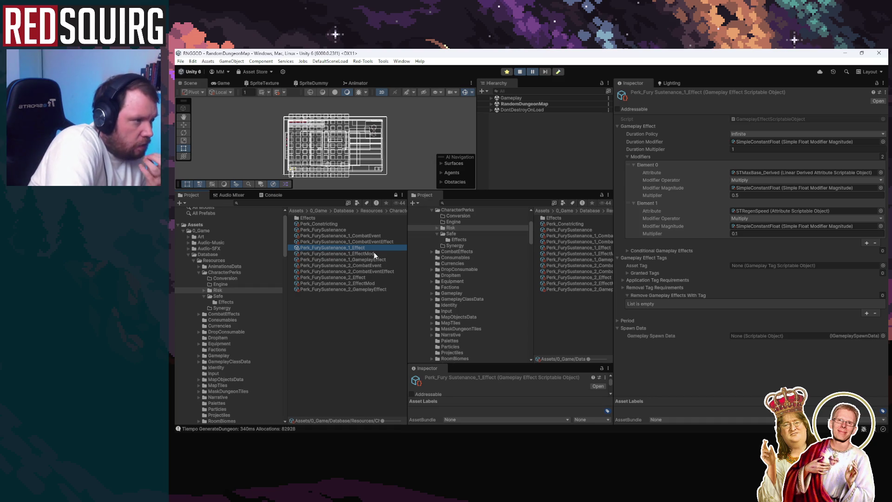
# Change Element 0's attribute from STMaxBase_Derived back to STMaxTotal
pyautogui.click(881, 172)
pyautogui.write('STMa')
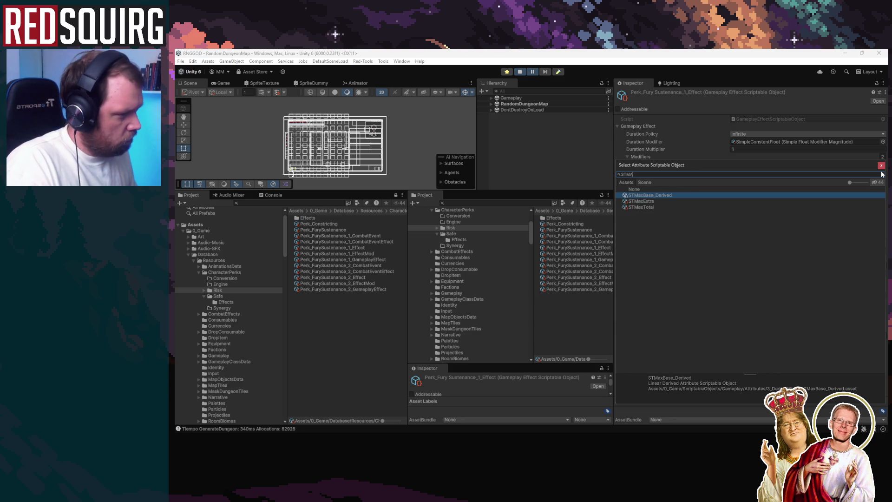
pyautogui.press('Down')
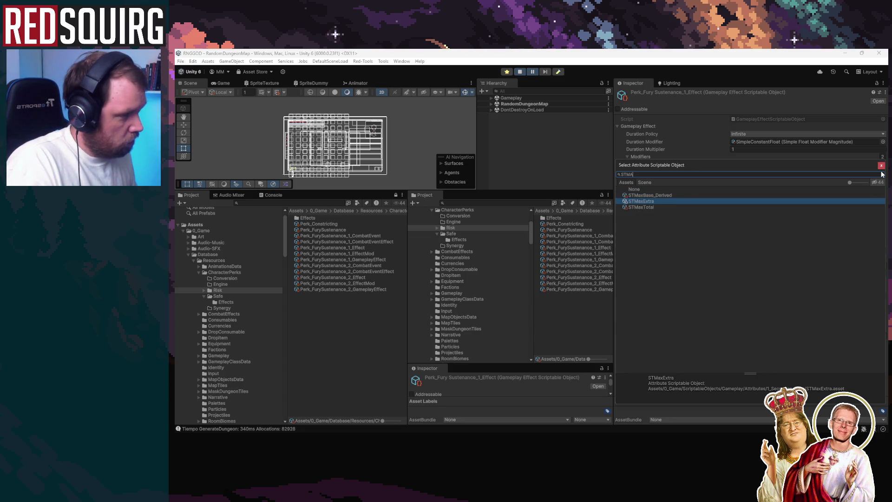
pyautogui.press('Down')
pyautogui.press('Return')
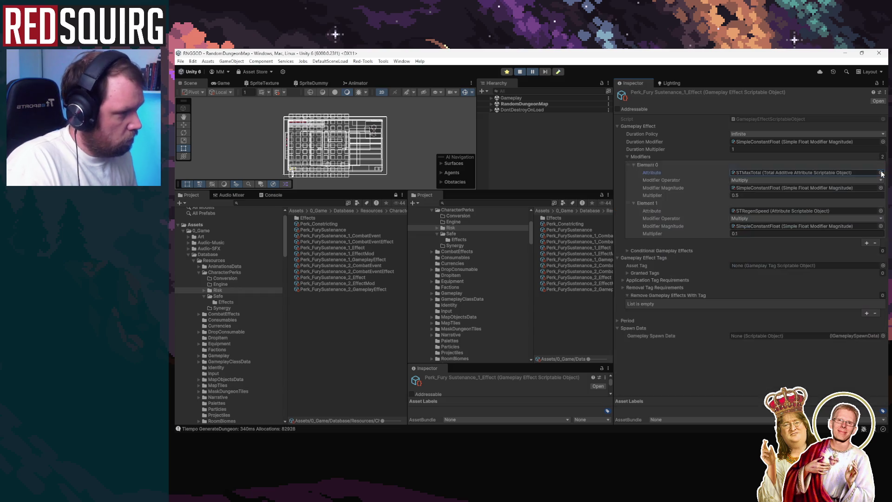
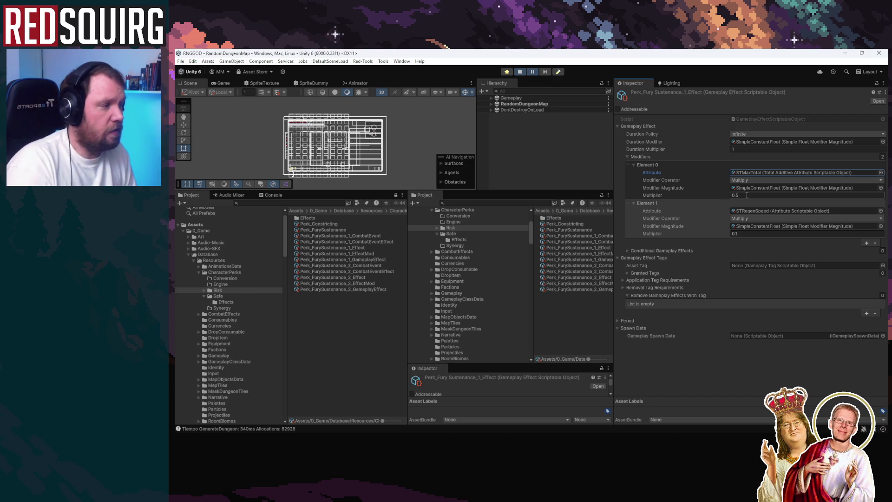
# Set the STRegenSpeed modifier's Element 1 Multiplier to 0 in the Inspector
pyautogui.click(758, 234)
pyautogui.write('0')
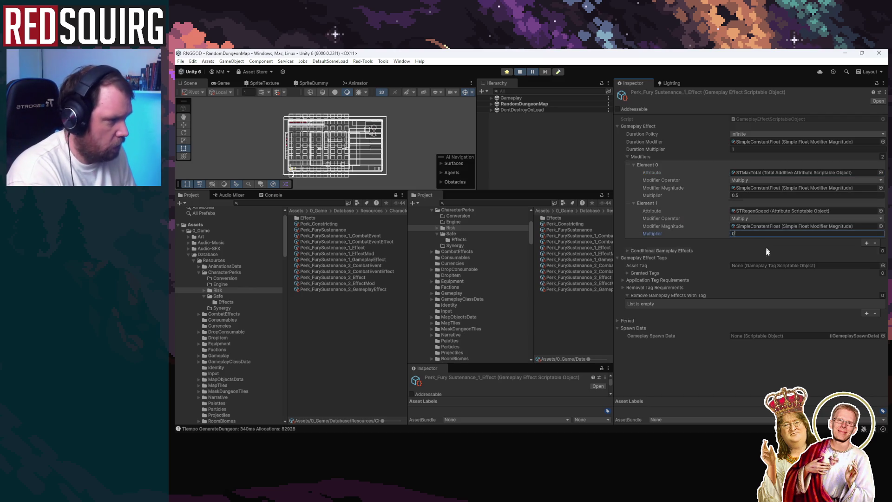
pyautogui.click(689, 360)
# Restart play mode and maximize the Game view to test the change
pyautogui.click(519, 72)
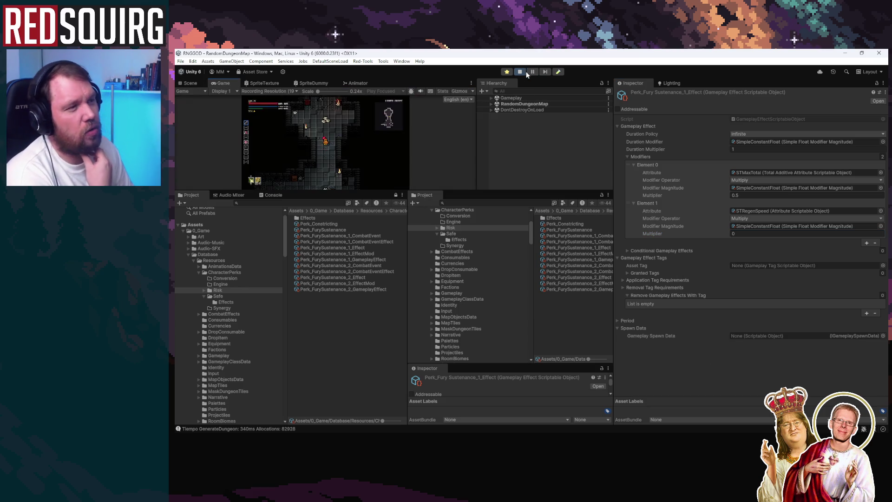
pyautogui.click(521, 73)
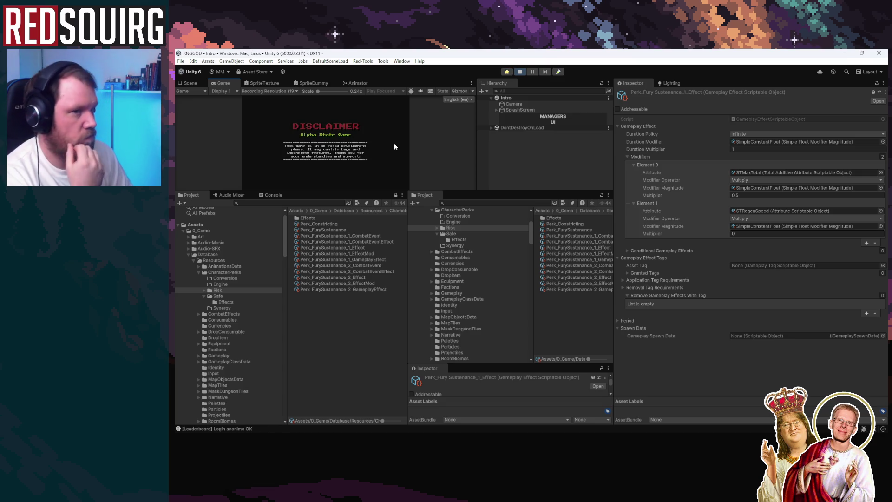
pyautogui.doubleClick(229, 84)
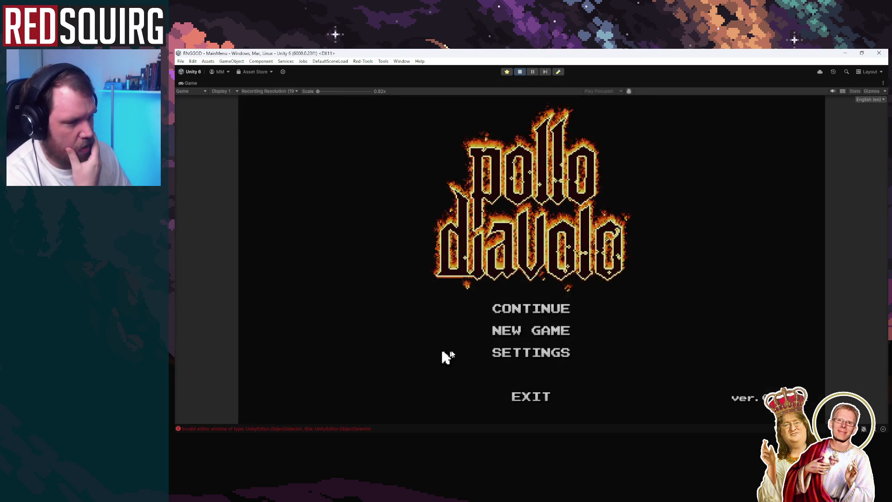
# Continue the saved game, claim Croockryn, and walk around the dungeon
pyautogui.click(530, 312)
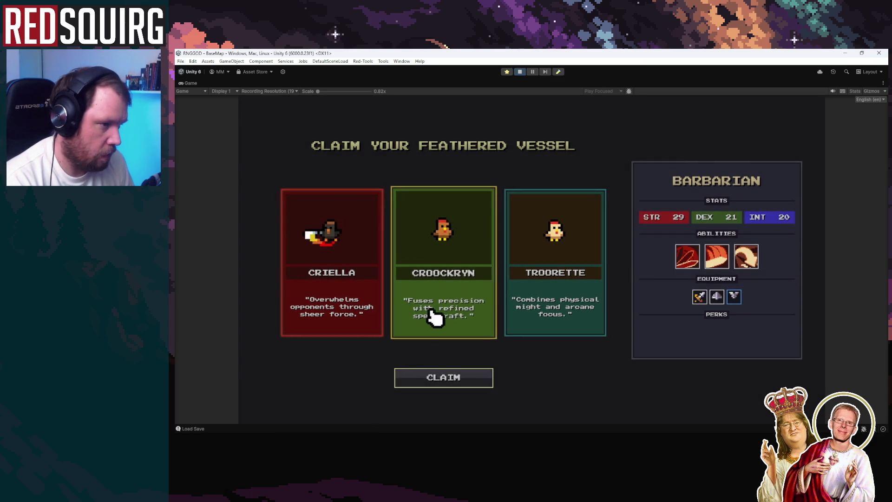
pyautogui.click(437, 321)
pyautogui.click(465, 380)
pyautogui.press('w')
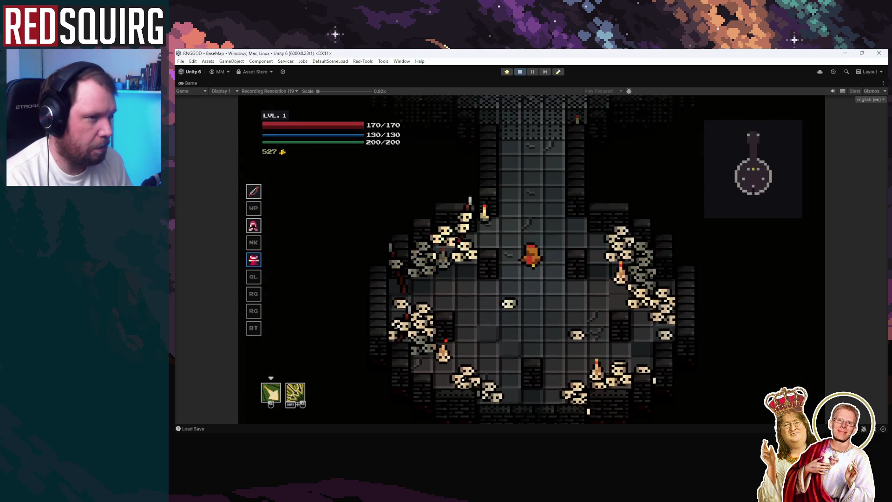
pyautogui.press('s')
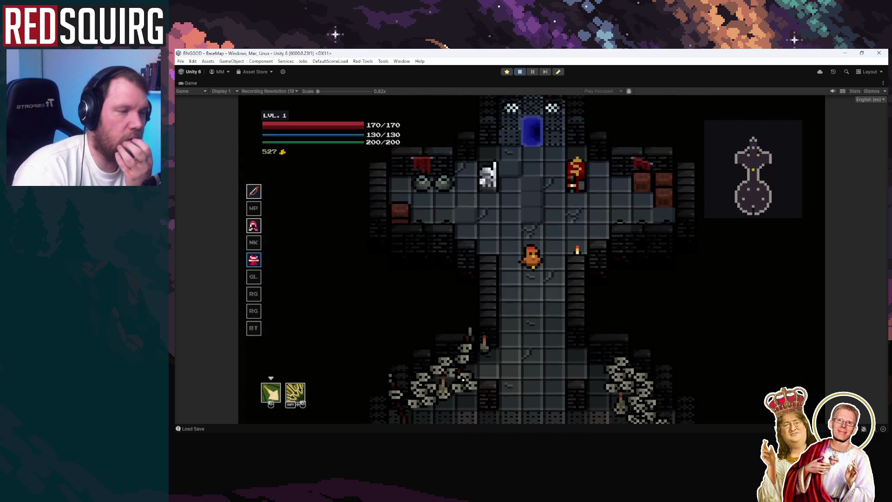
pyautogui.press('k')
pyautogui.press('k')
# Level up to 7 choosing Strength each time plus the Faster and Aegis perks
pyautogui.click(463, 379)
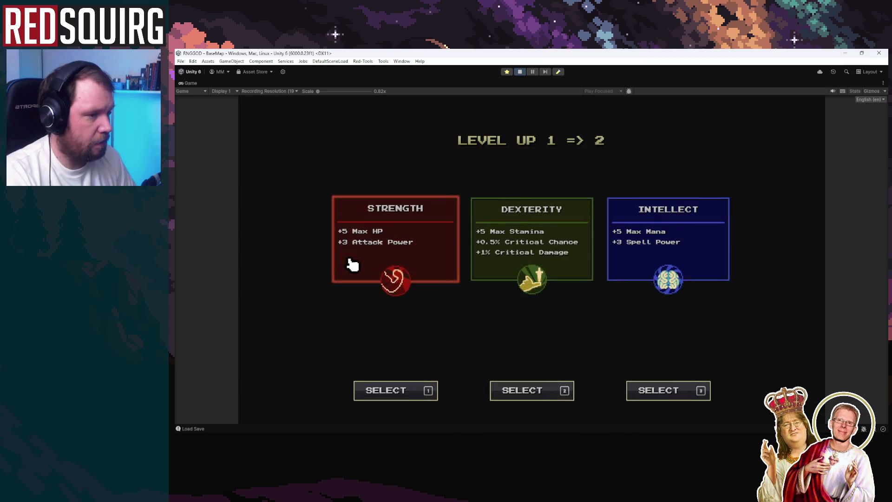
pyautogui.click(353, 263)
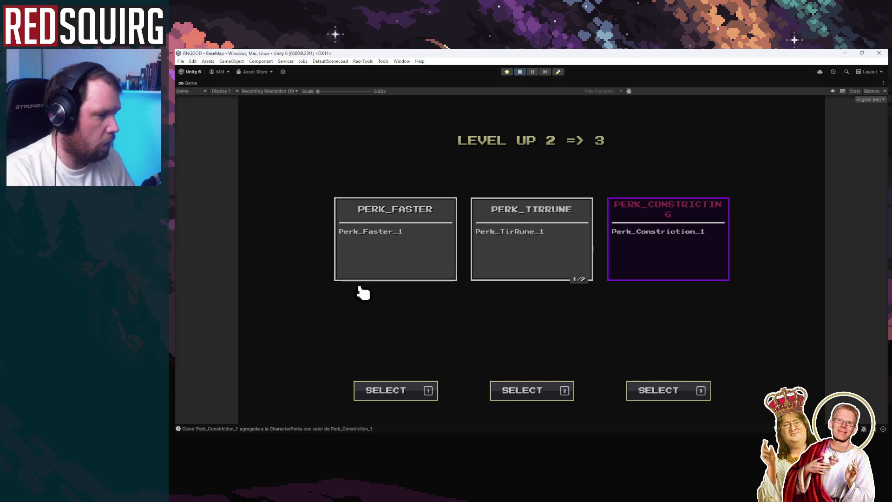
pyautogui.click(356, 274)
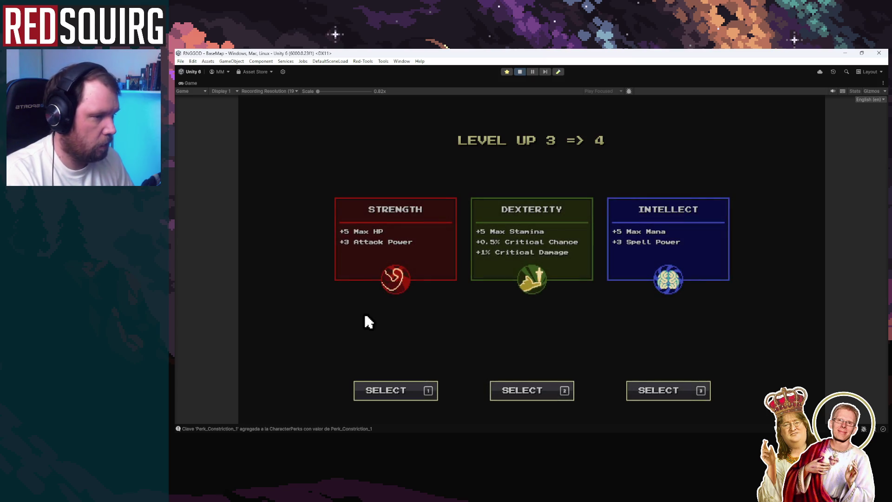
pyautogui.click(389, 271)
pyautogui.click(379, 253)
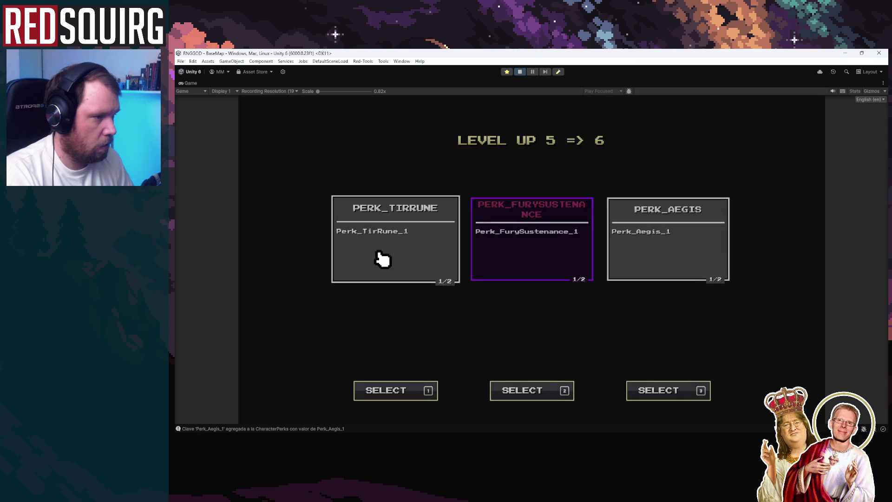
pyautogui.press('3')
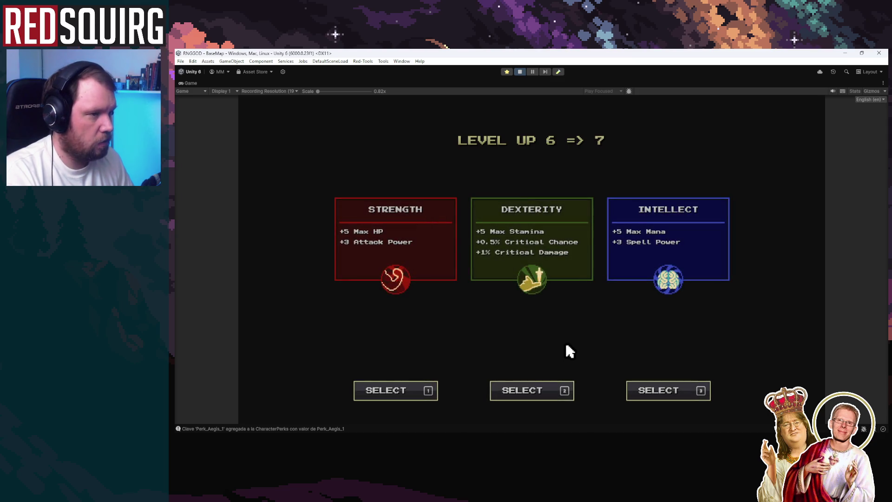
pyautogui.click(399, 263)
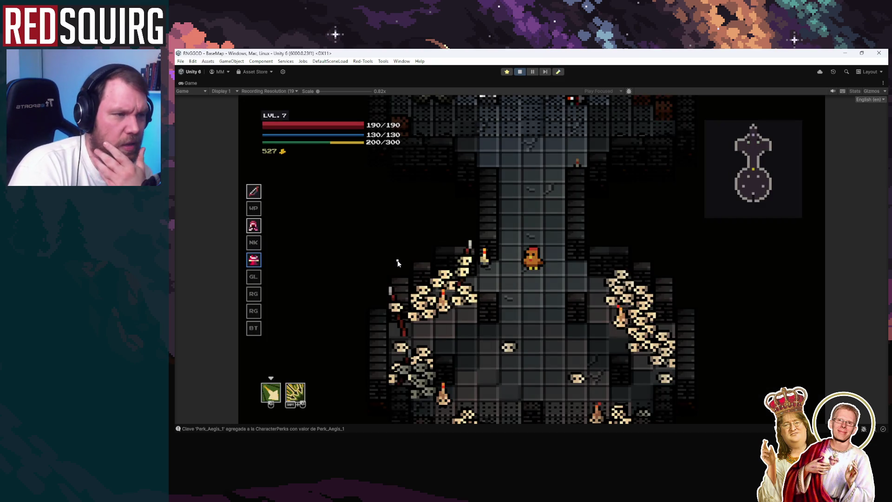
# Walk the level 7 hero through the rooms, then pause back to the editor
pyautogui.press('s')
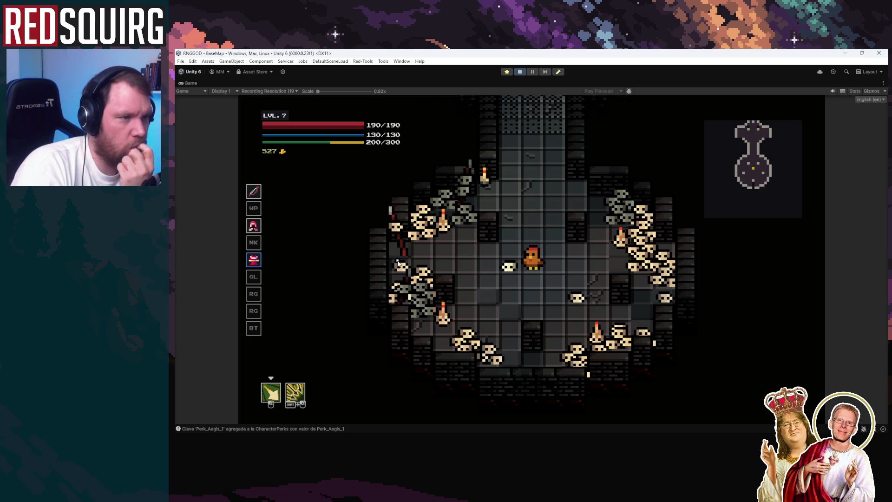
pyautogui.press('w')
pyautogui.press('w')
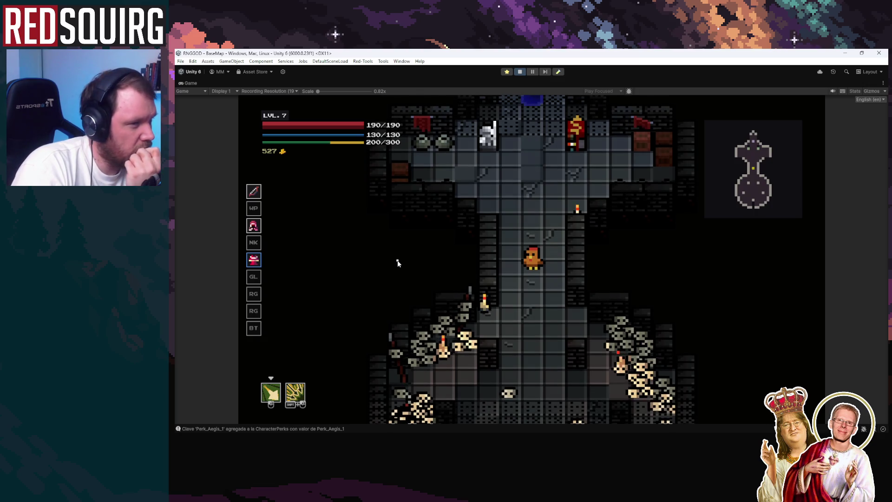
pyautogui.press('s')
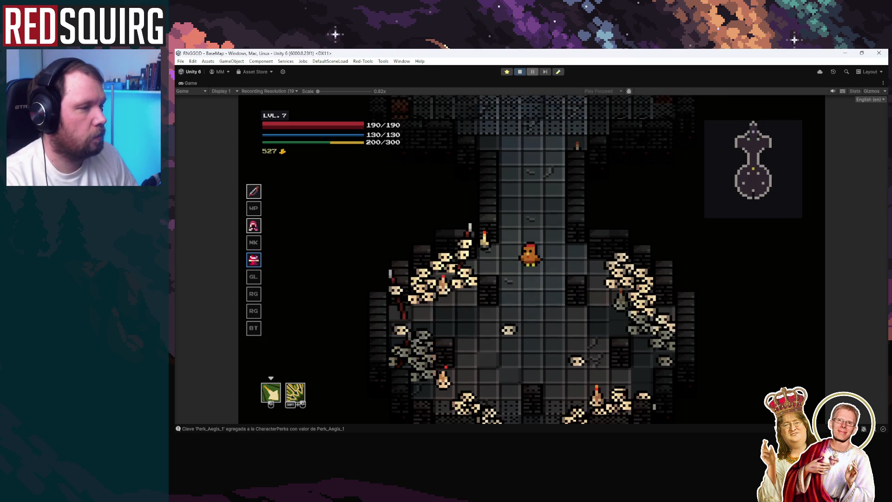
pyautogui.click(533, 71)
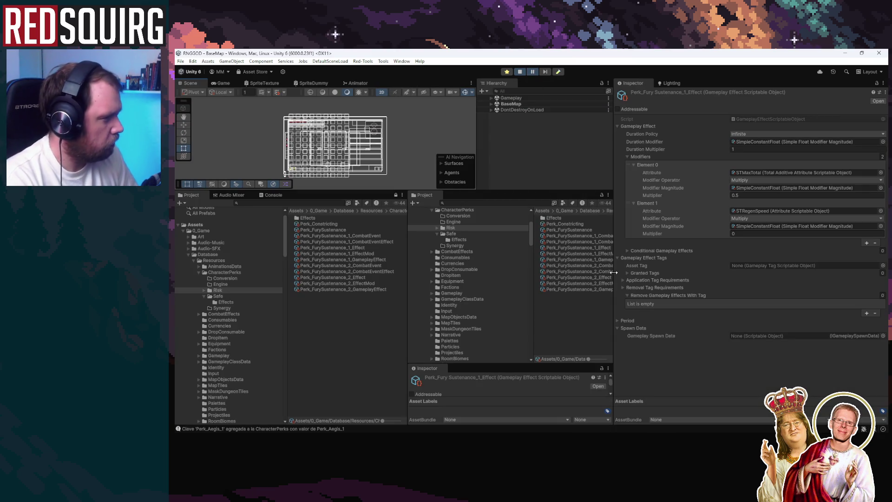
# Locate STMaxTotal and select the Player in the Gameplay hierarchy to view its attributes
pyautogui.click(746, 172)
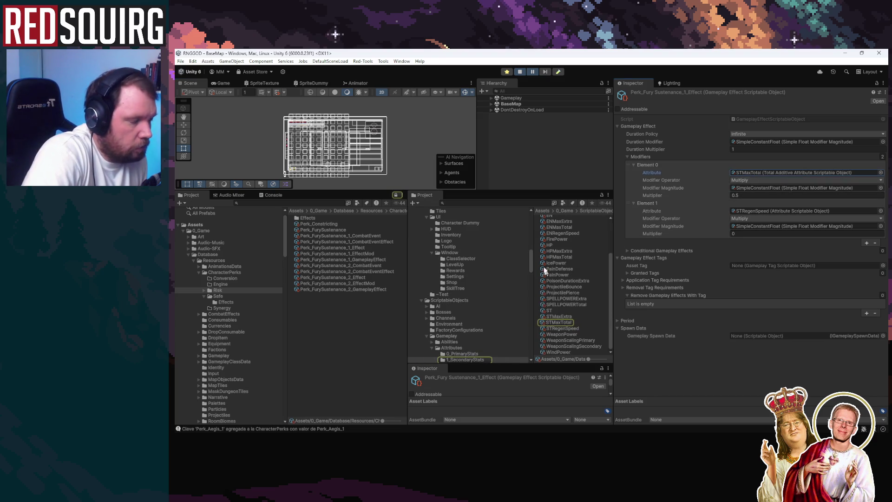
pyautogui.click(490, 98)
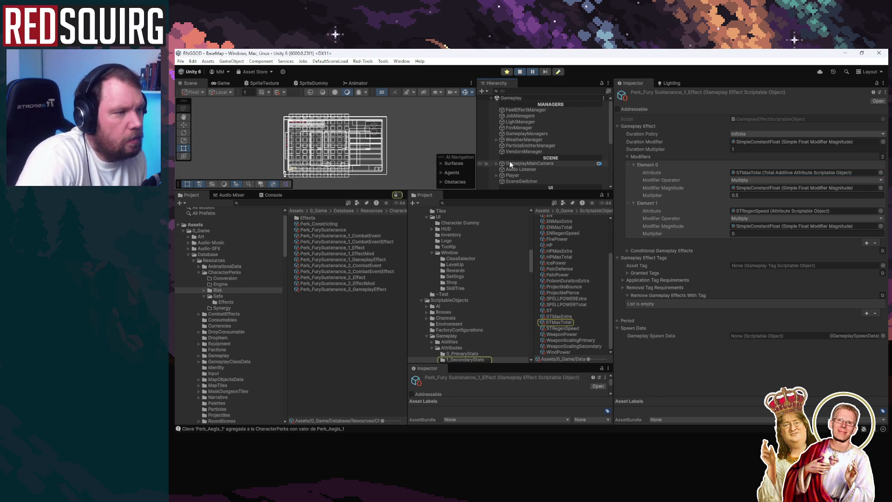
pyautogui.click(513, 175)
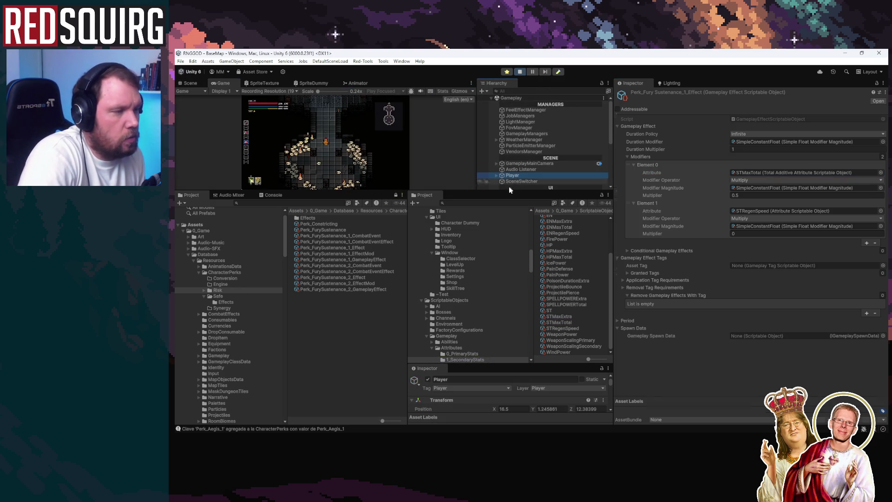
pyautogui.moveTo(490, 190); pyautogui.dragTo(491, 246)
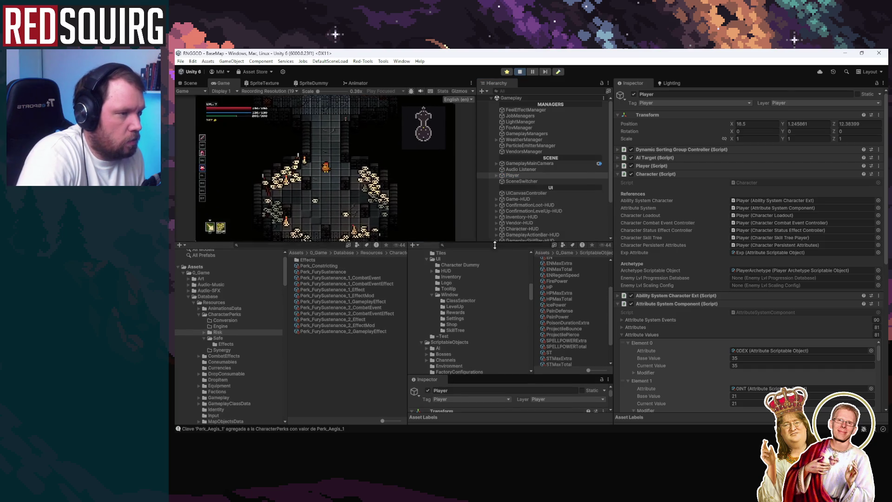
pyautogui.scroll(-5, 723, 369)
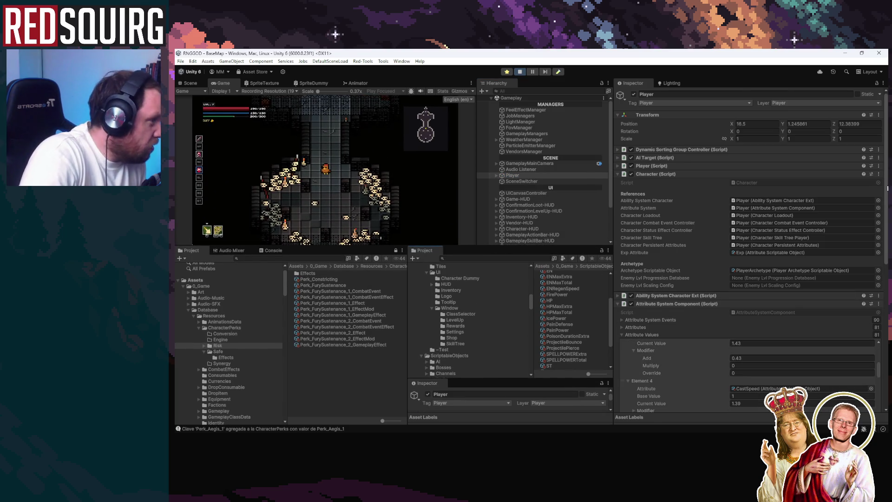
pyautogui.scroll(-8, 712, 375)
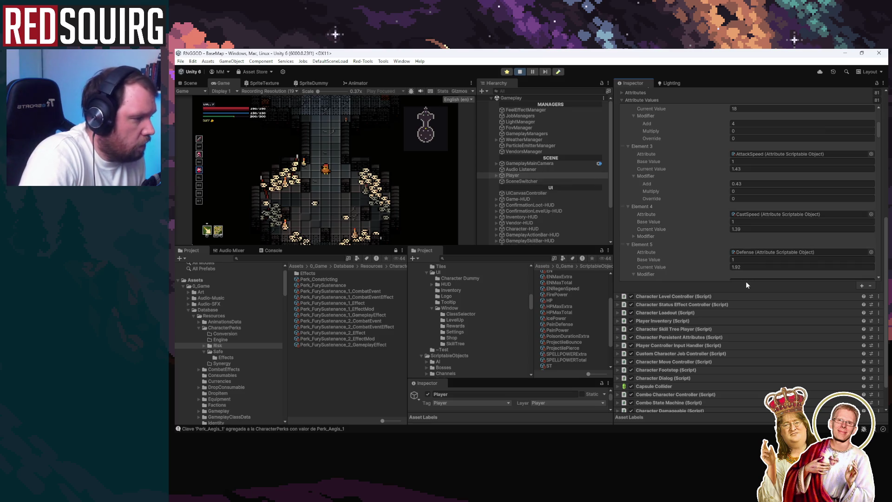
pyautogui.scroll(1, 745, 281)
pyautogui.scroll(4, 886, 224)
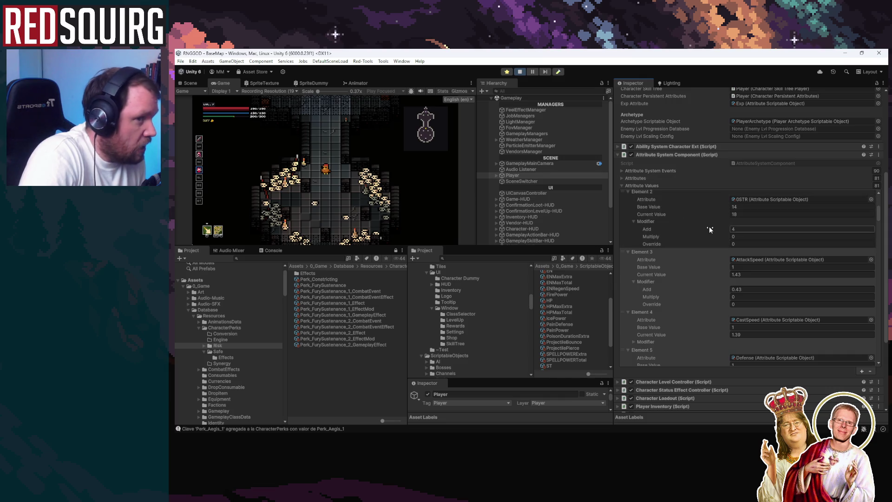
# Expand the ST attribute's Add 0.5 modifier, then reopen Perk_FurySustenance_1_Effect
pyautogui.moveTo(878, 216)
pyautogui.mouseDown()
pyautogui.moveTo(881, 203)
pyautogui.moveTo(881, 328)
pyautogui.moveTo(881, 315)
pyautogui.mouseUp()
pyautogui.scroll(-10, 880, 325)
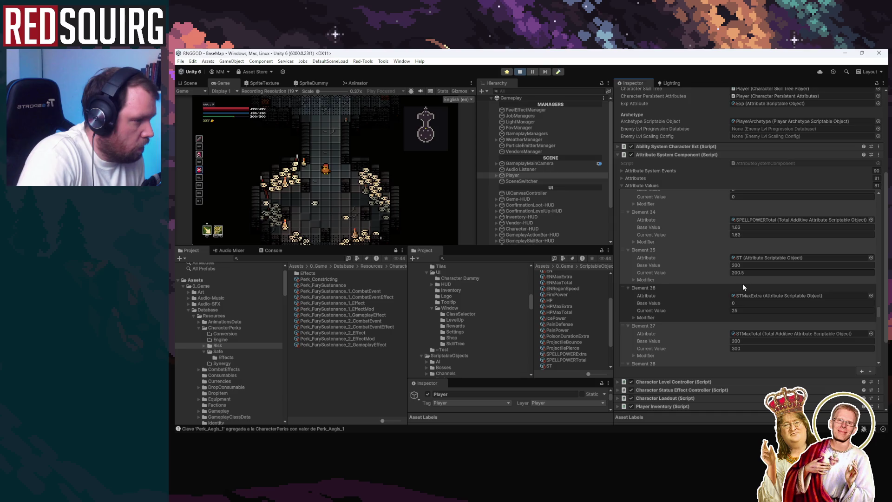
pyautogui.click(633, 279)
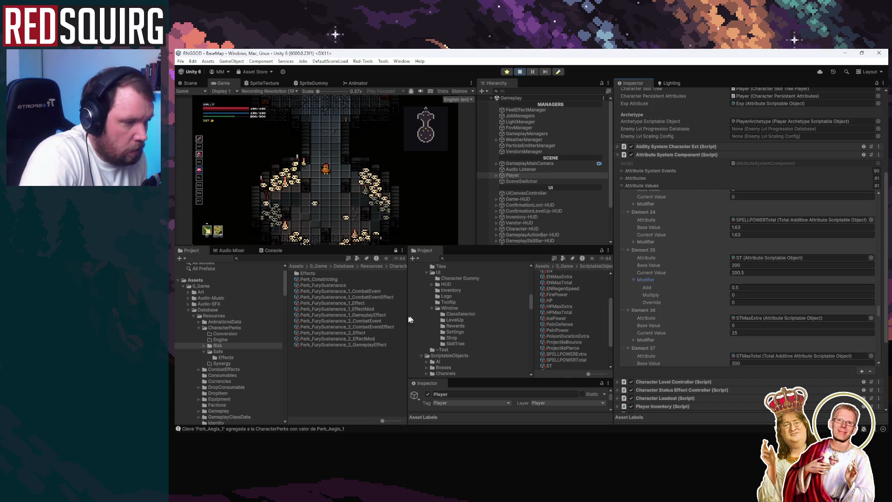
pyautogui.click(358, 305)
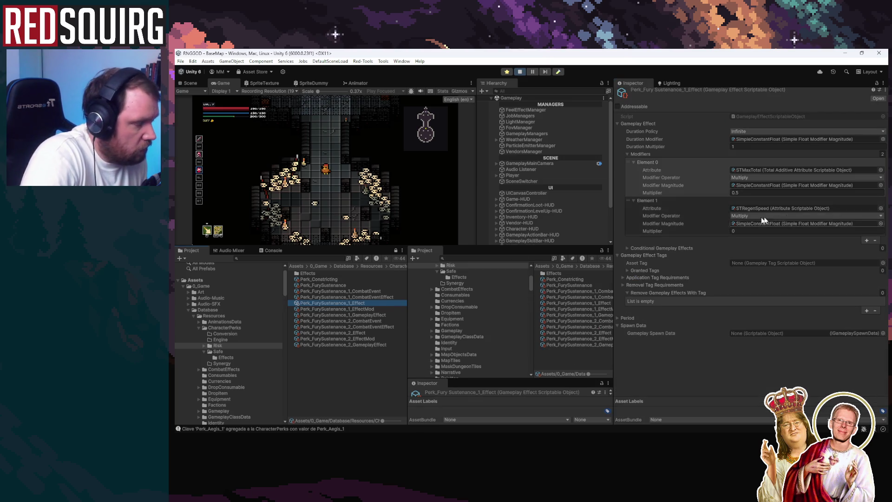
# Keep the first modifier's operator on Multiply
pyautogui.click(795, 177)
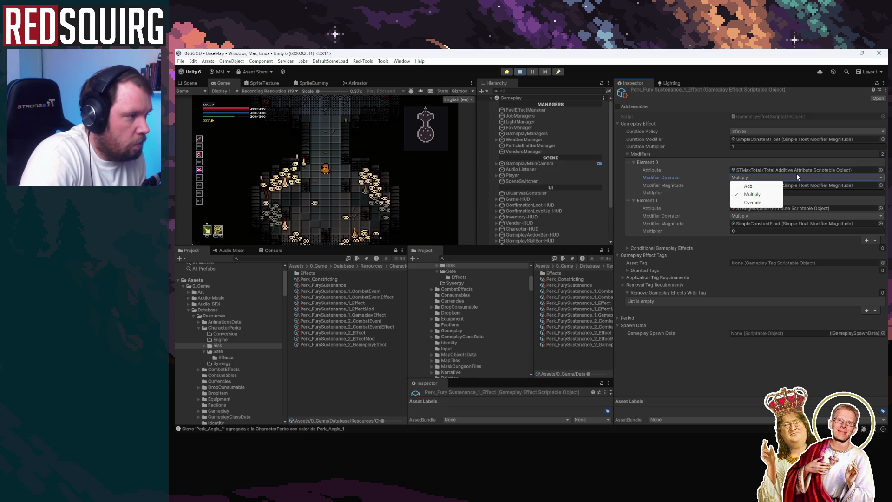
pyautogui.click(704, 376)
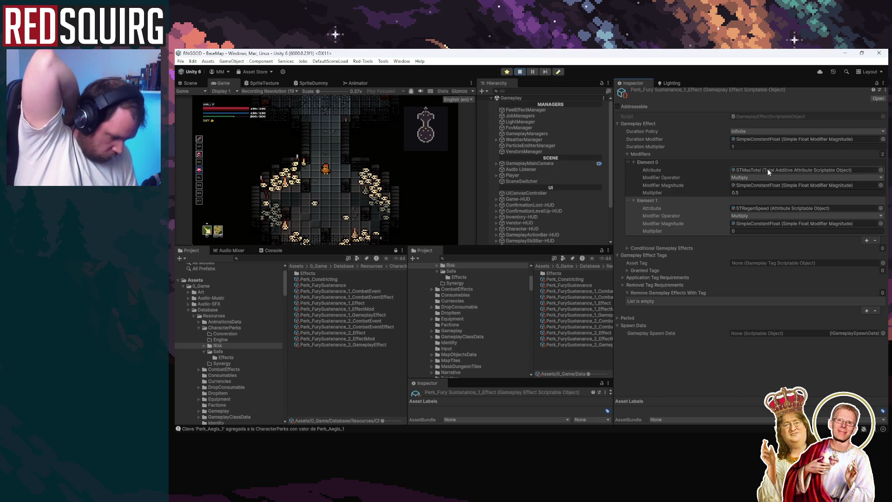
pyautogui.click(765, 177)
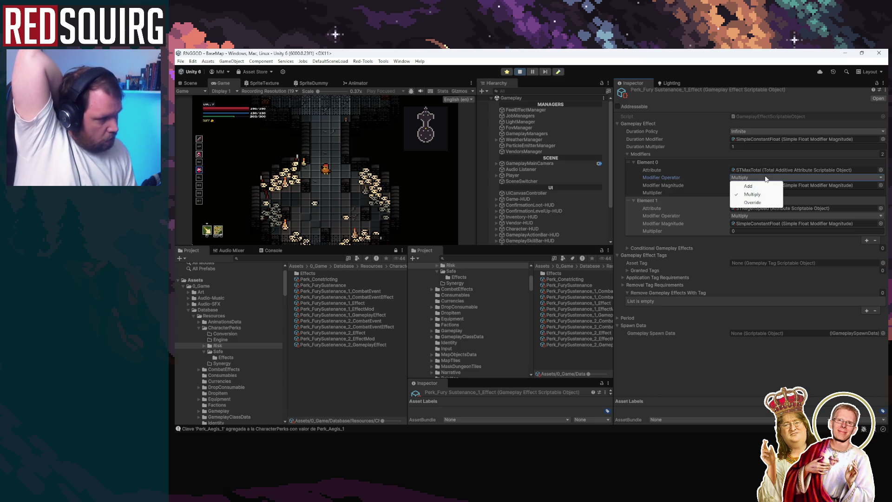
pyautogui.click(717, 372)
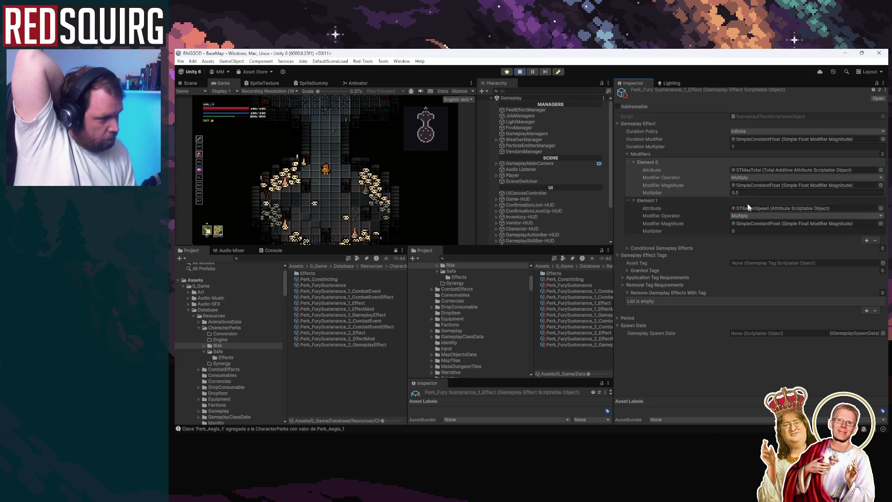
# Set the first modifier's magnitude to STMax_AttributeModifier, inspect that asset, and stop play
pyautogui.click(880, 185)
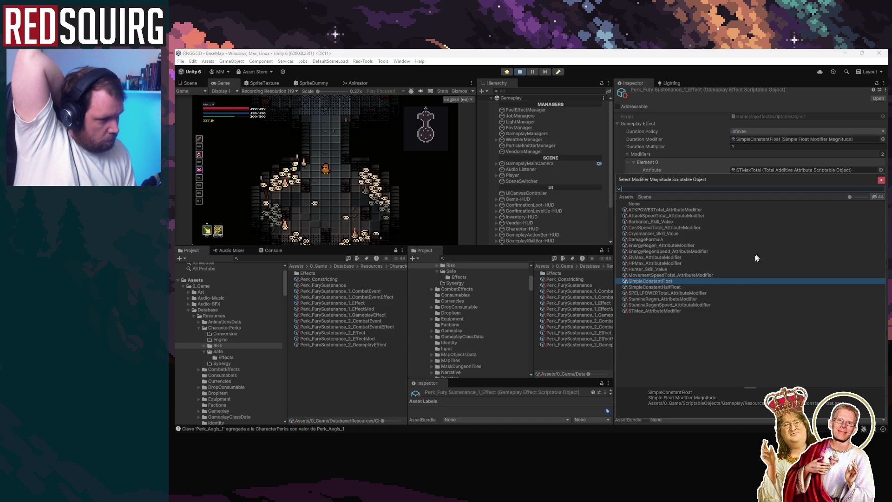
pyautogui.doubleClick(667, 311)
pyautogui.click(798, 185)
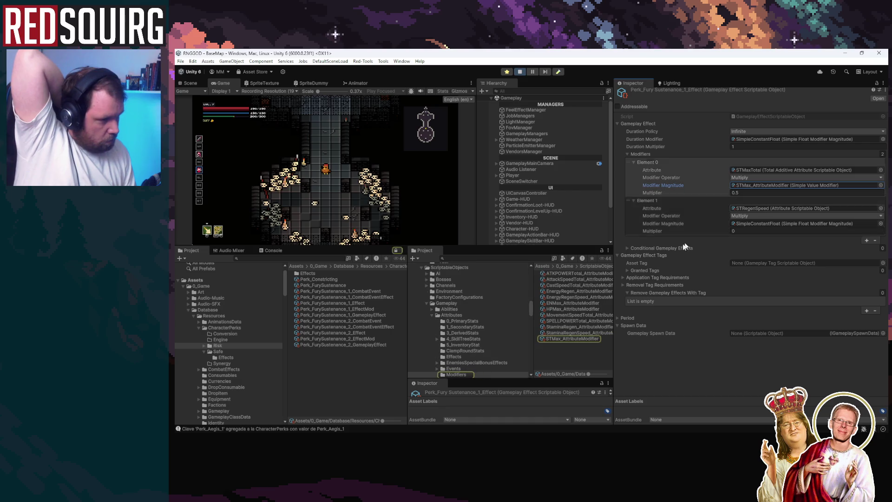
pyautogui.click(584, 338)
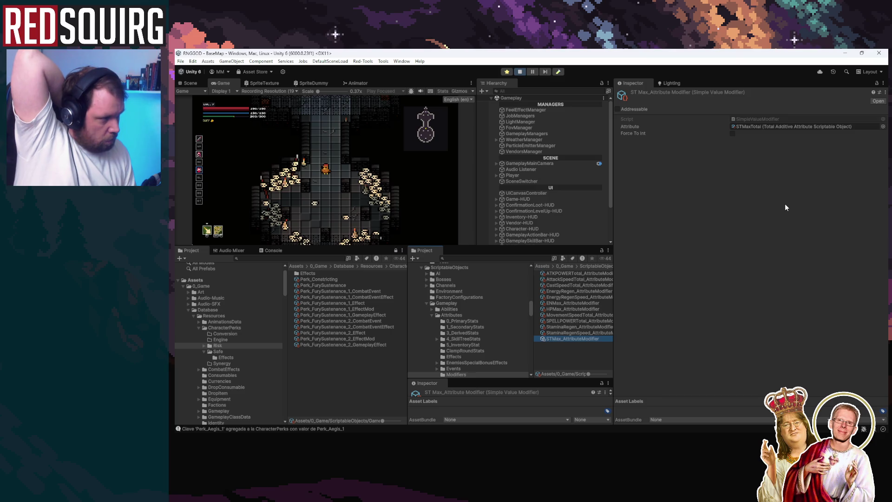
pyautogui.click(520, 71)
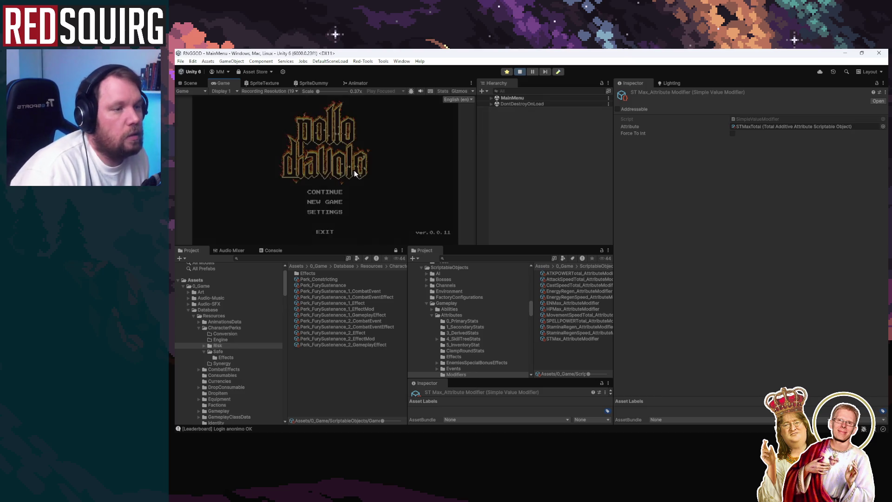
# Continue the game, claim the character, and maximize the Game view
pyautogui.click(345, 194)
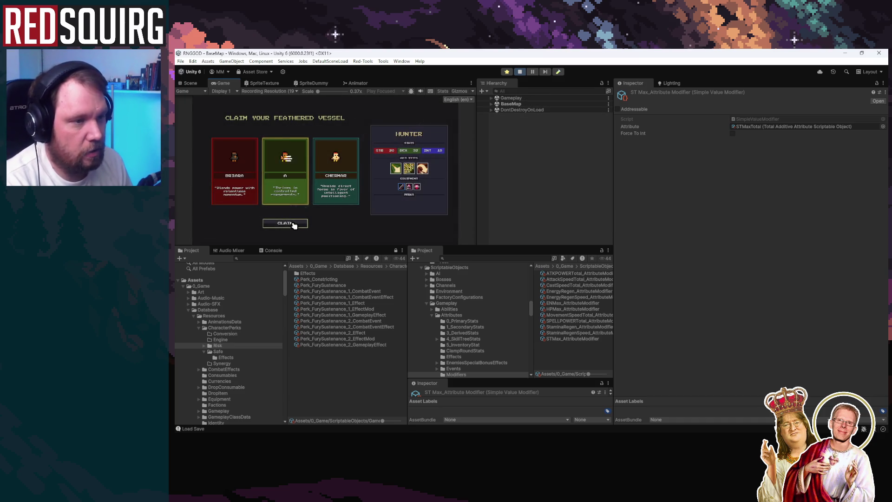
pyautogui.click(285, 223)
pyautogui.press('Escape')
pyautogui.press('Escape')
pyautogui.hotkey('shift', 'space')
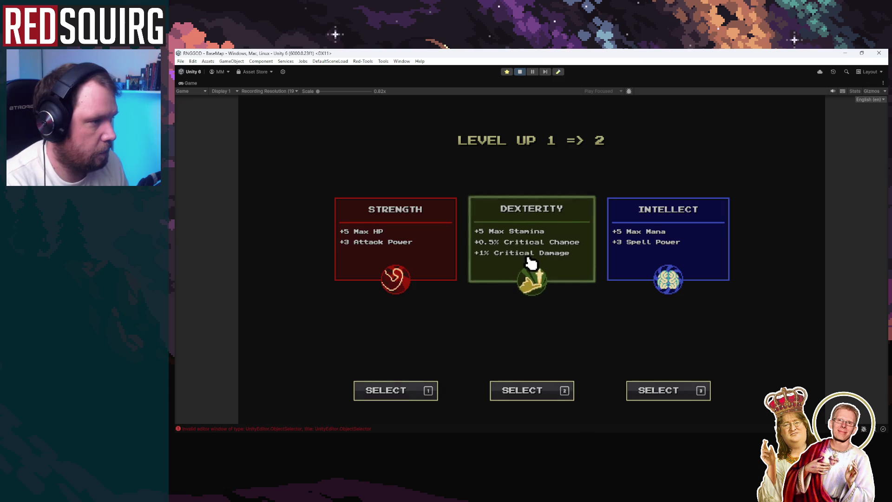
# Level up to 7 with Dexterity picks and the FurySustenance perk, then pause
pyautogui.click(528, 260)
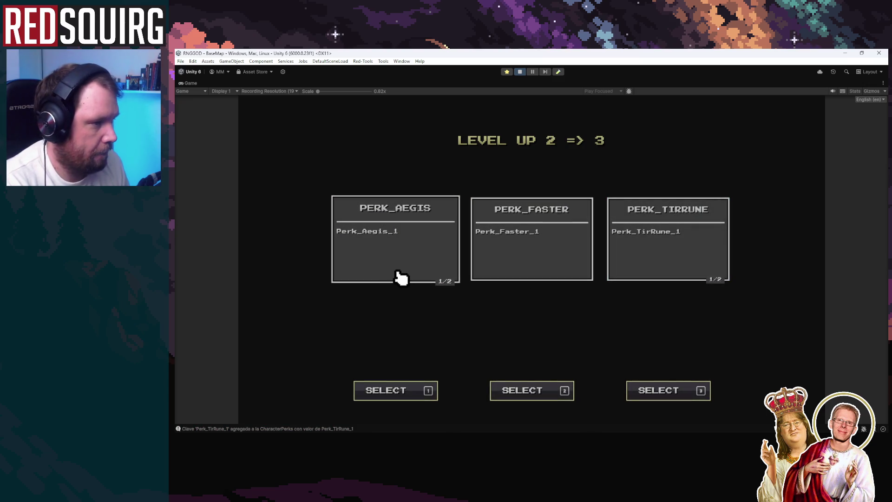
pyautogui.click(517, 274)
pyautogui.click(520, 291)
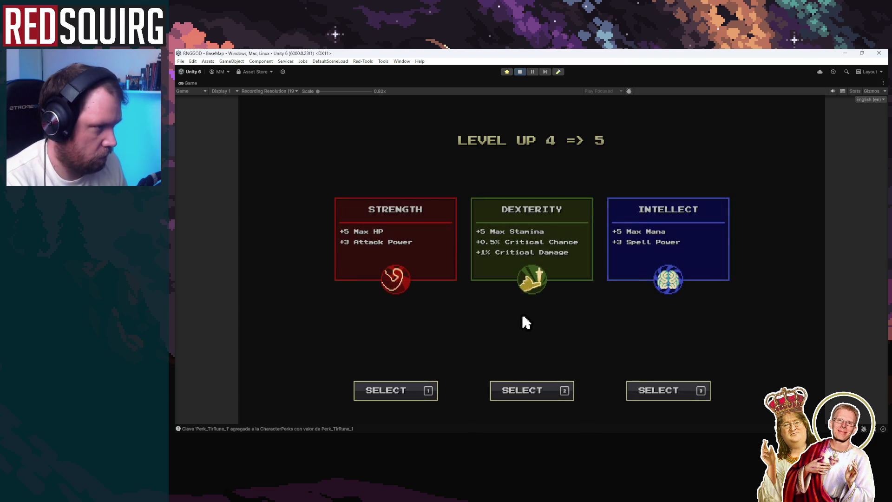
pyautogui.click(496, 256)
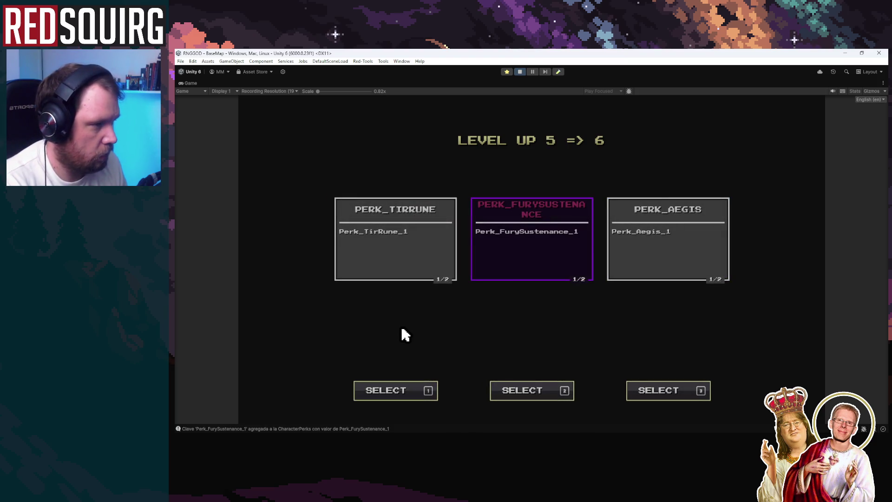
pyautogui.click(536, 273)
pyautogui.click(539, 273)
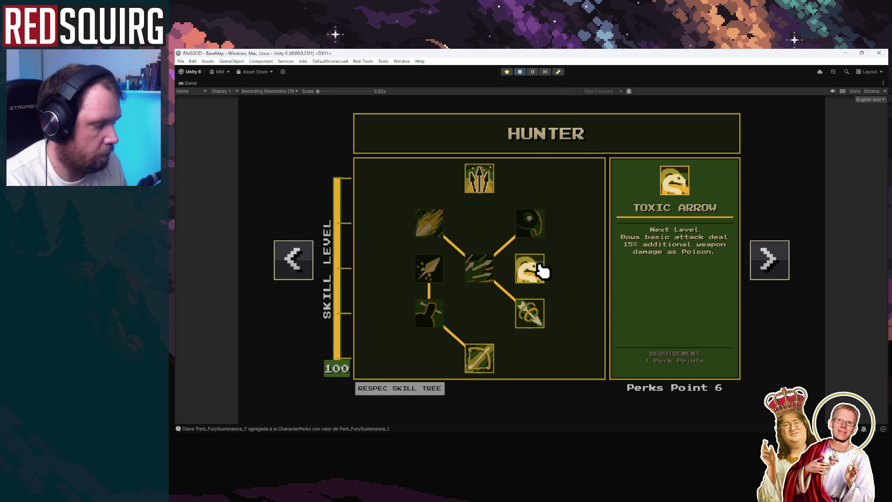
pyautogui.press('Escape')
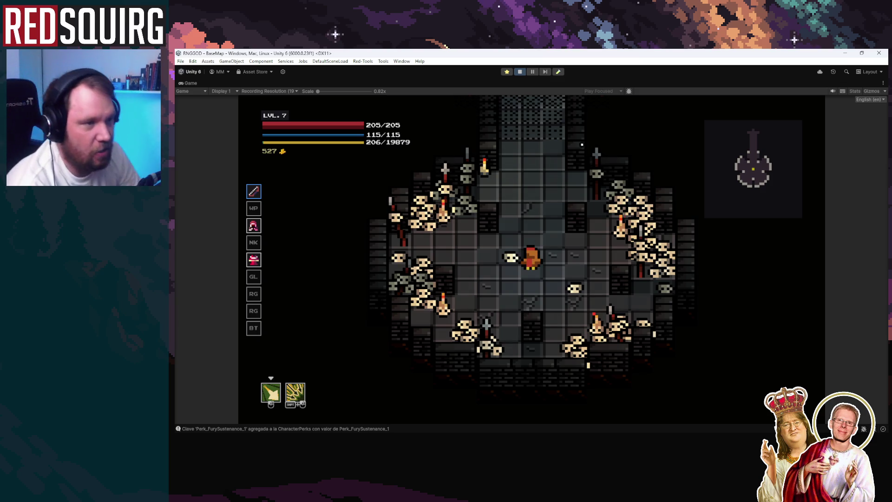
pyautogui.hotkey('ctrl', 'shift', 'p')
pyautogui.moveTo(380, 400)
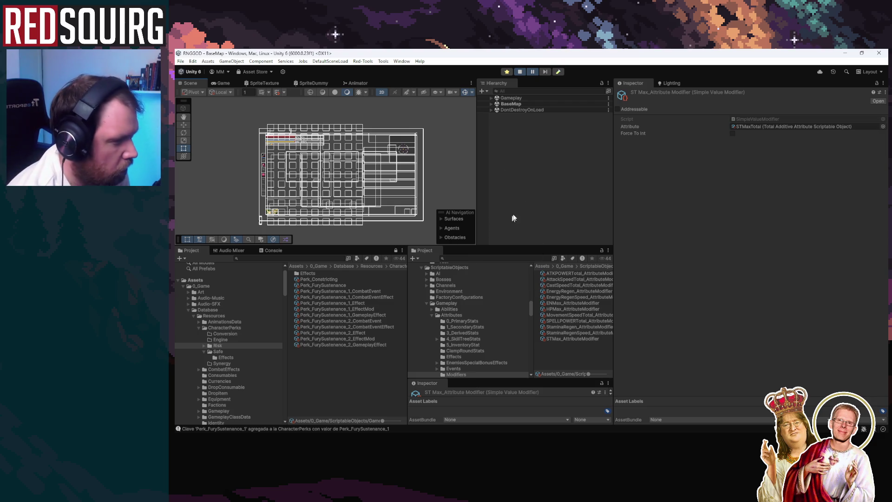
# Select the Player under Gameplay in the Hierarchy and resume the game
pyautogui.click(492, 98)
pyautogui.click(528, 176)
pyautogui.scroll(-5, 670, 312)
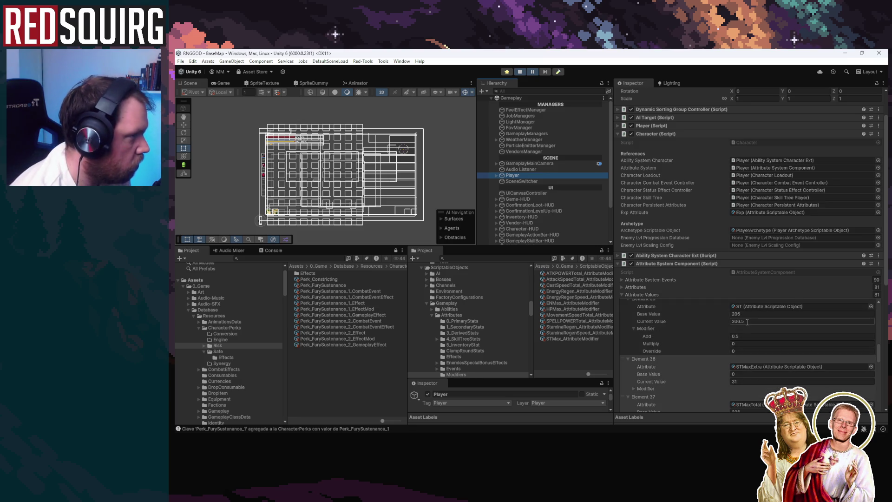
pyautogui.click(532, 72)
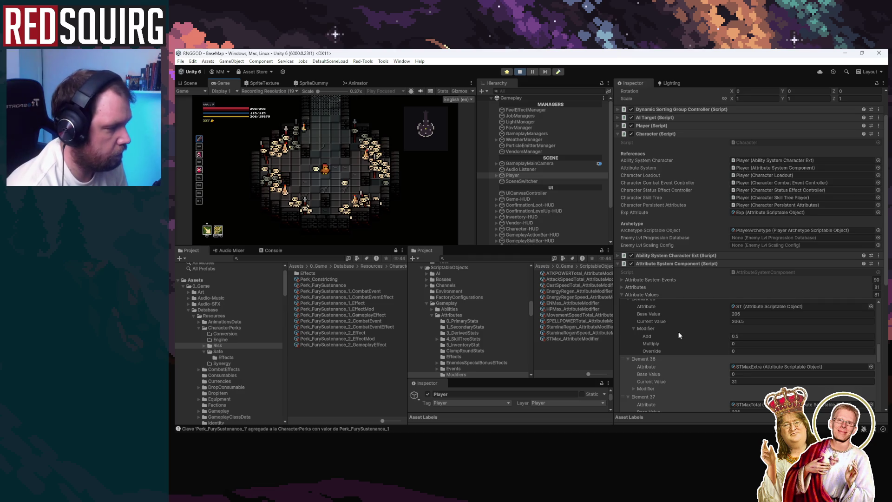
# Reveal STMaxTotal's Multiply 95.5 modifier, then reopen Perk_FurySustenance_1_Effect
pyautogui.scroll(-2, 678, 335)
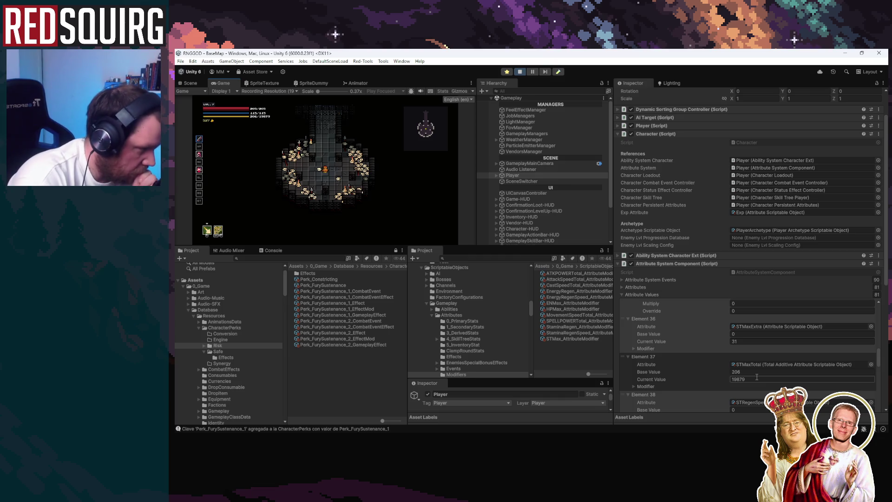
pyautogui.click(633, 385)
pyautogui.scroll(-2, 648, 380)
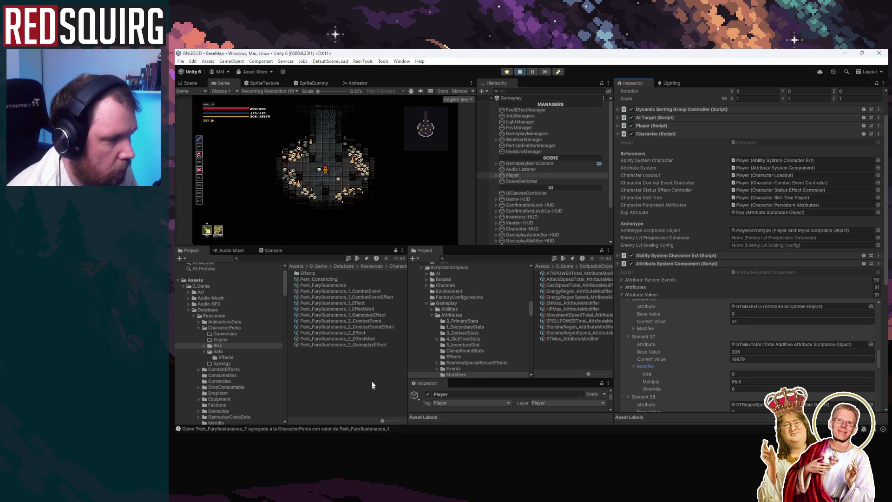
pyautogui.click(367, 302)
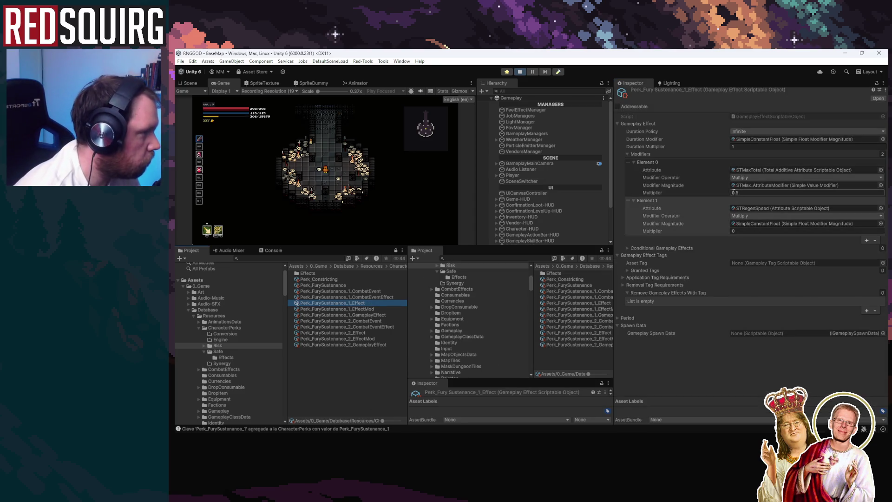
# Set Element 0's Multiplier to -0.5, leaving its operator on Multiply
pyautogui.click(750, 192)
pyautogui.write('-0.5')
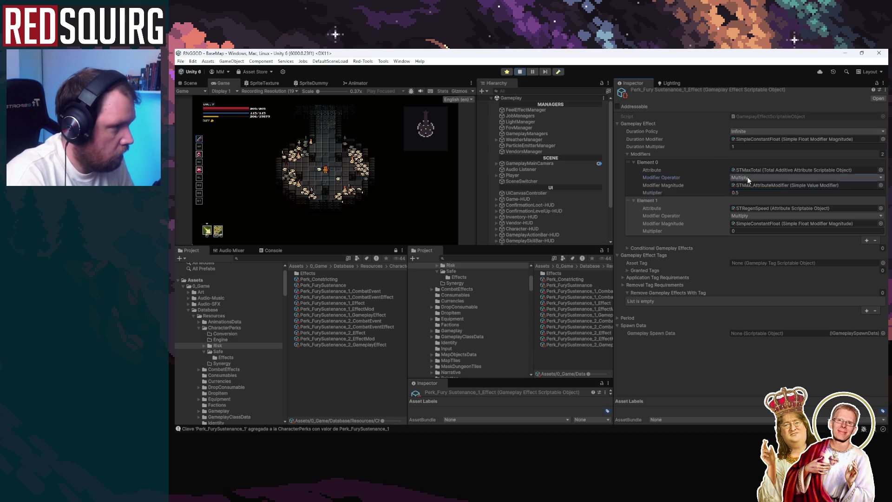
pyautogui.write('0.5')
pyautogui.click(747, 177)
pyautogui.click(745, 192)
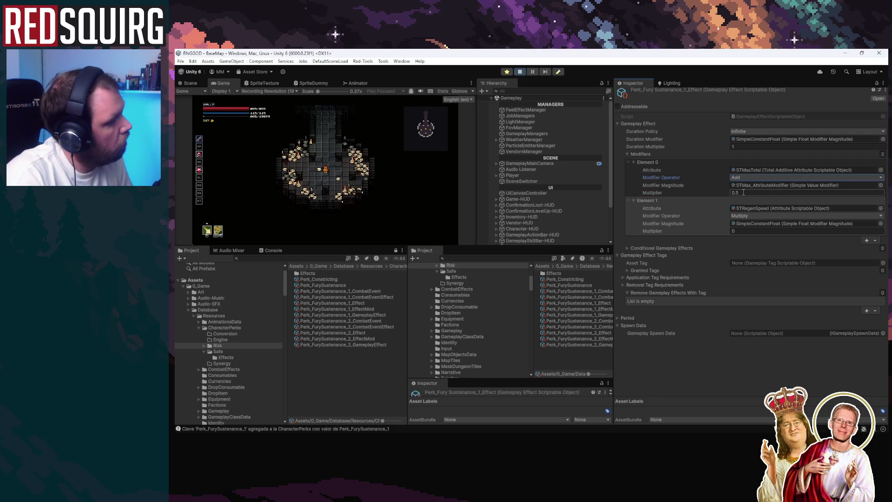
pyautogui.click(741, 178)
pyautogui.click(743, 190)
pyautogui.click(732, 193)
pyautogui.write('-0.5')
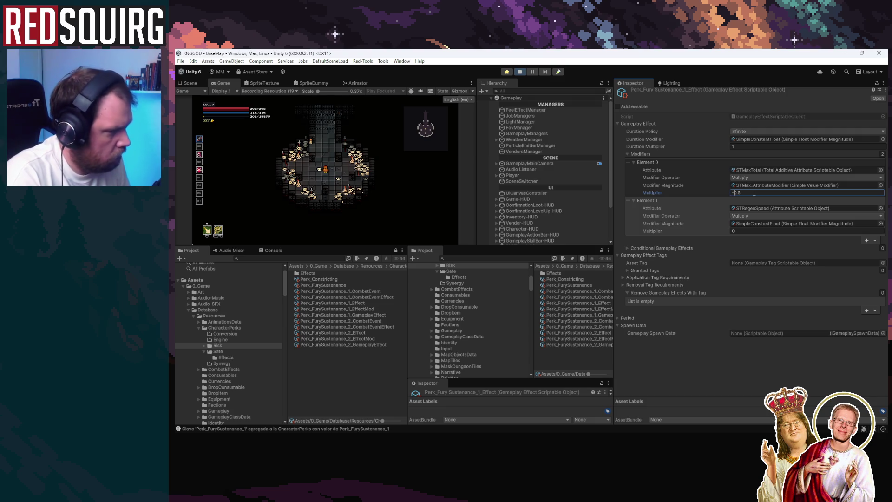
pyautogui.click(441, 176)
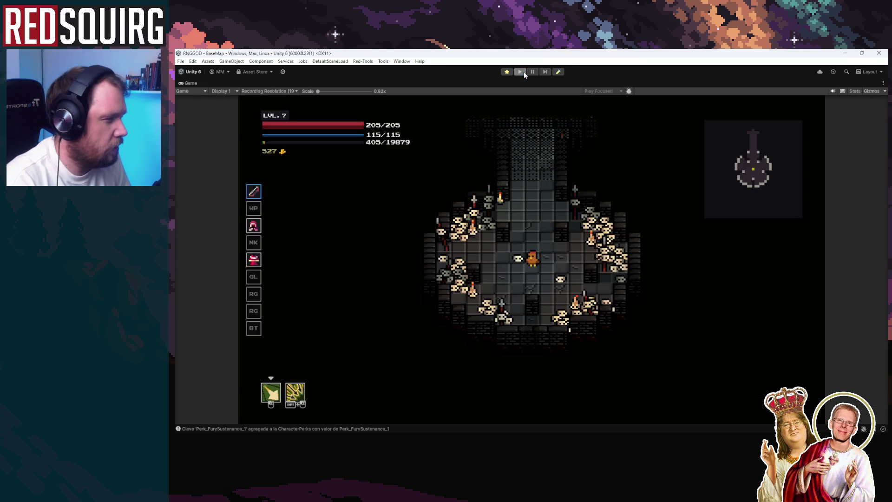
# Restart play, continue, switch Element 0's operator to Add, and stop play again
pyautogui.click(523, 71)
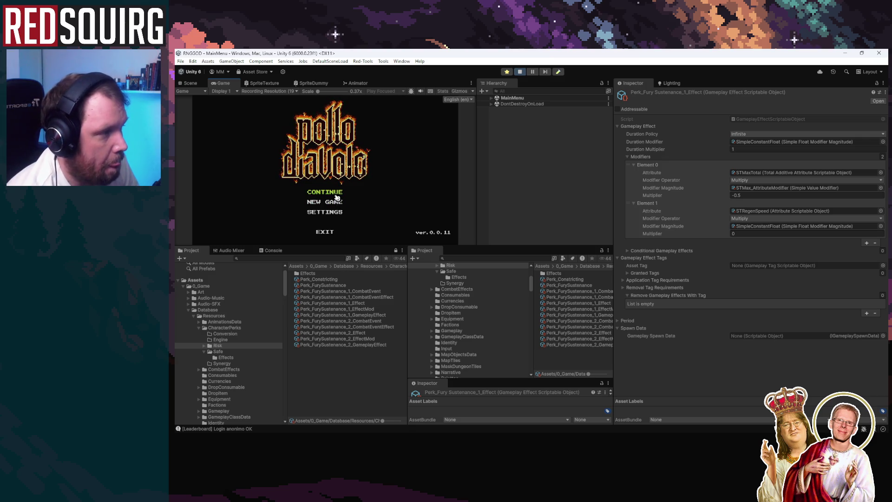
pyautogui.click(325, 192)
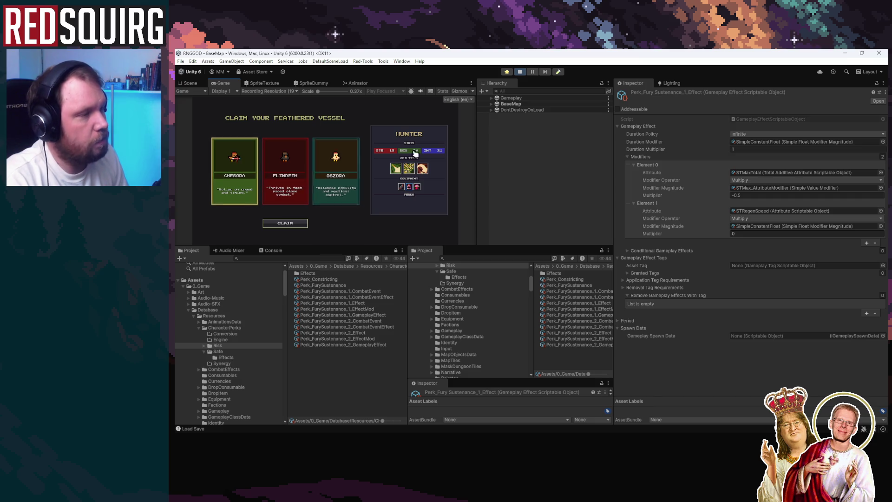
pyautogui.click(765, 179)
pyautogui.click(764, 190)
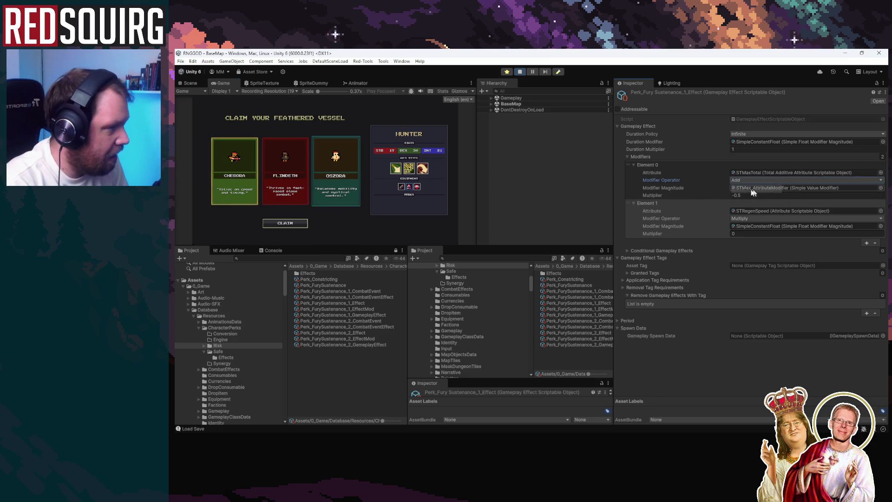
pyautogui.click(520, 72)
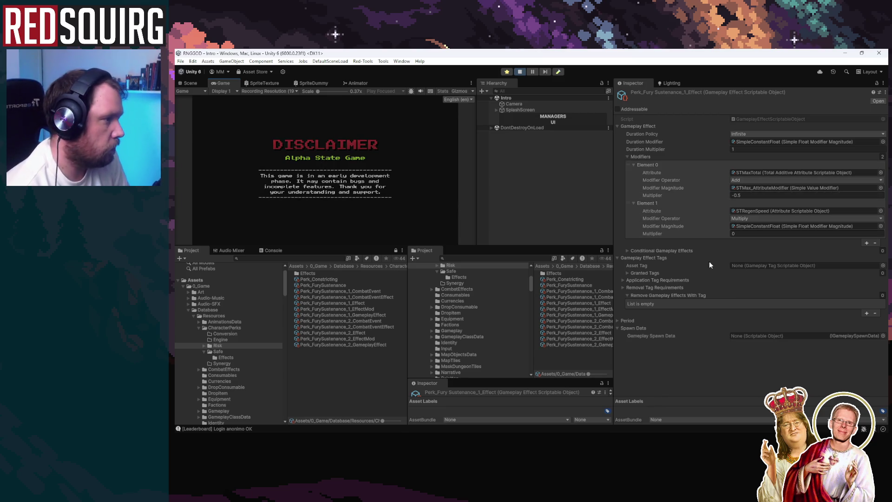
# Start the game, claim Pirsombra Hunter, and maximize the Game view
pyautogui.click(349, 198)
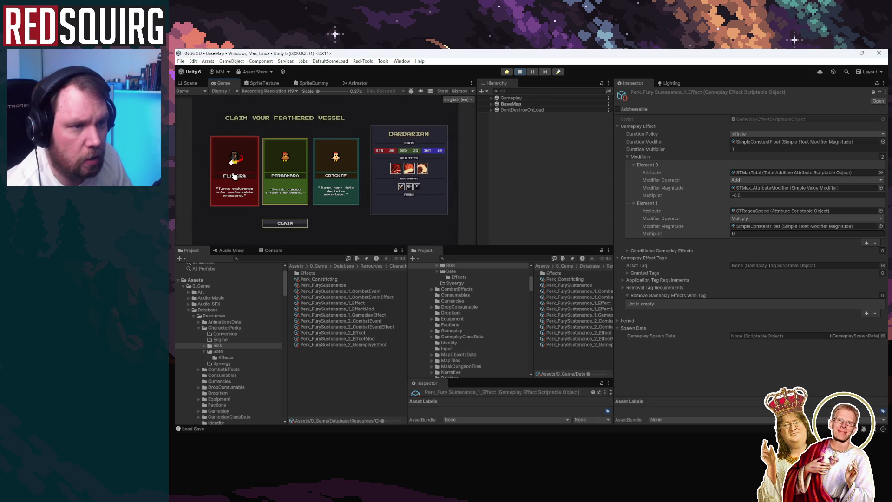
pyautogui.click(291, 184)
pyautogui.click(292, 224)
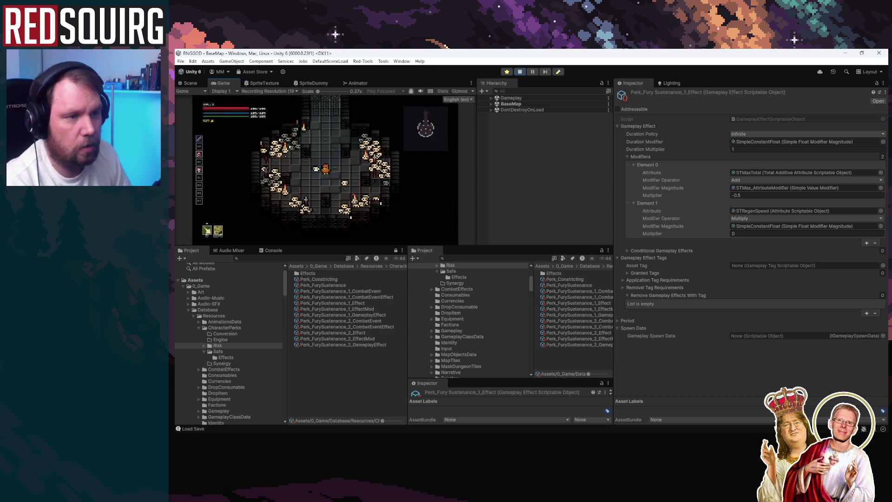
pyautogui.doubleClick(225, 82)
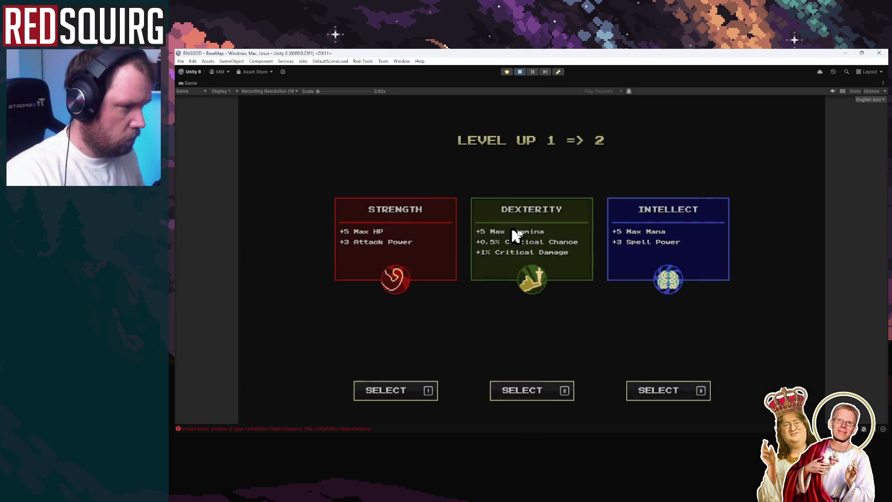
# Level up to 7 with Dexterity, Perk_Faster and Perk_FurySustenance, walk north, then stop
pyautogui.click(544, 249)
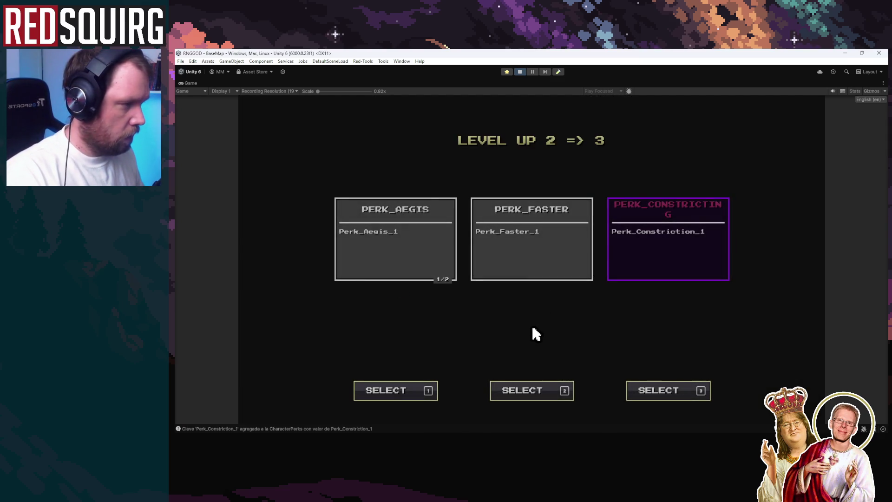
pyautogui.click(532, 245)
pyautogui.click(532, 297)
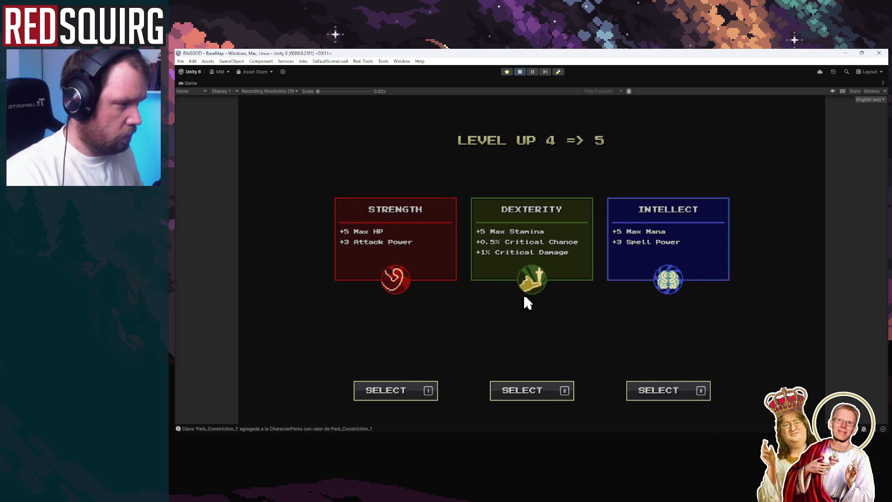
pyautogui.click(520, 255)
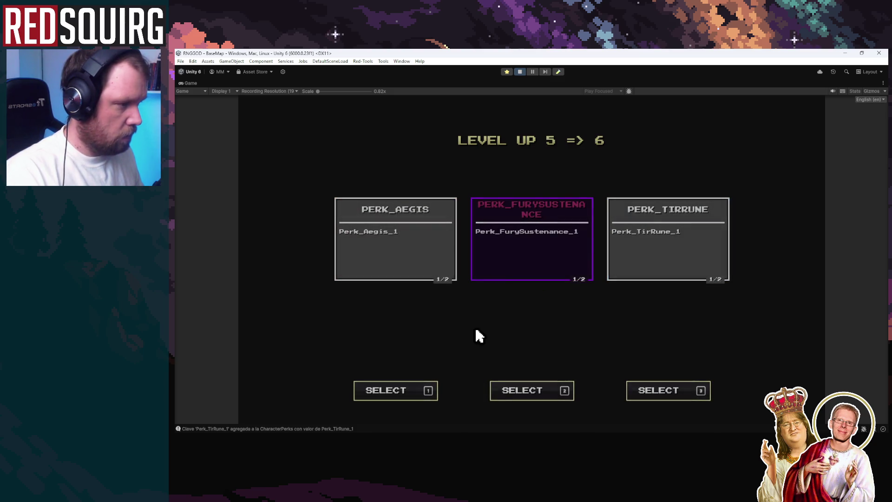
pyautogui.click(527, 251)
pyautogui.click(526, 254)
pyautogui.click(524, 253)
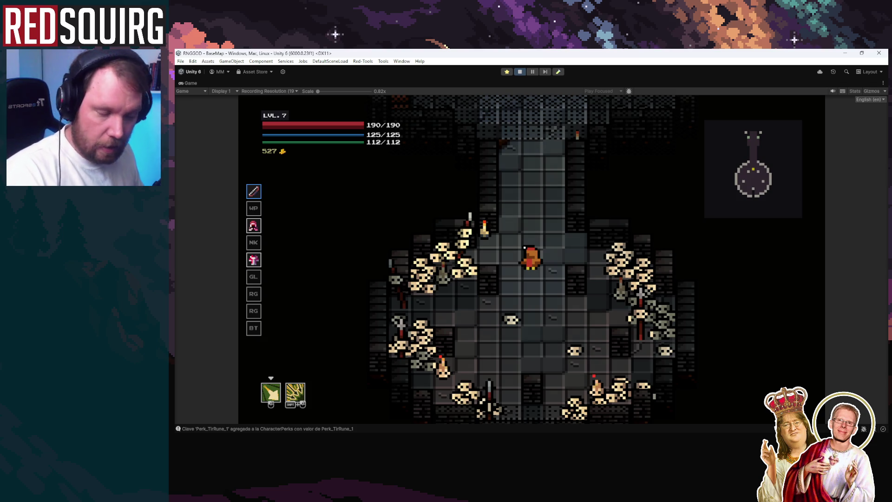
pyautogui.press('w')
pyautogui.press('w')
pyautogui.press('w')
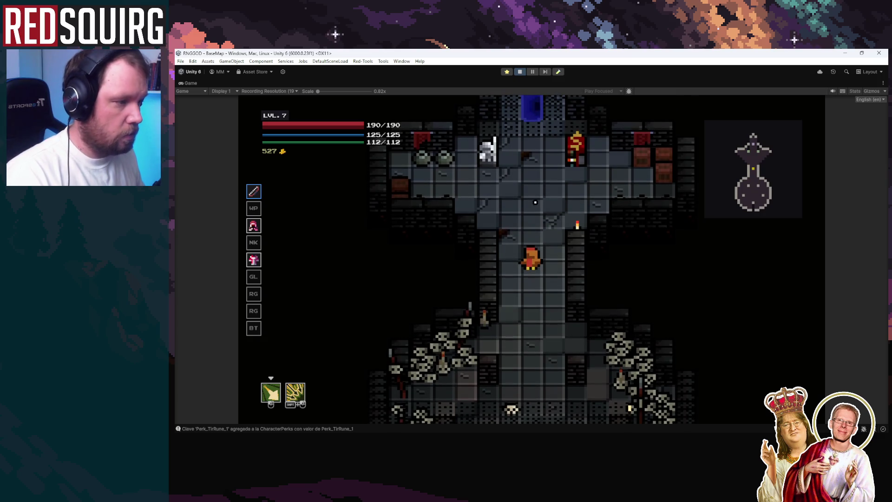
pyautogui.click(520, 72)
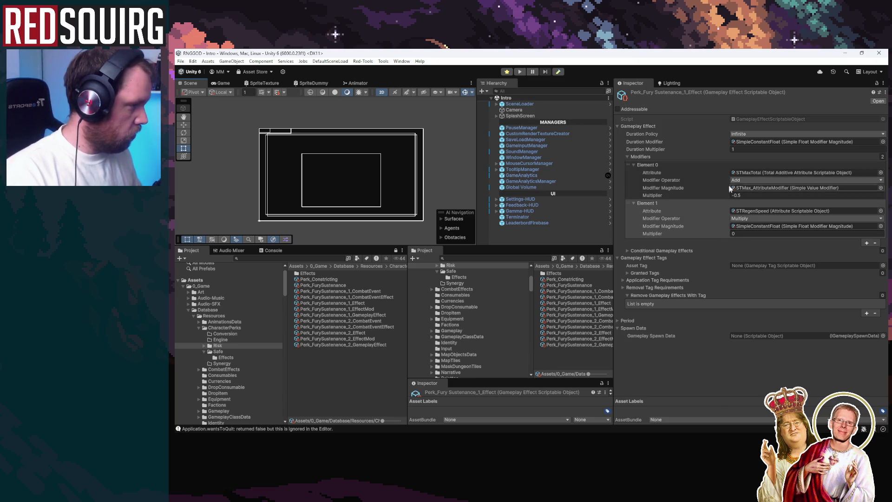
# Search the project for 'REGENS' and inspect the STRegenSpeed attribute
pyautogui.click(314, 259)
pyautogui.write('REGENS')
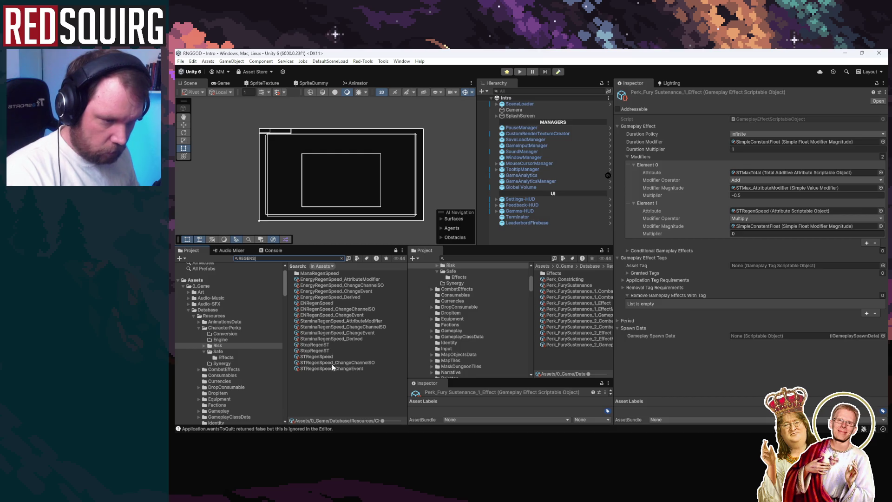
pyautogui.click(332, 356)
# Search for 'Stamin' and inspect the EnergyRegen_1_1 perk attribute mod
pyautogui.click(241, 258)
pyautogui.write('Stamina Regen Speed')
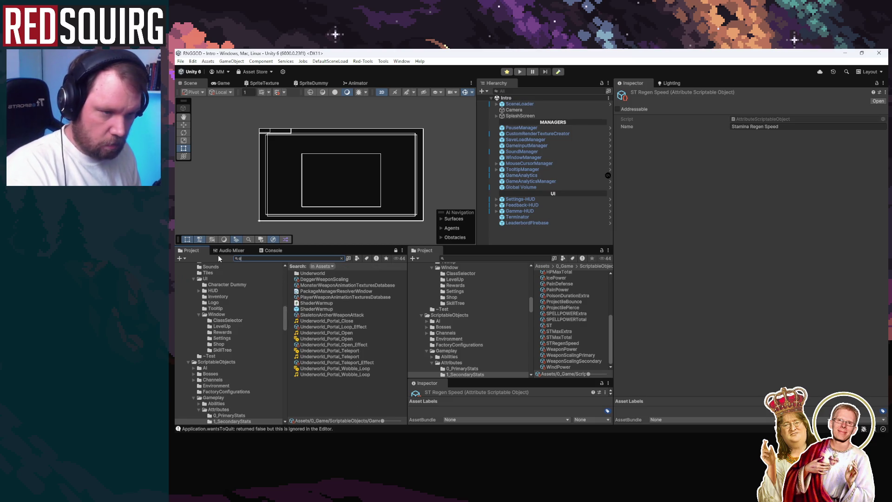
pyautogui.write('n')
pyautogui.click(323, 298)
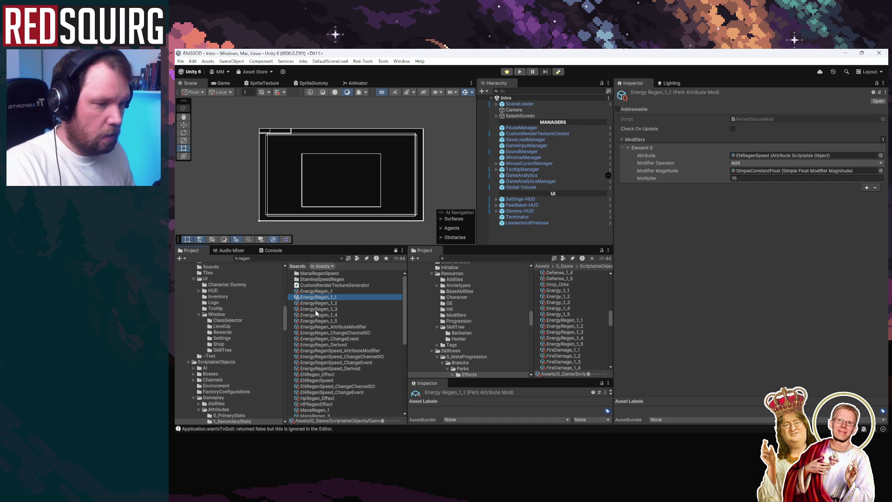
# Compare the EnergyRegen_1_5, _1_3 and _1_1 perk attribute mods, including from their folder
pyautogui.click(325, 321)
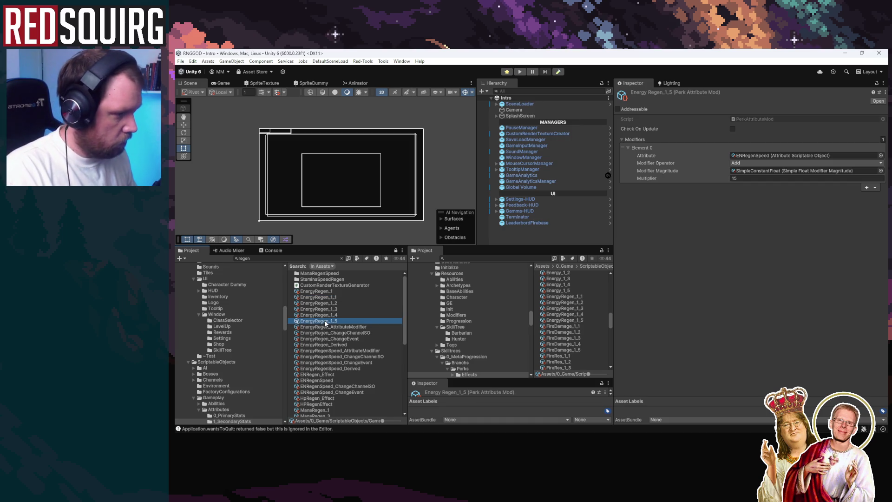
pyautogui.click(326, 309)
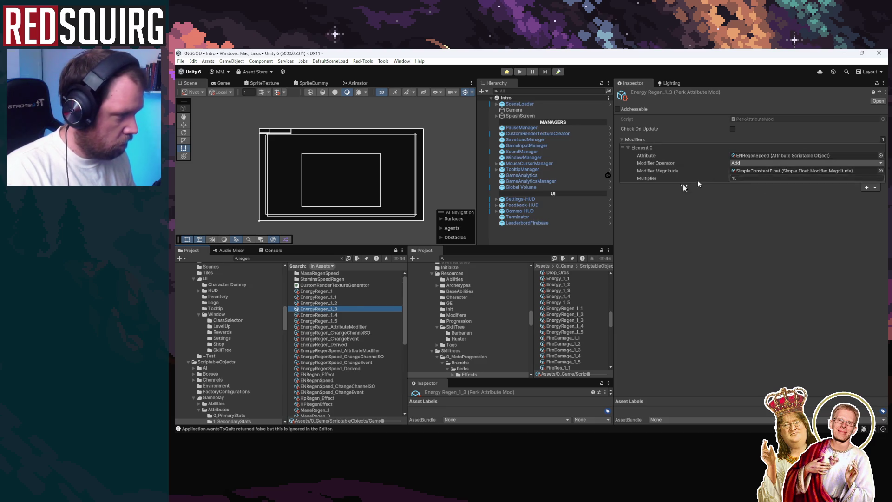
pyautogui.click(333, 296)
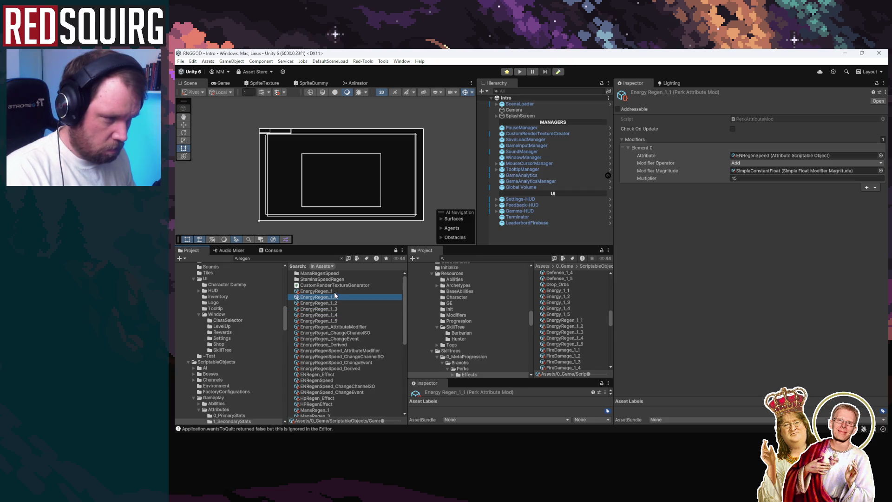
pyautogui.click(570, 320)
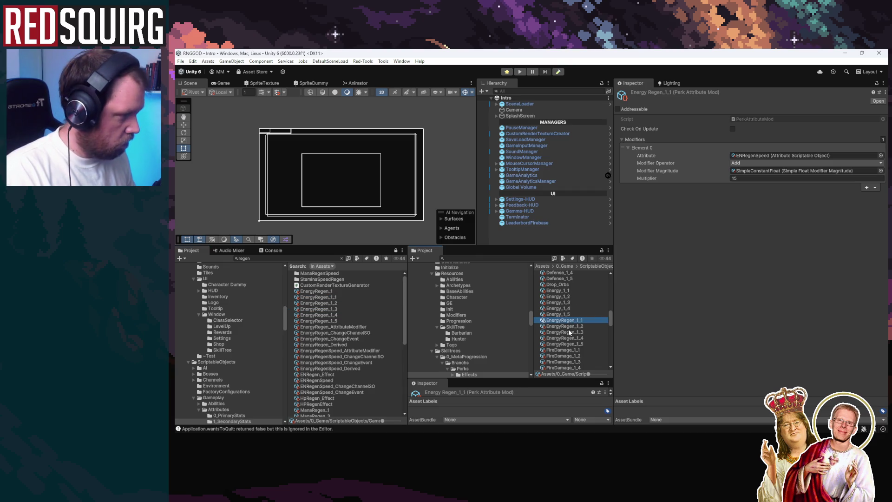
pyautogui.click(587, 342)
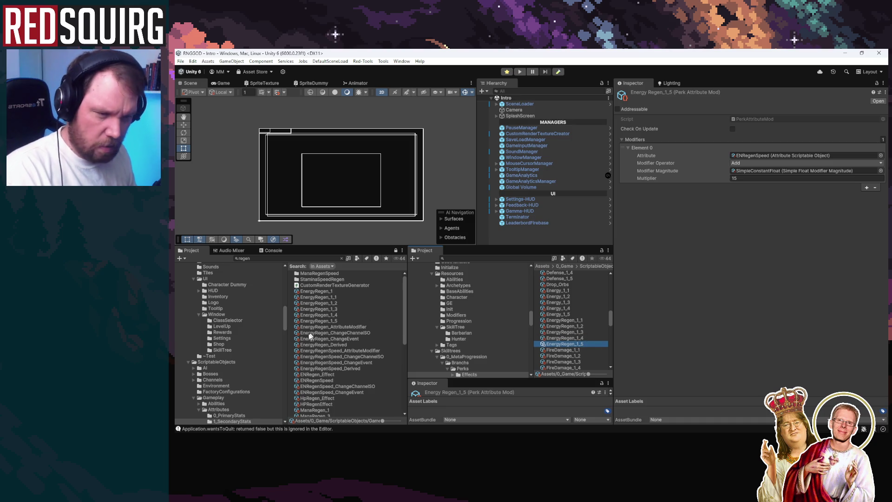
# Check the EnergyRegen_1 perk asset, then open the ManaRegen_1 'of Concentration' affix
pyautogui.click(328, 292)
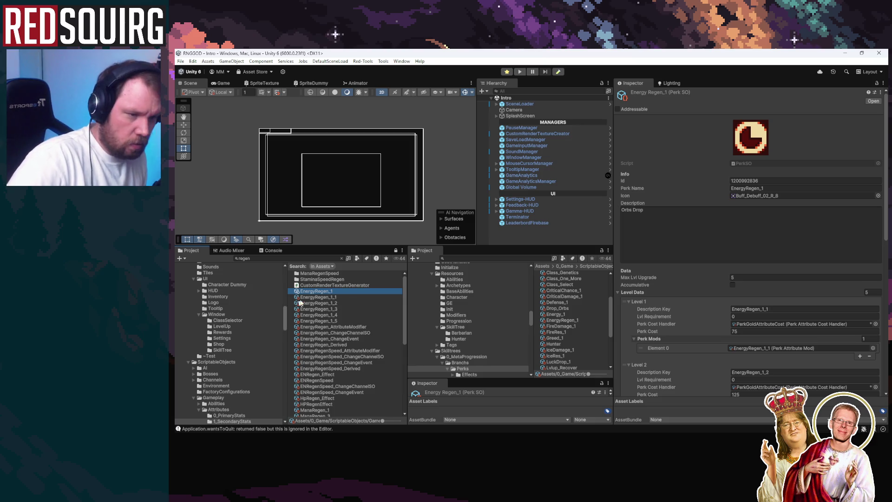
pyautogui.click(317, 296)
pyautogui.scroll(-3, 319, 321)
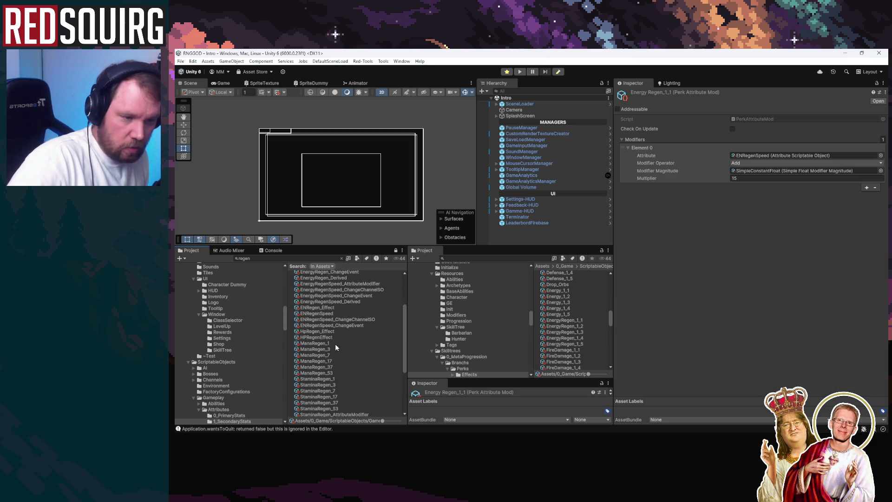
pyautogui.click(326, 344)
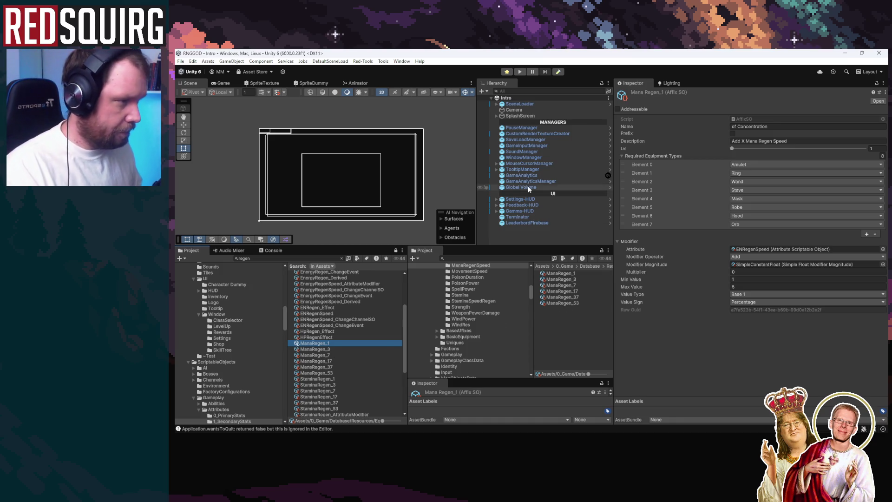
# Search the Project for 'risk', enter the Risk folder and select Perk_FurySustenance_1_Effect
pyautogui.click(318, 258)
pyautogui.press('BackSpace')
pyautogui.write('r')
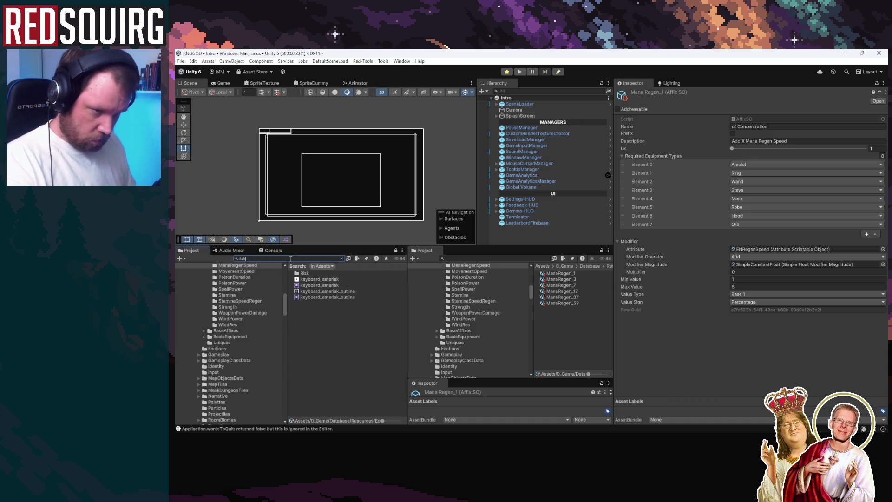
pyautogui.write('isk')
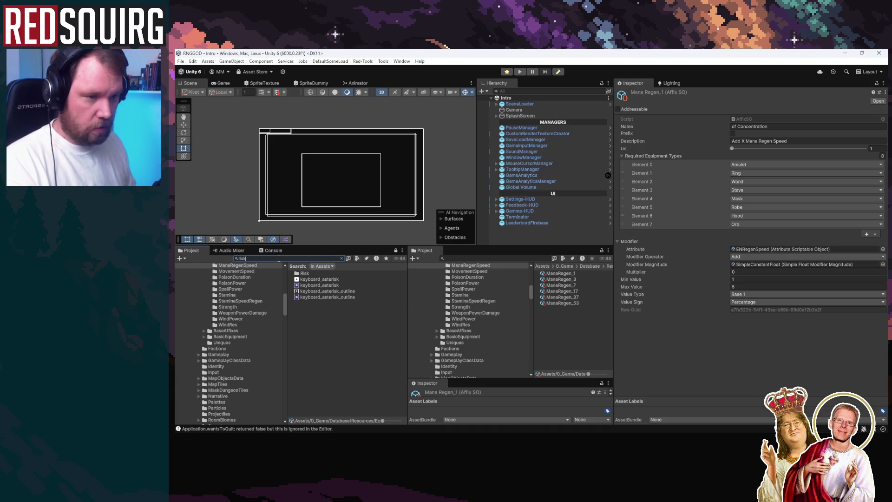
pyautogui.doubleClick(303, 273)
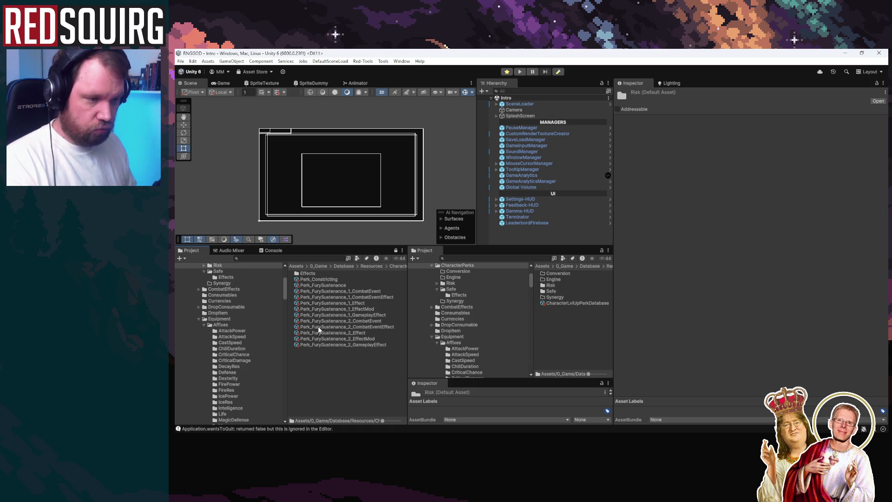
pyautogui.click(348, 290)
pyautogui.click(350, 302)
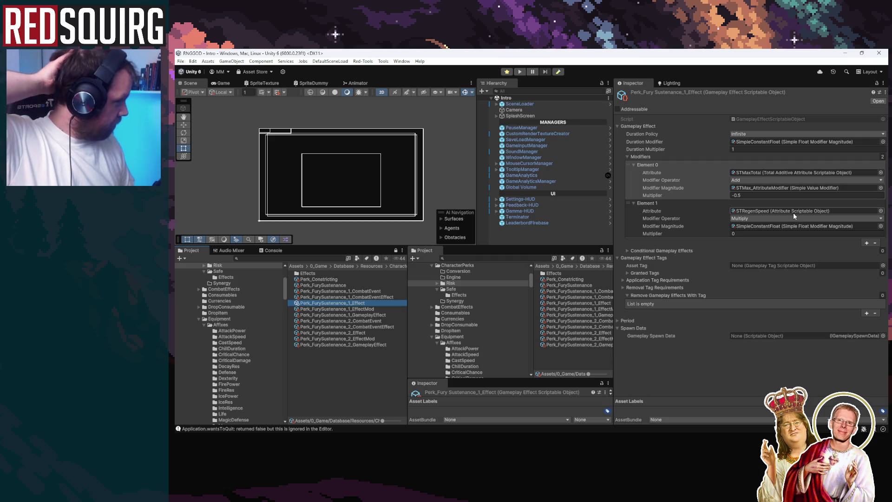
# Give Element 1 the StaminaRegenSpeed_AttributeModifier magnitude with multiplier -0.1, then start Play mode
pyautogui.click(880, 226)
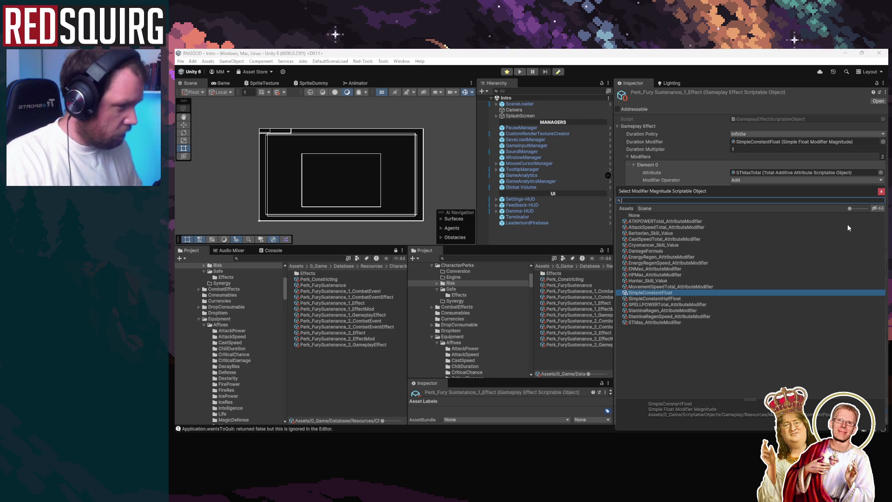
pyautogui.write('st')
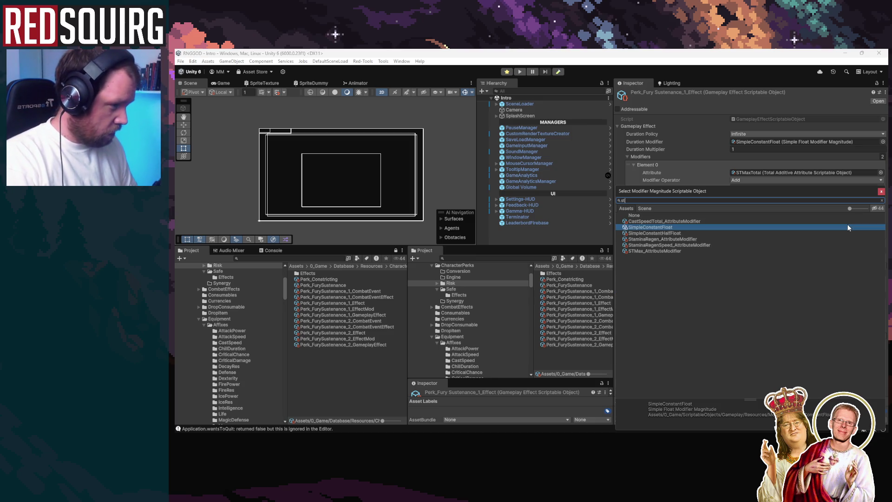
pyautogui.press('Down')
pyautogui.press('Down')
pyautogui.press('Down')
pyautogui.press('Return')
pyautogui.click(753, 233)
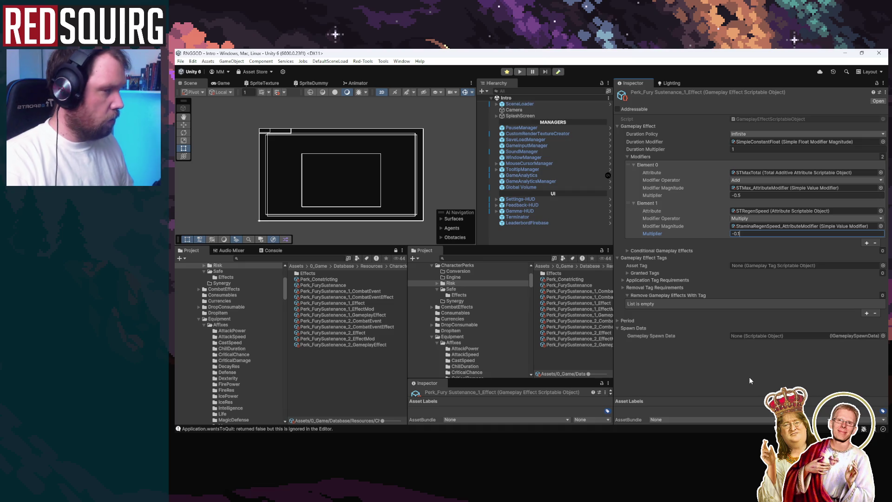
pyautogui.press('Return')
pyautogui.click(519, 72)
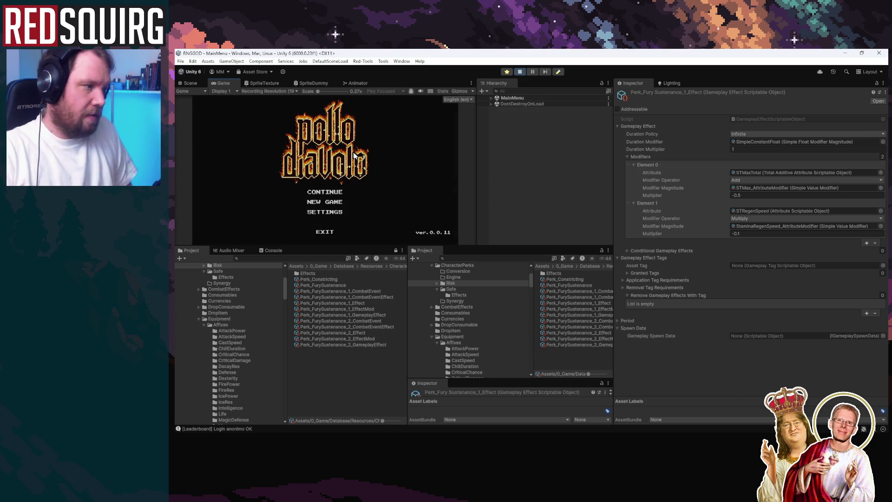
# Change the second modifier's multiplier to -0.9, then to -0.75
pyautogui.click(738, 233)
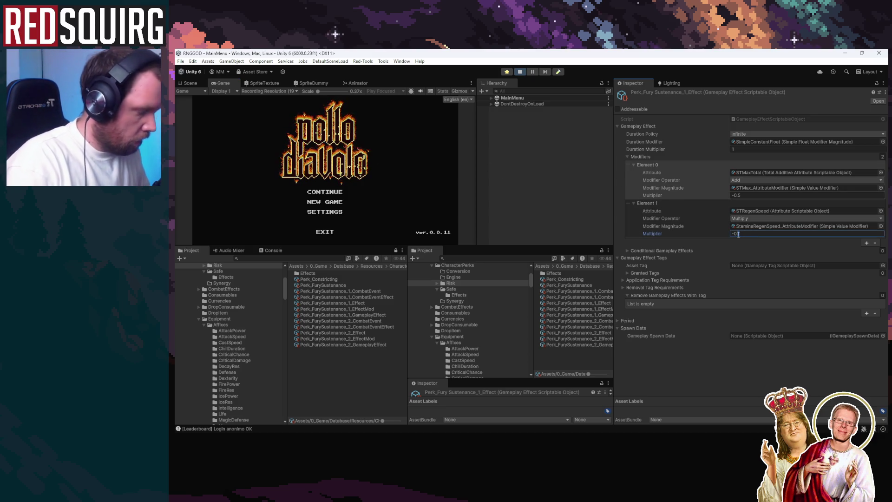
pyautogui.press('BackSpace')
pyautogui.write('9')
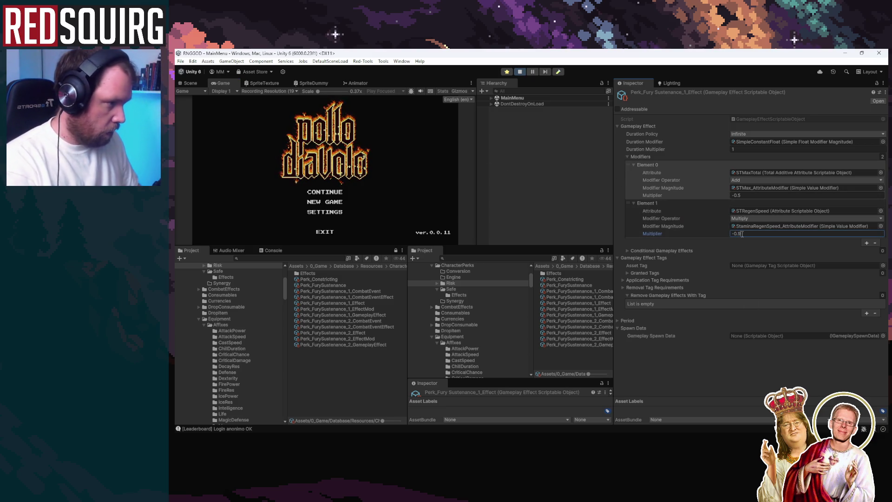
pyautogui.click(729, 369)
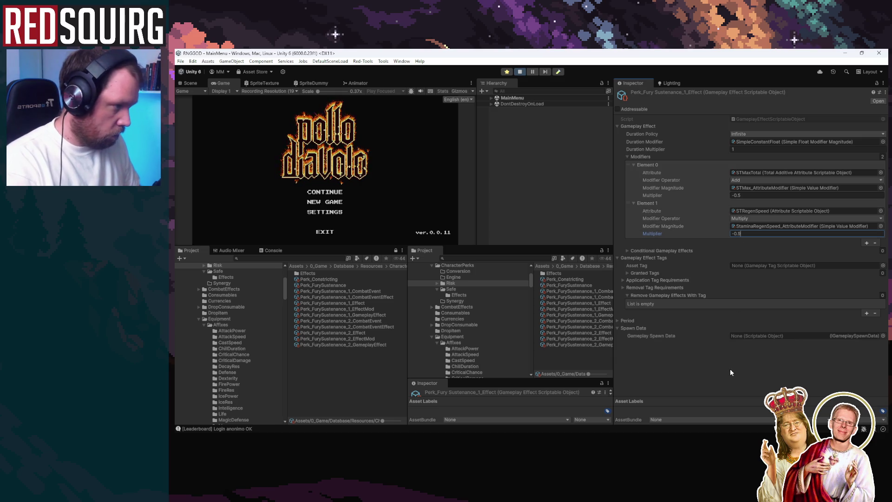
pyautogui.click(743, 234)
pyautogui.write('-0.75')
pyautogui.press('Return')
# Start the game in a maximized Game view, continue the save and claim the Hunter
pyautogui.click(519, 72)
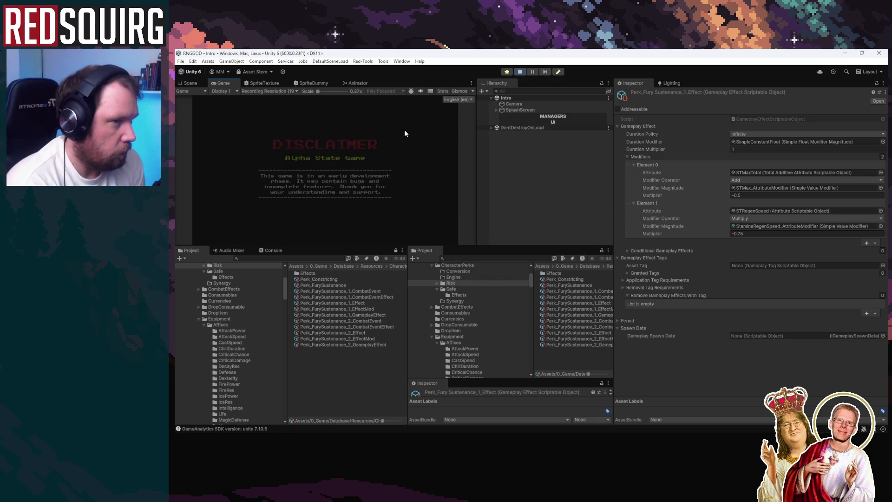
pyautogui.doubleClick(221, 83)
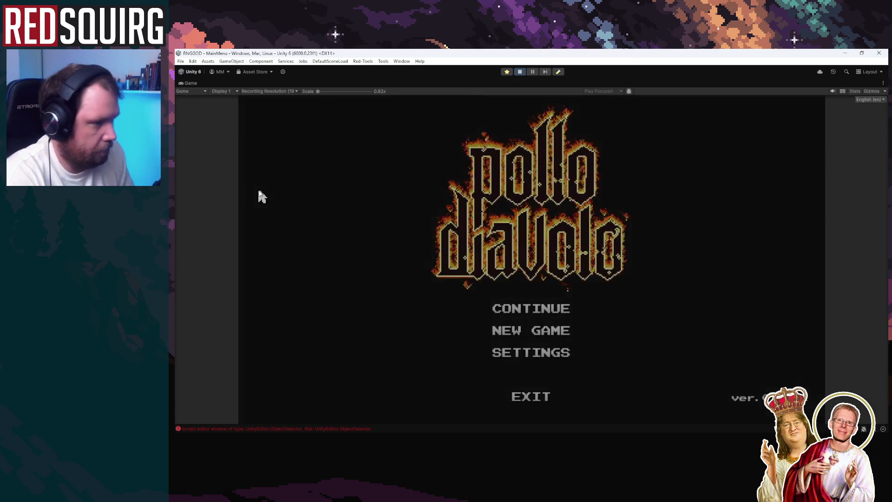
pyautogui.click(502, 310)
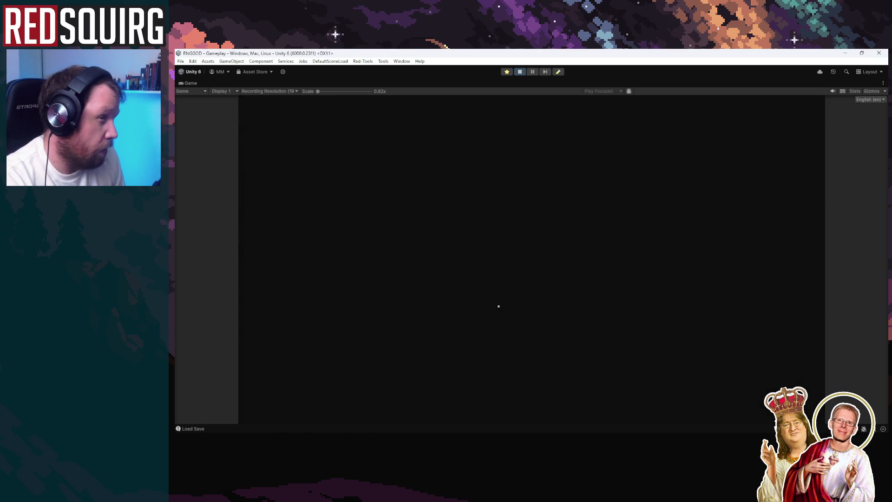
pyautogui.click(458, 304)
pyautogui.click(471, 381)
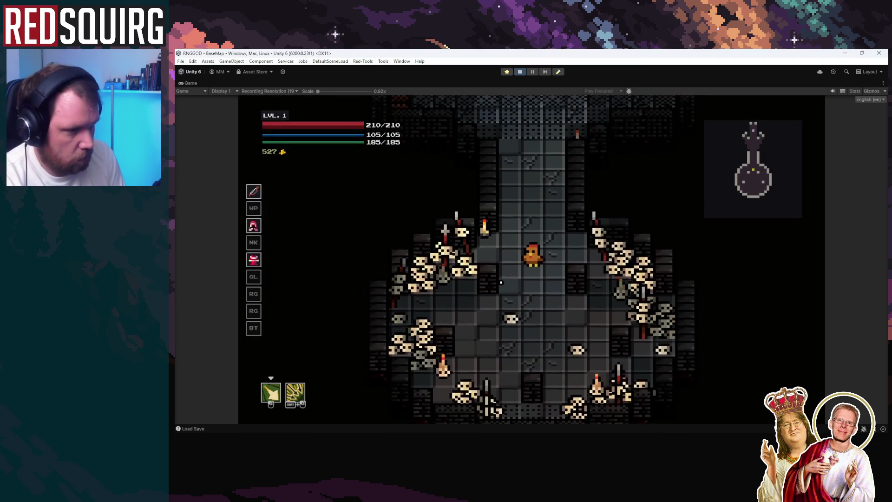
# Check the skill tree and stats, level up with Dexterity, then pause the game
pyautogui.press('k')
pyautogui.press('c')
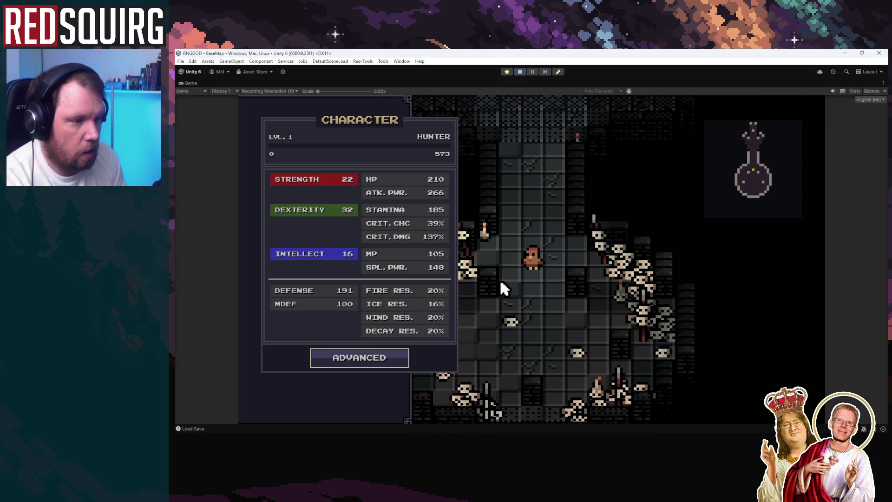
pyautogui.press('c')
pyautogui.press('k')
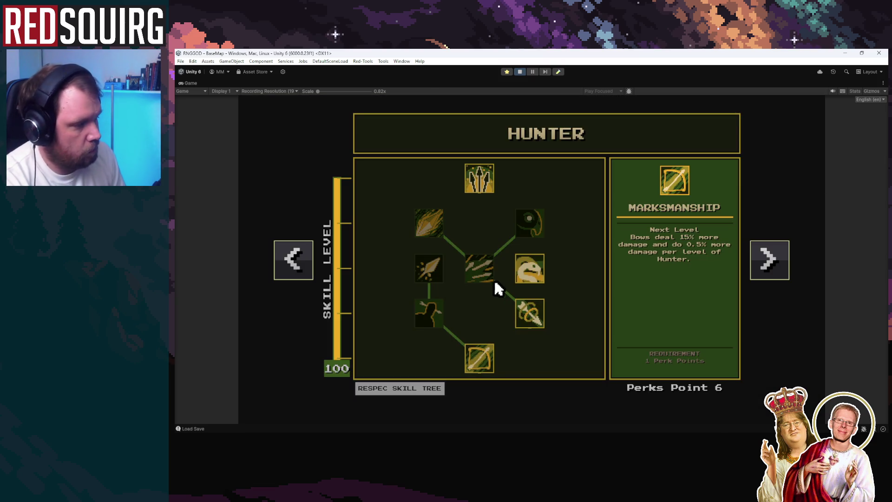
pyautogui.press('k')
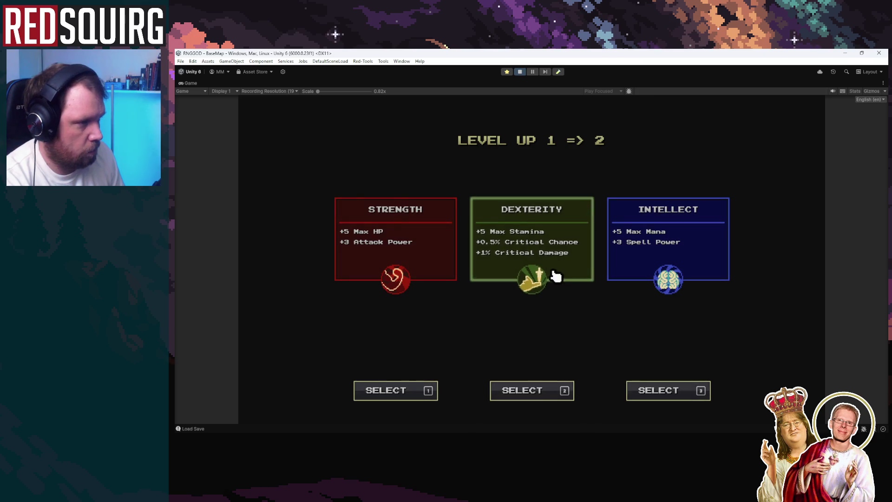
pyautogui.press('3')
pyautogui.press('3')
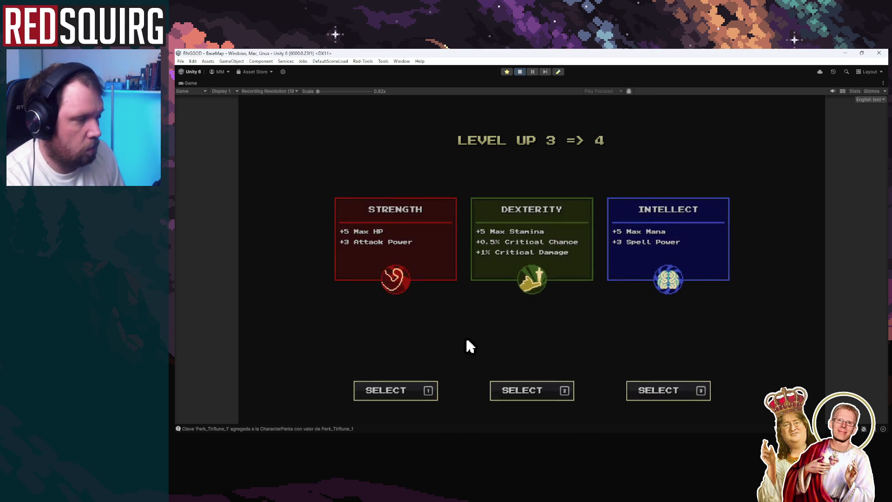
pyautogui.click(548, 277)
pyautogui.click(534, 72)
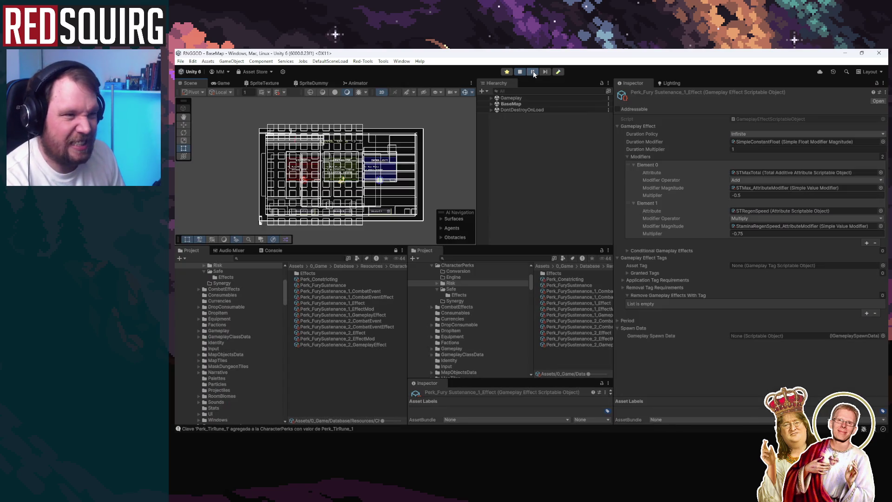
# Deactivate and reactivate the ConfirmationLevelUp-HUD object under Gameplay
pyautogui.click(491, 98)
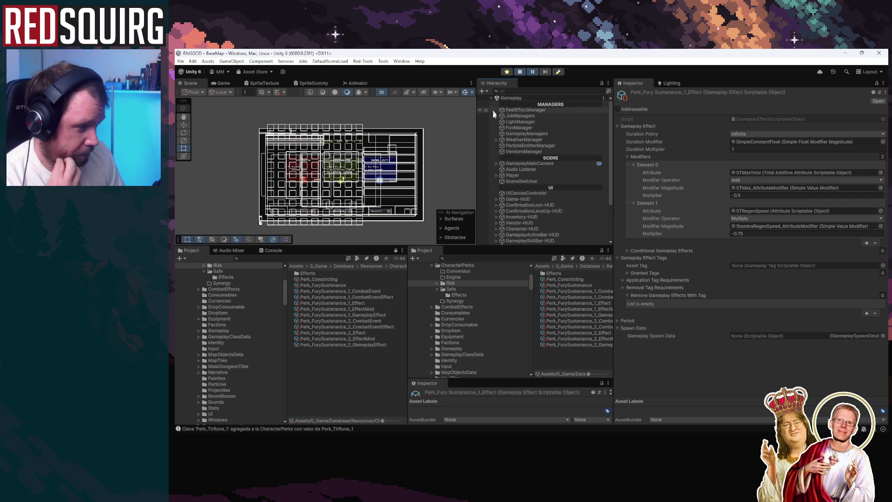
pyautogui.click(544, 211)
pyautogui.click(633, 95)
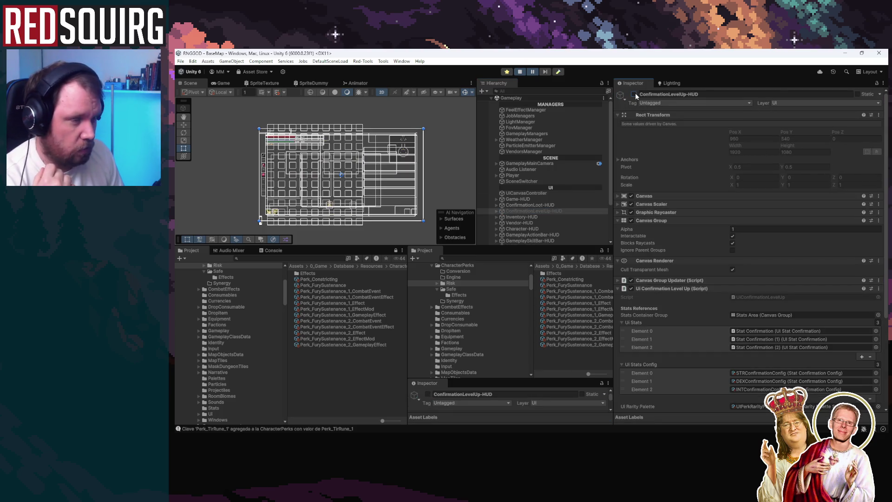
pyautogui.scroll(10, 370, 151)
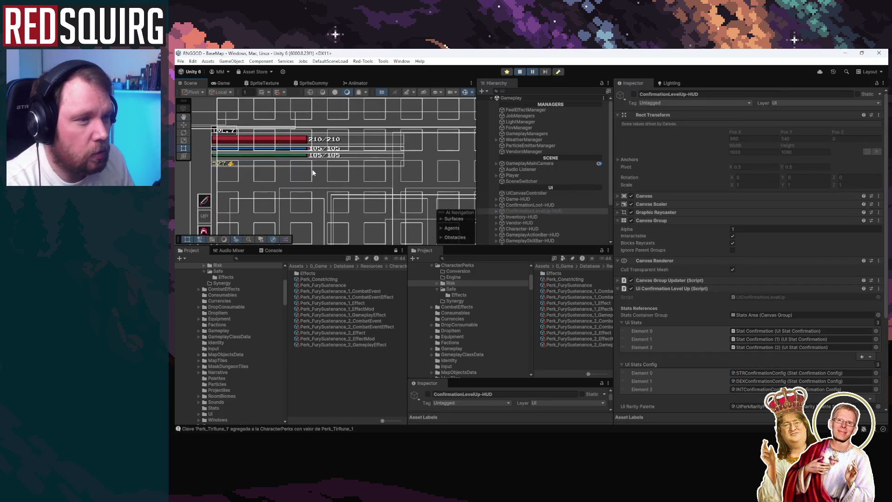
pyautogui.scroll(-3, 320, 172)
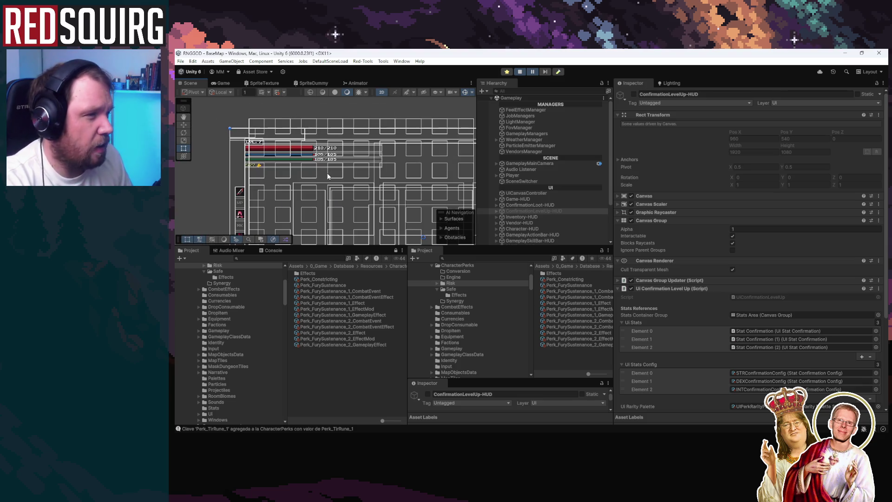
pyautogui.click(633, 94)
# Resume the game in a maximized Game view, then stop and restart play mode
pyautogui.click(533, 72)
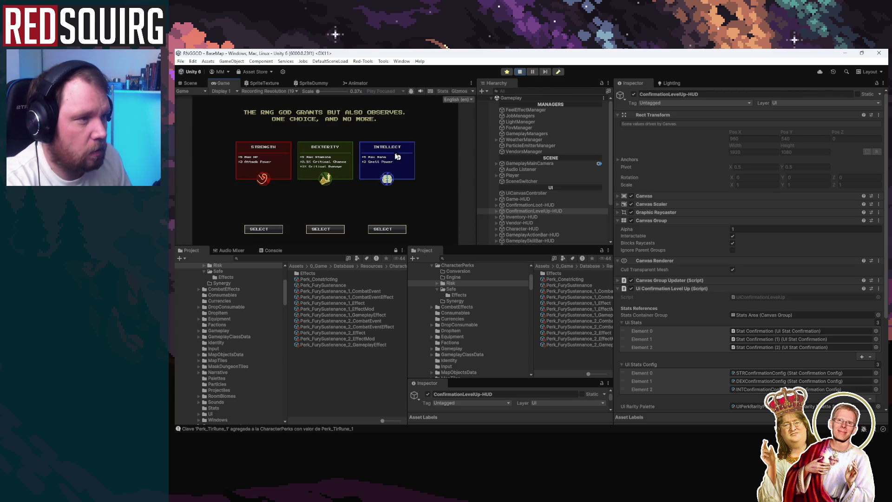
pyautogui.doubleClick(227, 81)
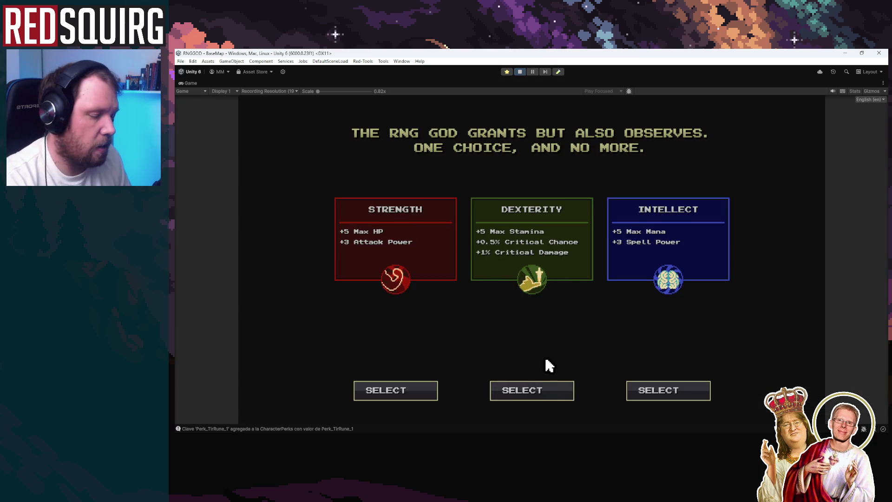
pyautogui.click(520, 72)
pyautogui.click(520, 72)
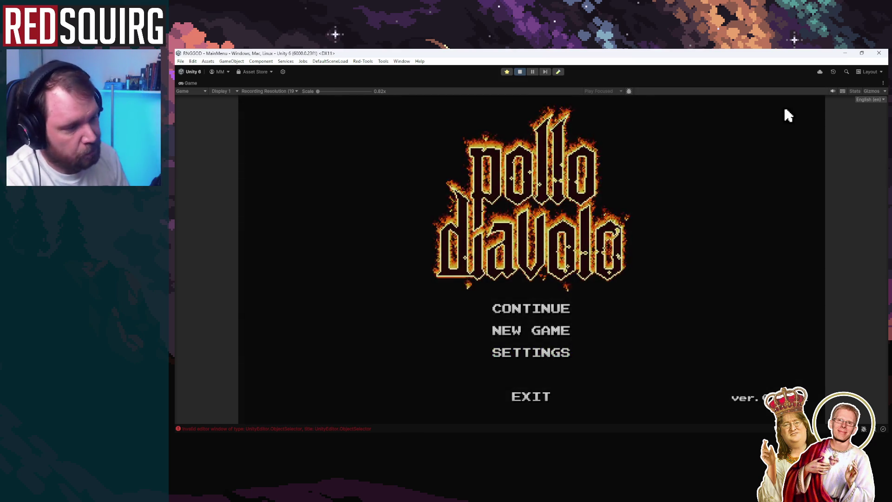
# Continue the save, claim the Hunter, and take Dexterity plus the Perk_Faster perk
pyautogui.click(560, 308)
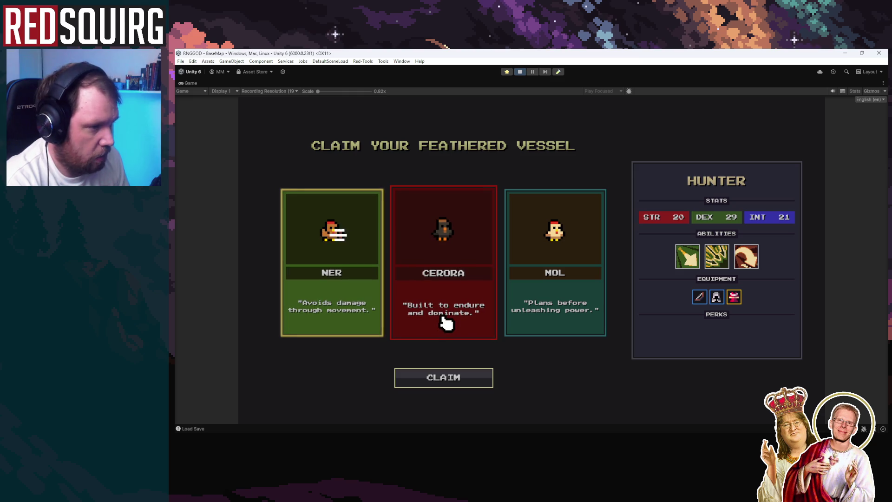
pyautogui.click(440, 388)
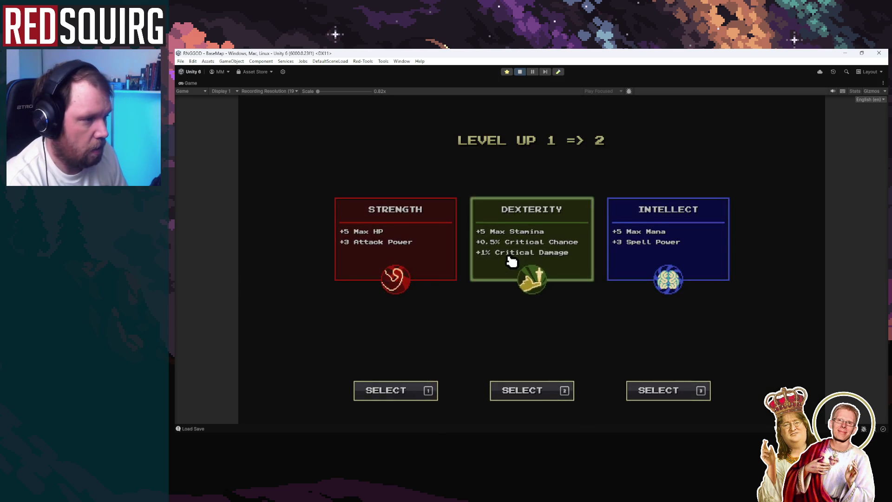
pyautogui.click(511, 260)
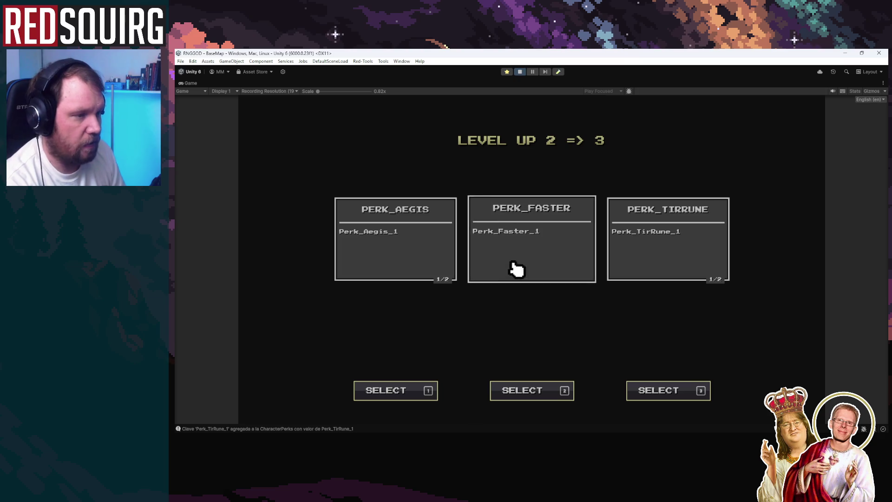
pyautogui.click(514, 264)
# Finish the remaining level-ups with Dexterity picks and Perk_FurySustenance_1, then close the skill tree
pyautogui.click(527, 243)
pyautogui.press('2')
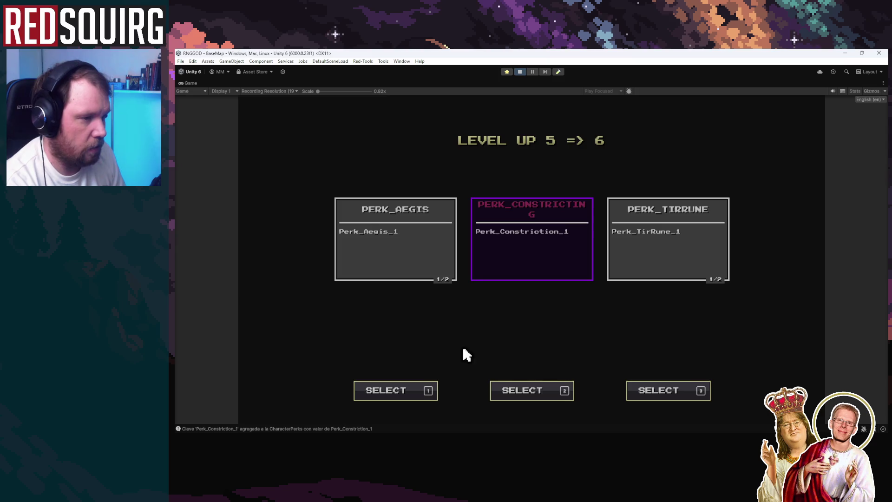
pyautogui.click(385, 274)
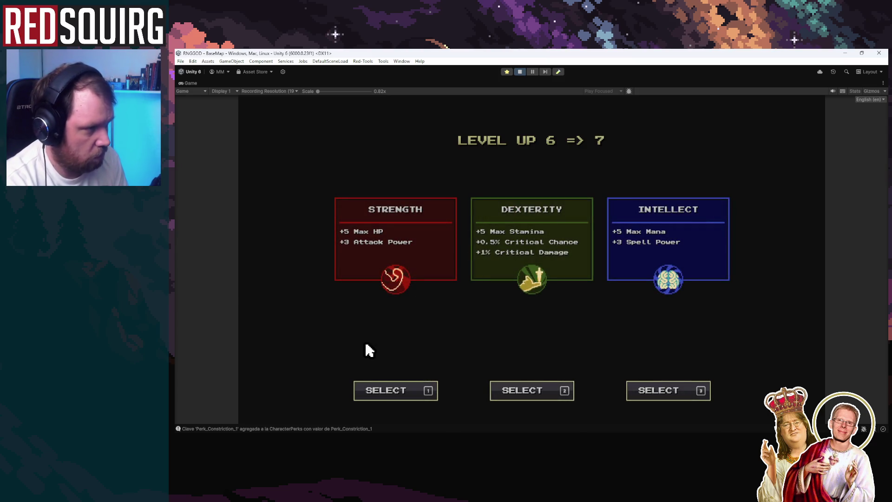
pyautogui.click(478, 269)
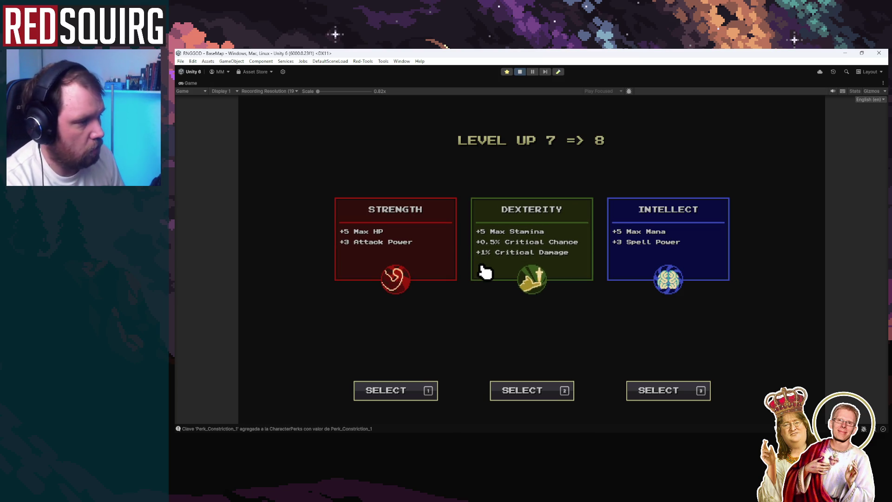
pyautogui.click(483, 274)
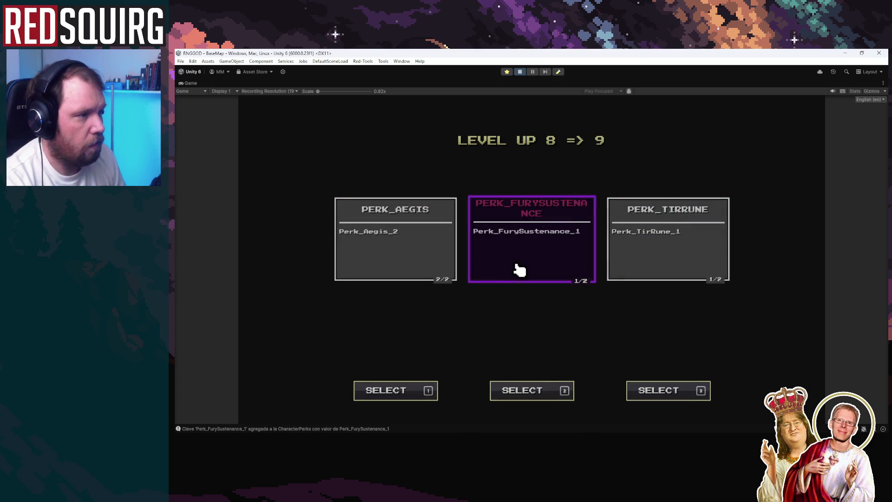
pyautogui.click(517, 269)
pyautogui.press('Escape')
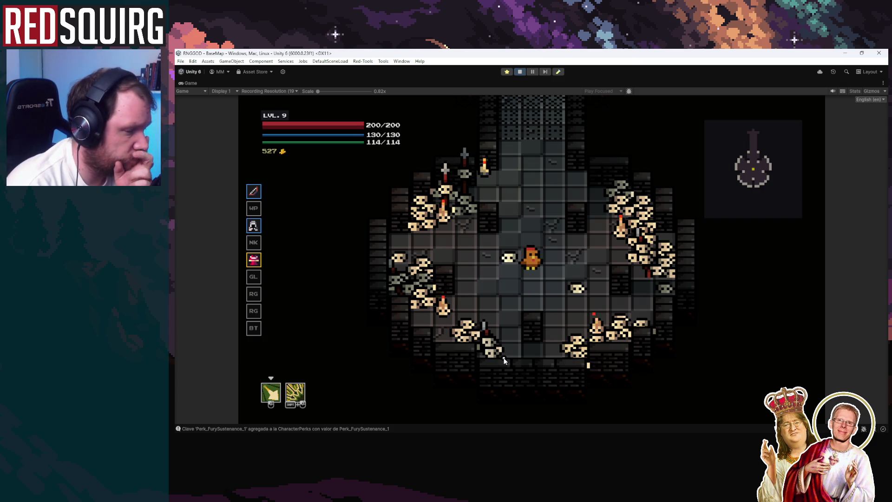
# Walk the level 9 Hunter left, check the stats panel, then north into the dungeon portal
pyautogui.press('a')
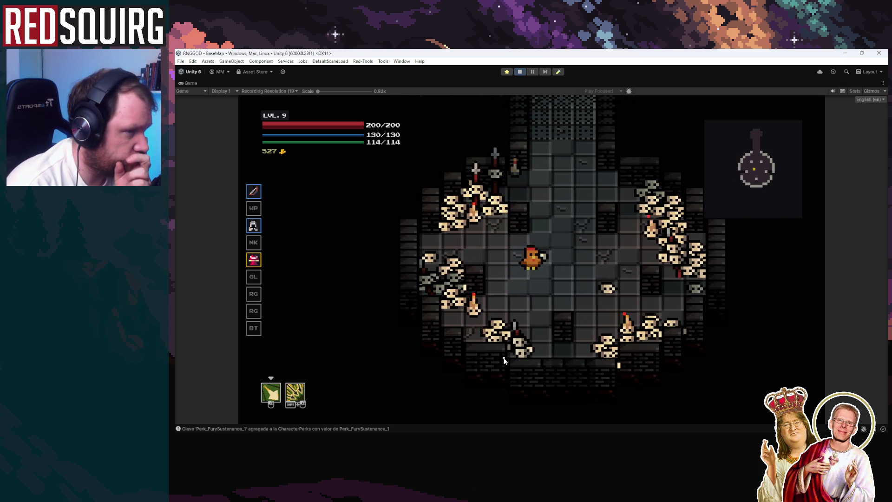
pyautogui.press('a')
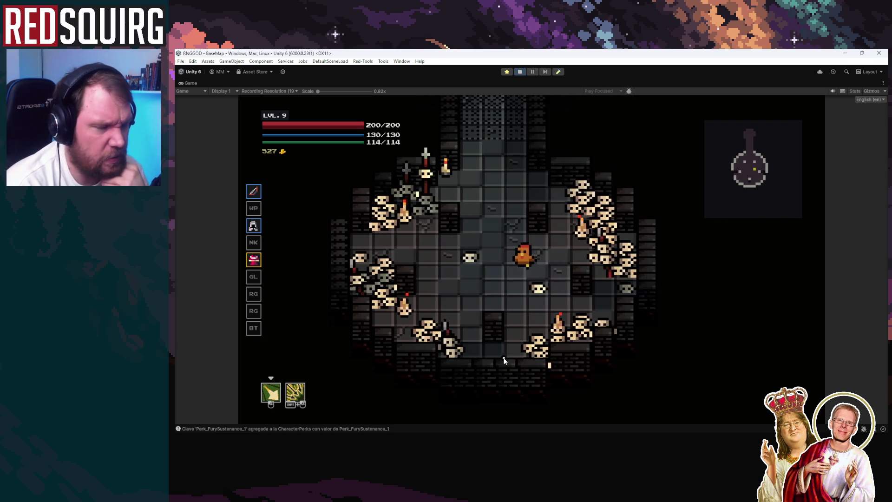
pyautogui.press('c')
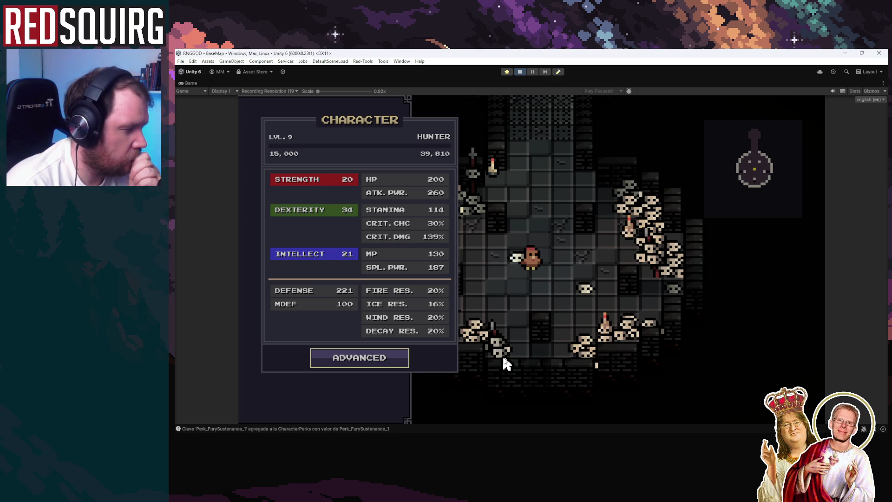
pyautogui.press('c')
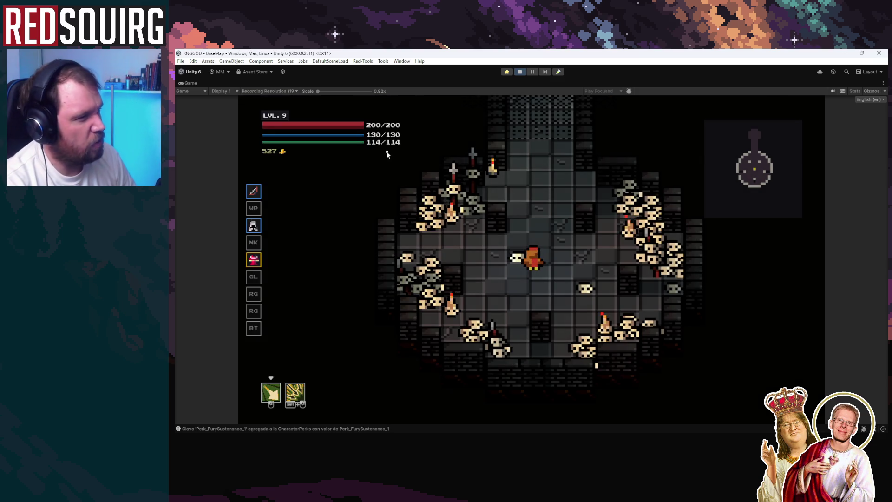
pyautogui.press('w')
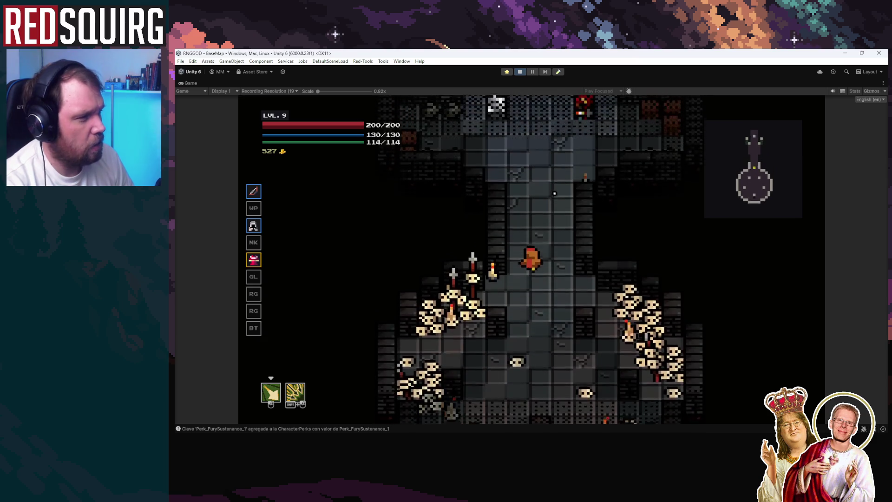
pyautogui.press('w')
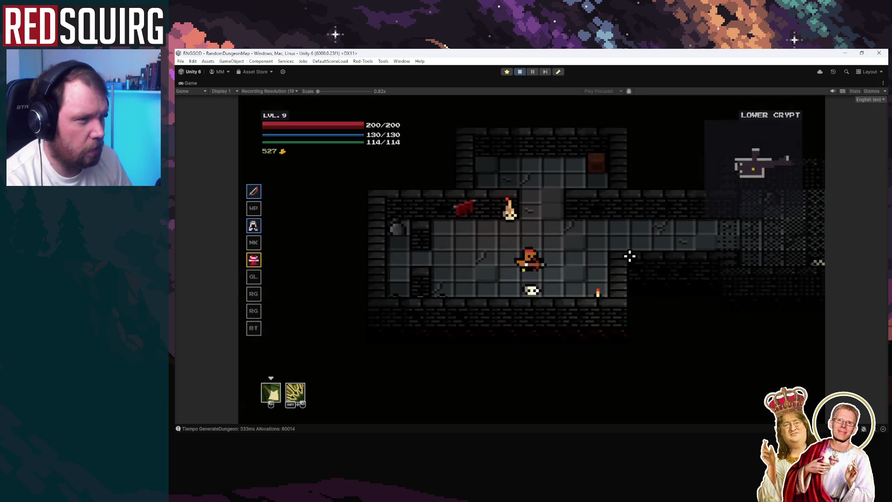
# Attack the Lower Crypt skeletons repeatedly to drain stamina
pyautogui.click(640, 245)
pyautogui.press('d')
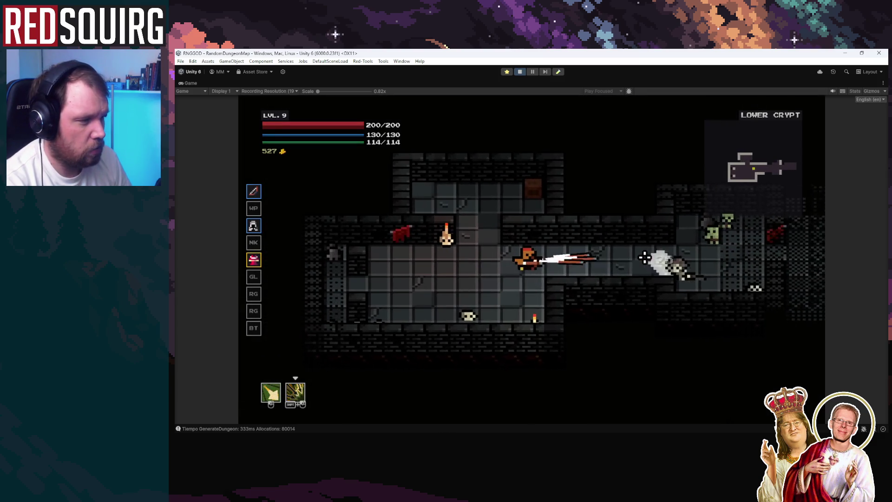
pyautogui.keyDown('shift'); pyautogui.click(643, 255); pyautogui.keyUp('shift')
pyautogui.press('d')
pyautogui.click(625, 263)
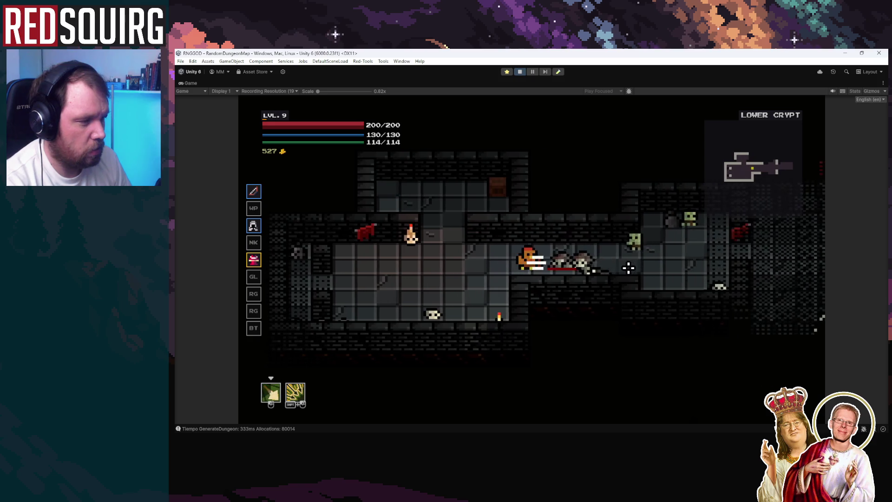
pyautogui.click(645, 239)
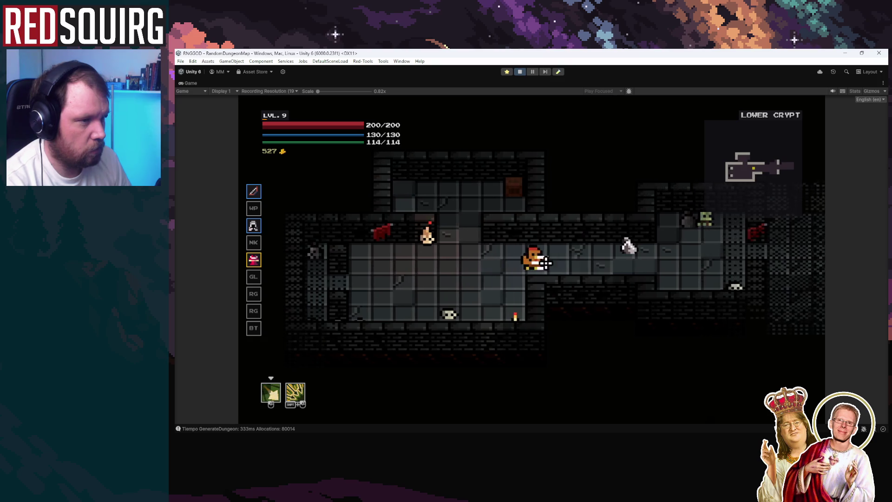
pyautogui.press('d')
pyautogui.click(580, 253)
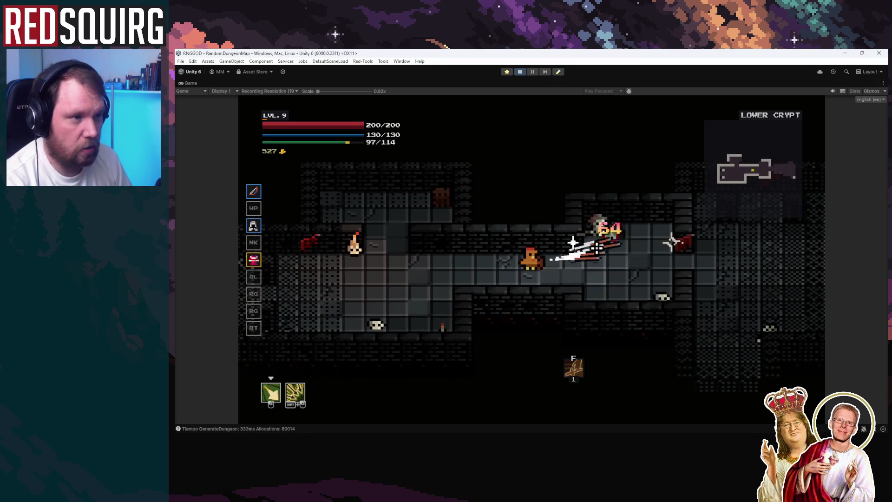
pyautogui.click(597, 247)
pyautogui.keyDown('shift'); pyautogui.click(503, 221); pyautogui.keyUp('shift')
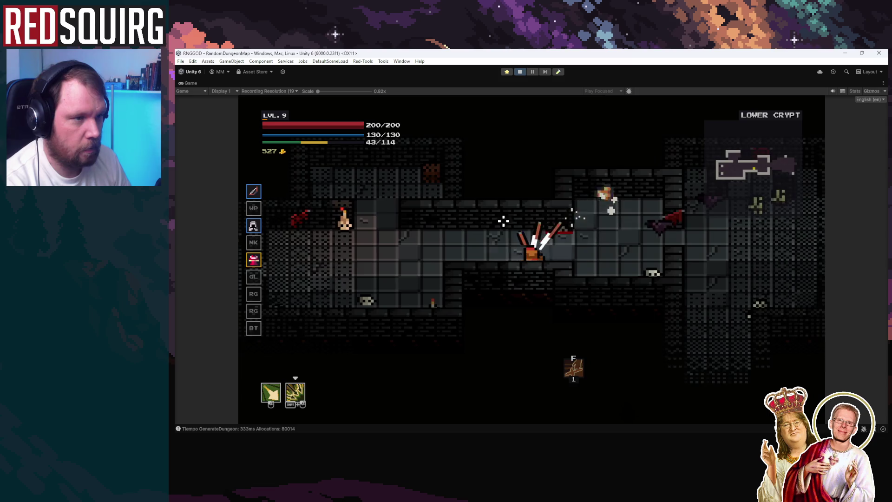
pyautogui.click(428, 216)
# Retreat while stamina regenerates, then return and use the first ability twice
pyautogui.press('a')
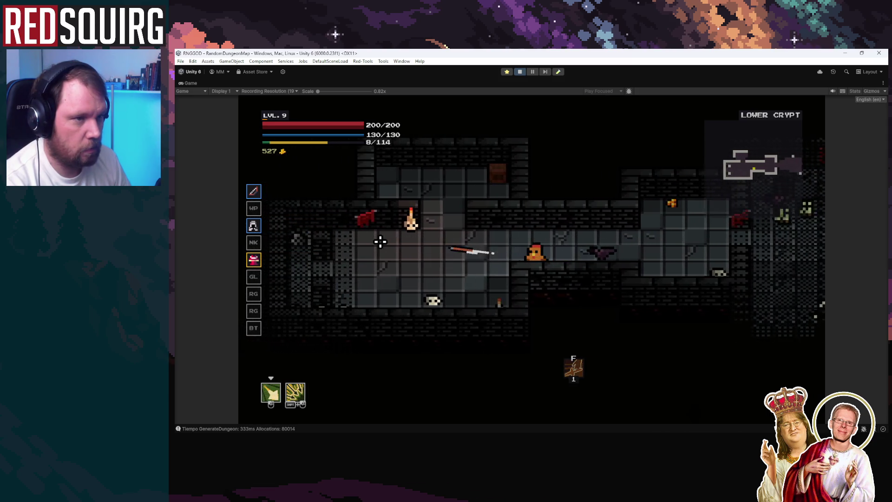
pyautogui.press('a')
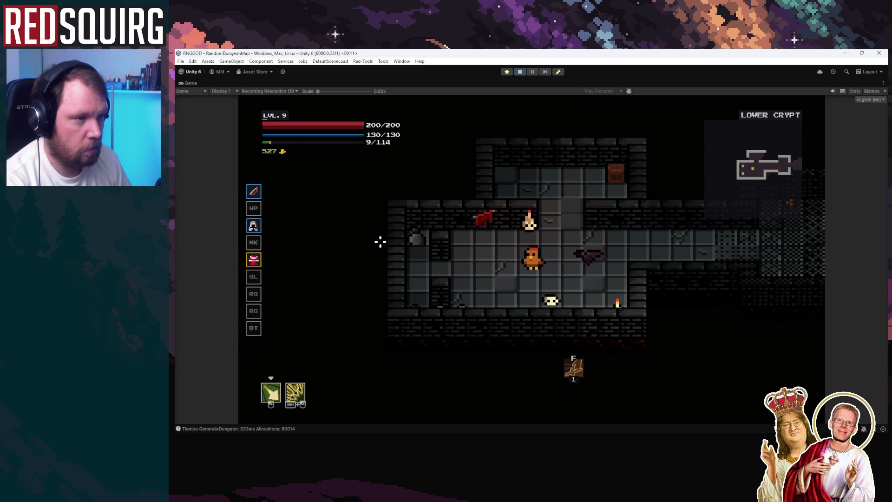
pyautogui.press('a')
pyautogui.press('d')
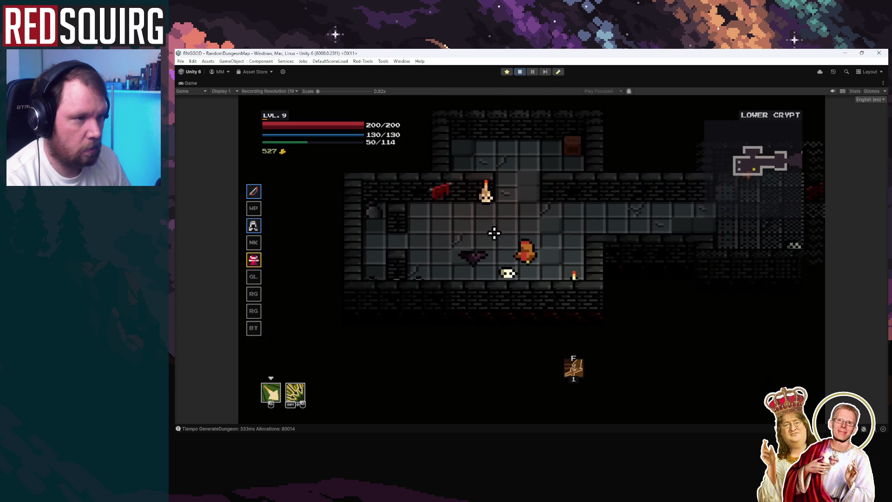
pyautogui.press('d')
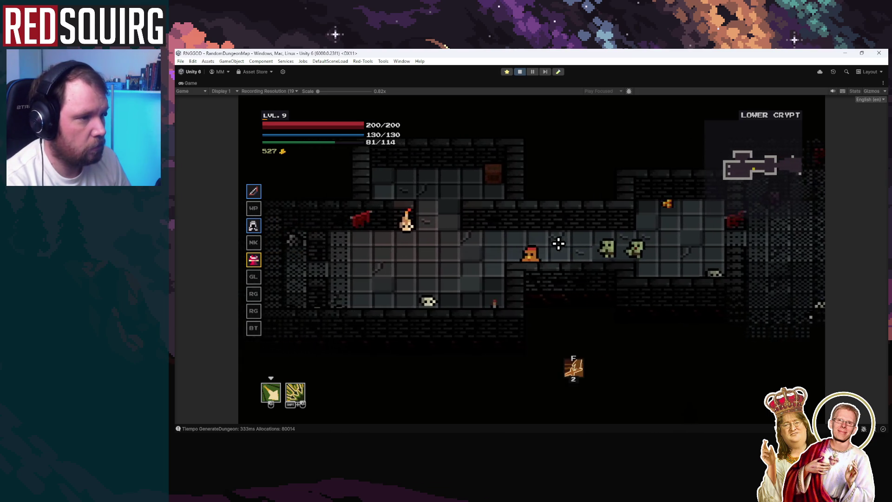
pyautogui.click(619, 249)
pyautogui.click(619, 250)
# Strike the approaching enemy, walk east, pause and stop play mode
pyautogui.press('a')
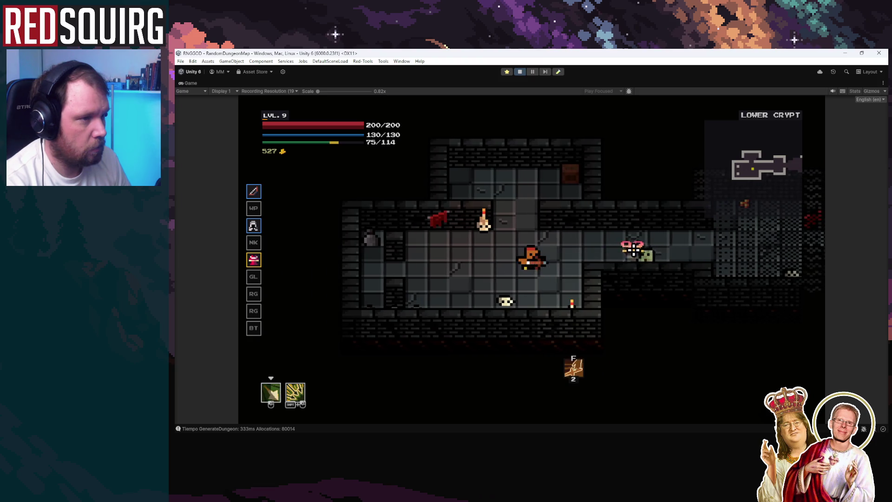
pyautogui.click(633, 250)
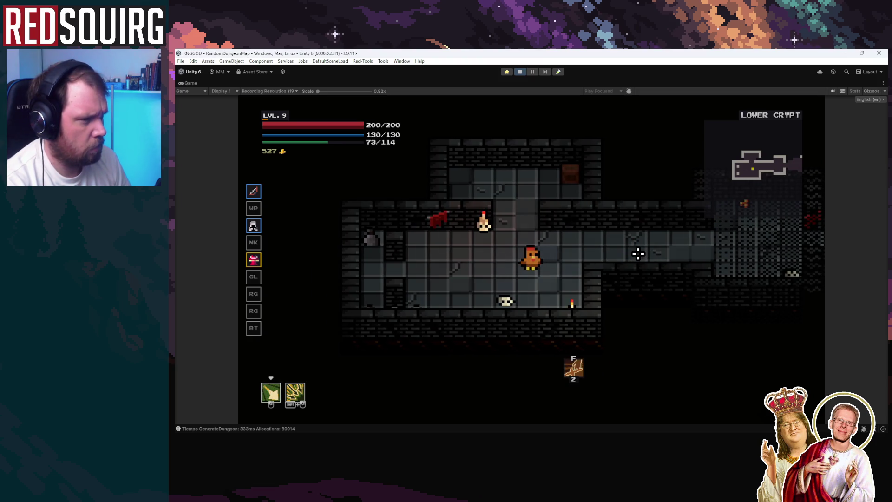
pyautogui.press('d')
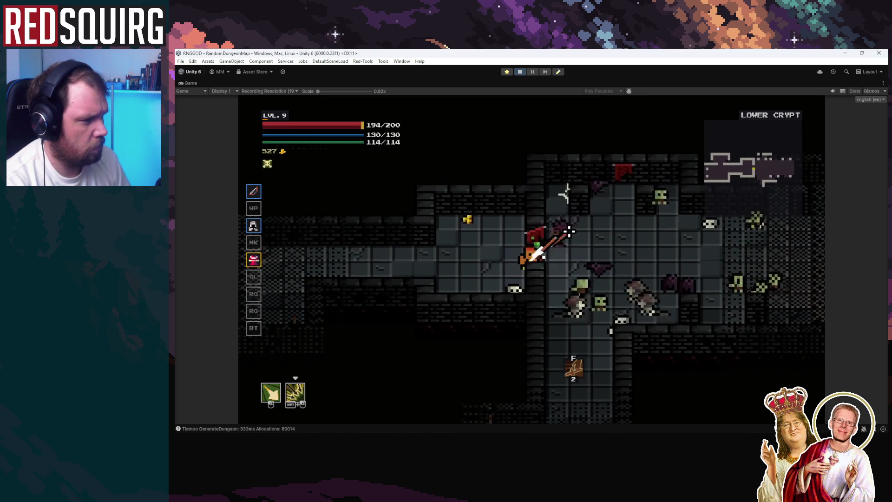
pyautogui.press('Escape')
pyautogui.press('Escape')
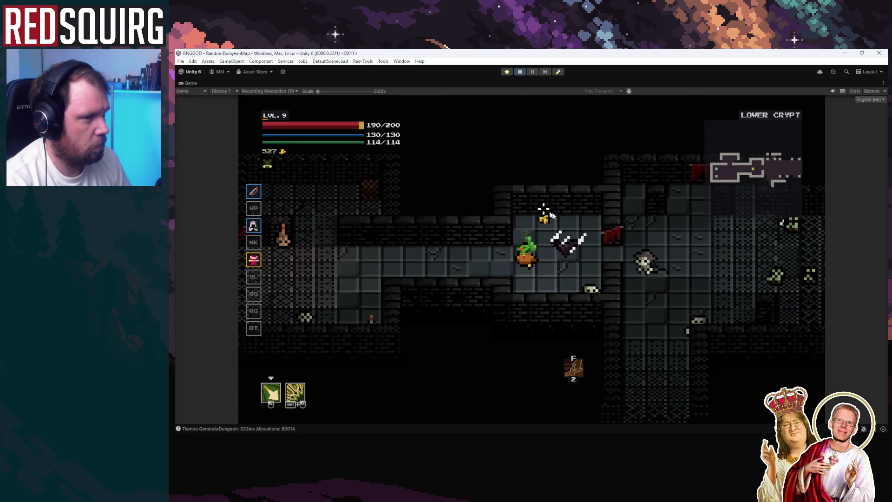
pyautogui.click(519, 72)
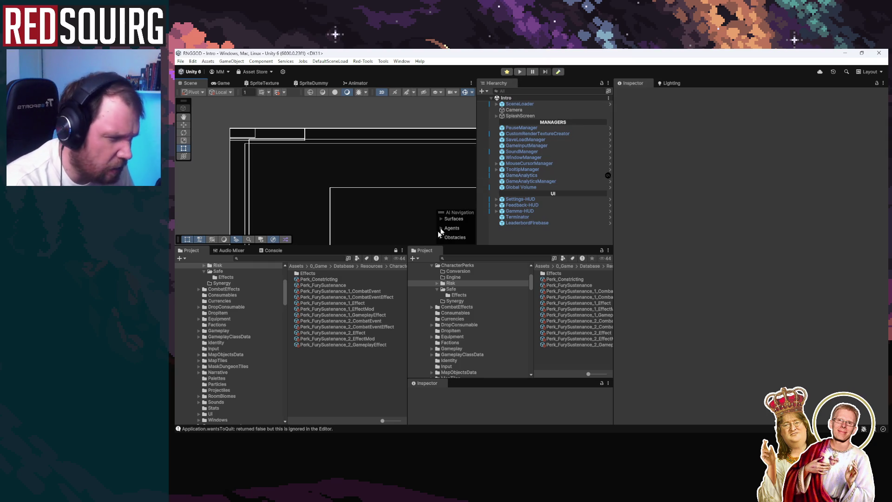
# Trace the Fury Sustenance perk through its CombatEvent, CombatEventEffect and GameplayEffect assets
pyautogui.click(358, 285)
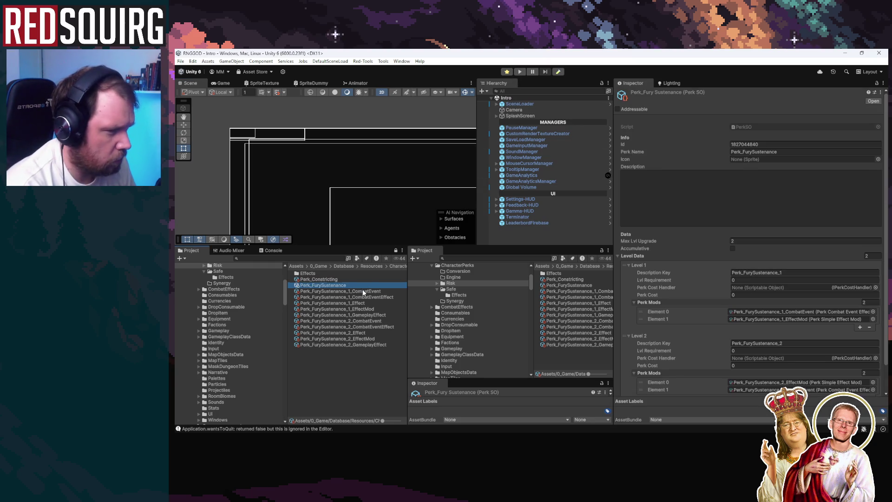
pyautogui.click(363, 291)
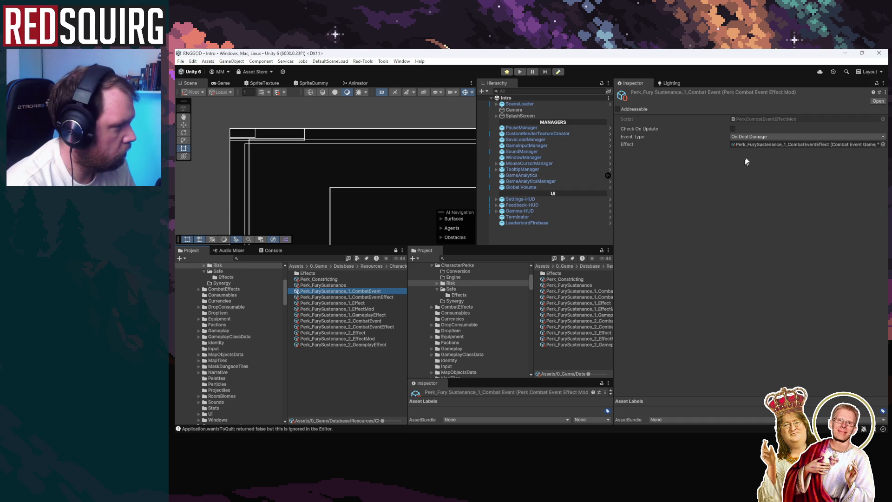
pyautogui.click(746, 144)
pyautogui.click(371, 296)
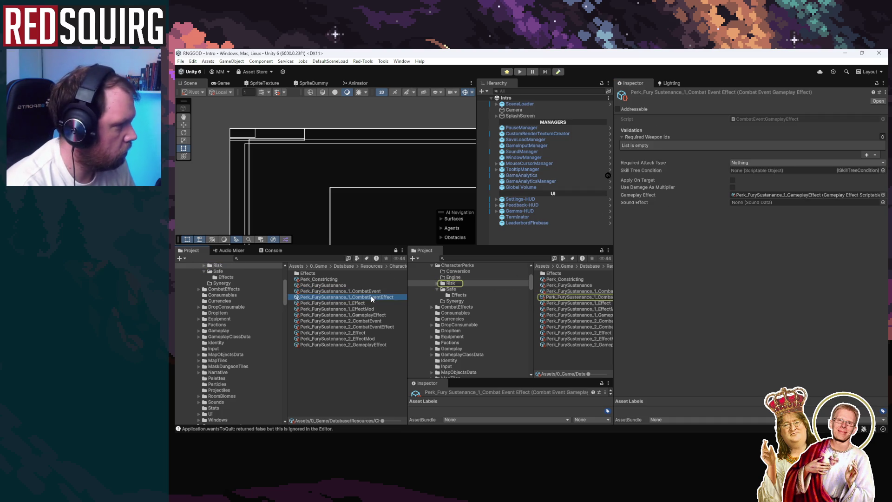
pyautogui.click(746, 194)
pyautogui.click(375, 315)
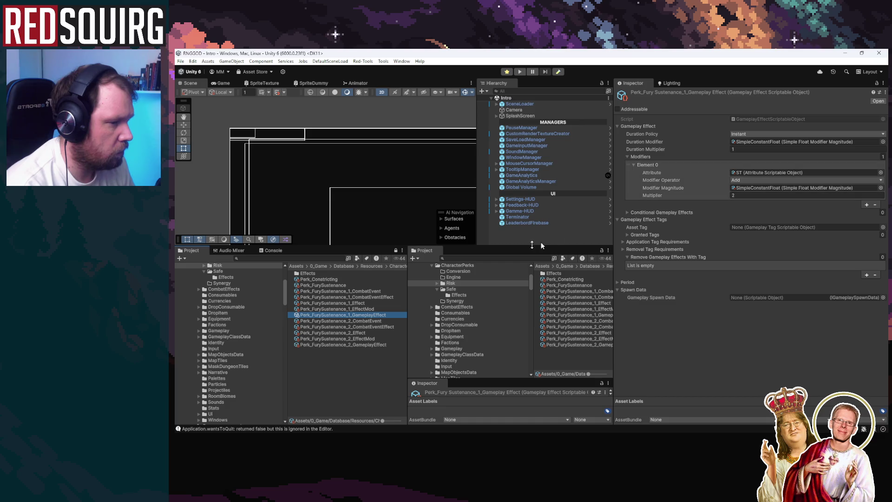
pyautogui.click(373, 293)
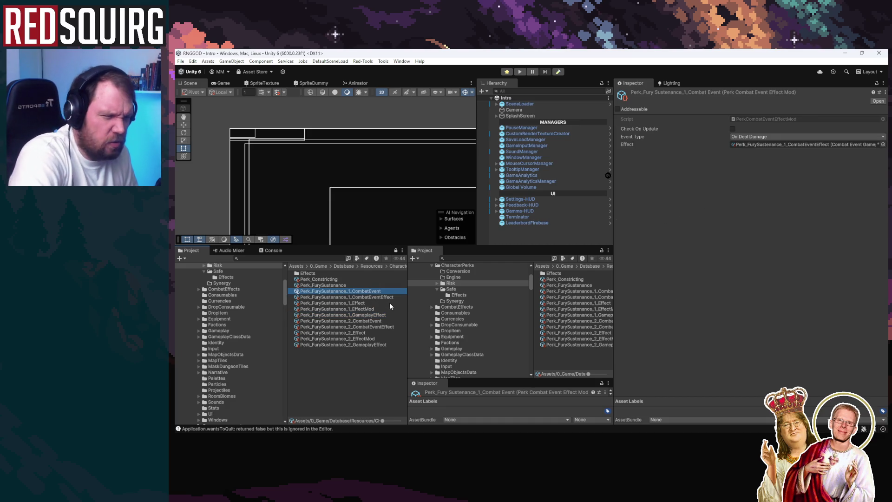
pyautogui.press('Down')
pyautogui.press('Down')
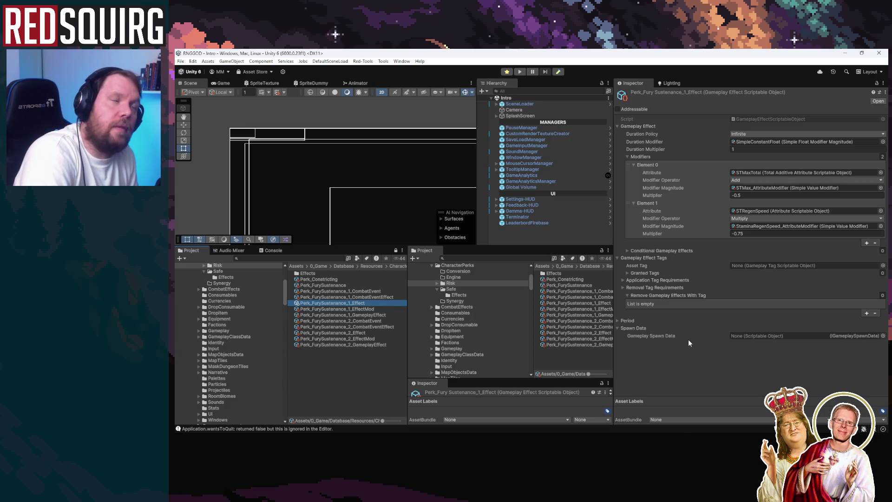
# Set the max stamina and stamina regen multipliers both to -0.1, then start Play mode
pyautogui.click(745, 234)
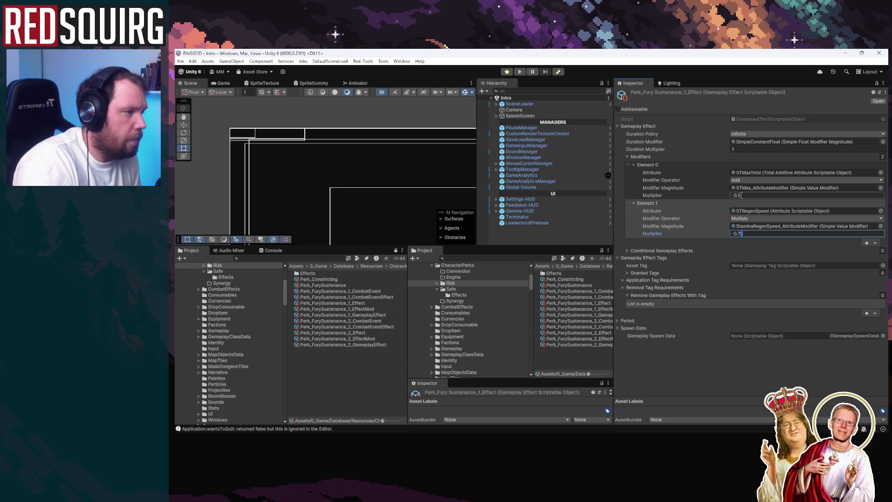
pyautogui.click(741, 196)
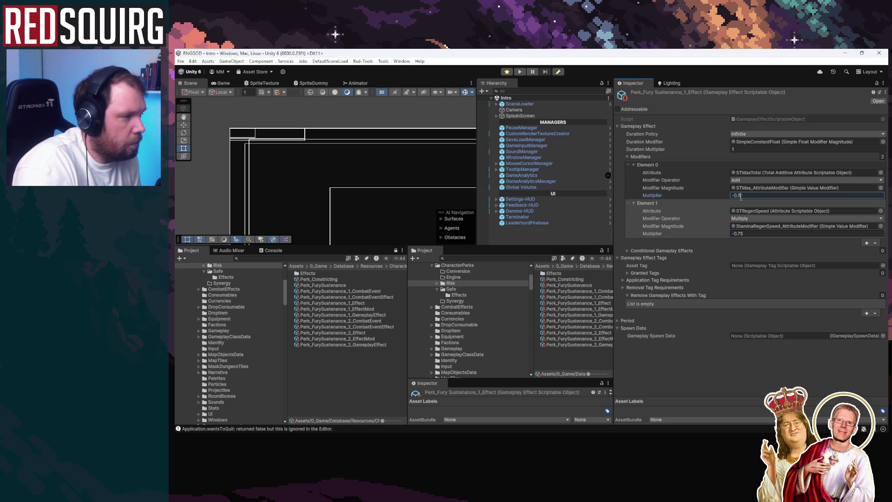
pyautogui.press('BackSpace')
pyautogui.write('1')
pyautogui.click(738, 233)
pyautogui.write('-0.1')
pyautogui.click(520, 72)
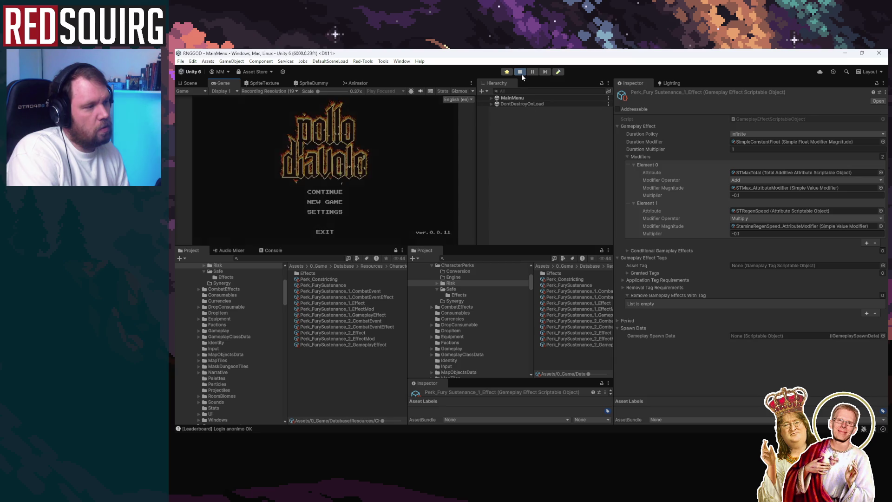
# Set both the stamina regen and max stamina multipliers to -1
pyautogui.click(748, 233)
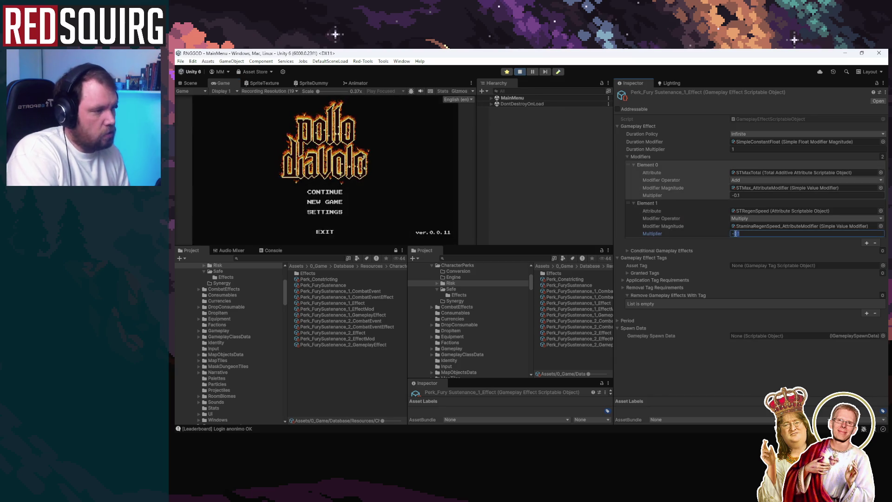
pyautogui.write('-1')
pyautogui.click(748, 195)
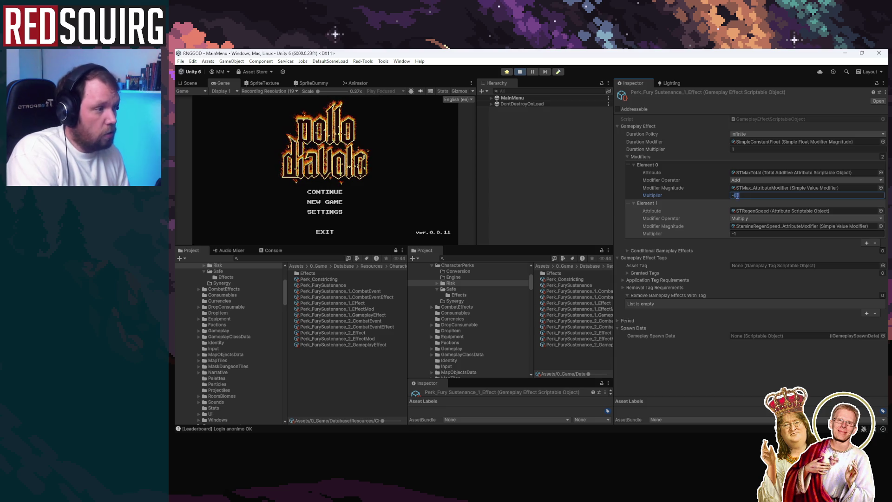
pyautogui.write('-1')
# Continue the saved game, claim the character and maximize the Game view
pyautogui.click(327, 192)
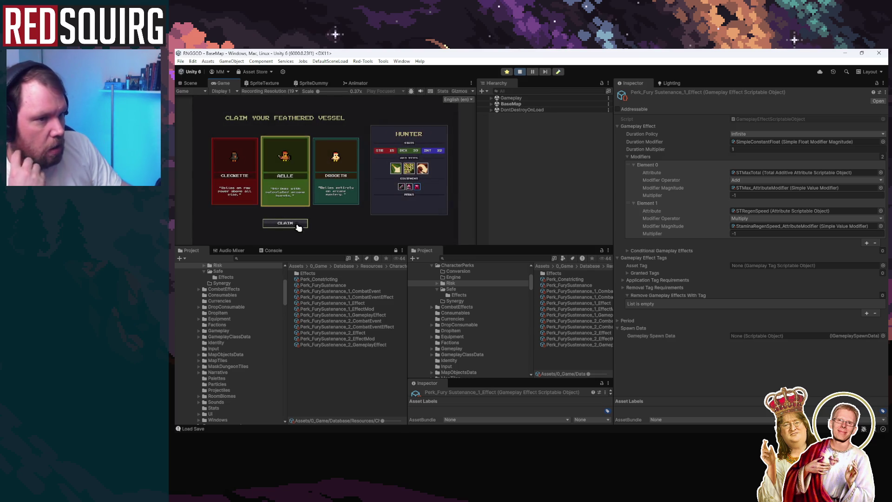
pyautogui.click(294, 224)
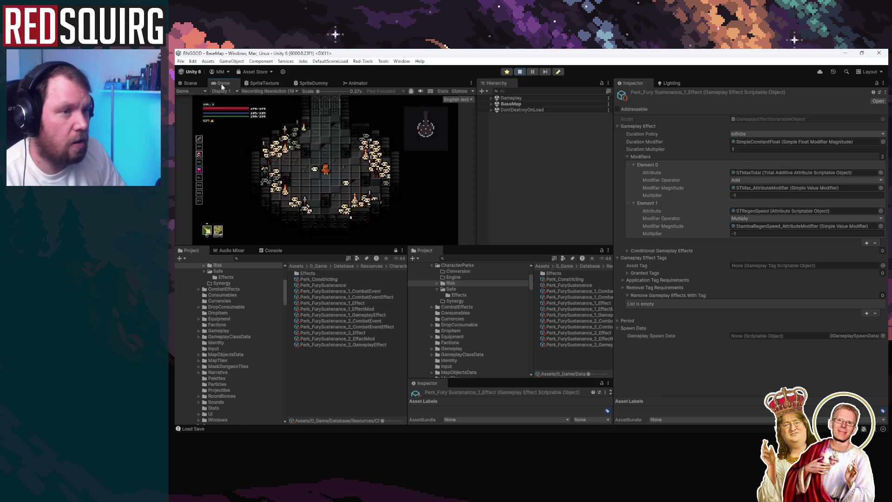
pyautogui.doubleClick(220, 82)
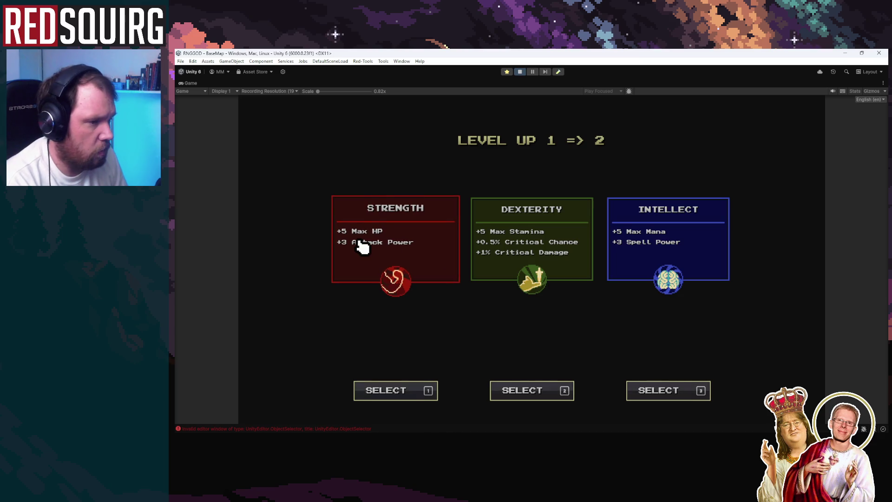
# Level the hero from 1 to 7 with Strength bonuses and the FurySustenance perk, then resume play
pyautogui.click(357, 239)
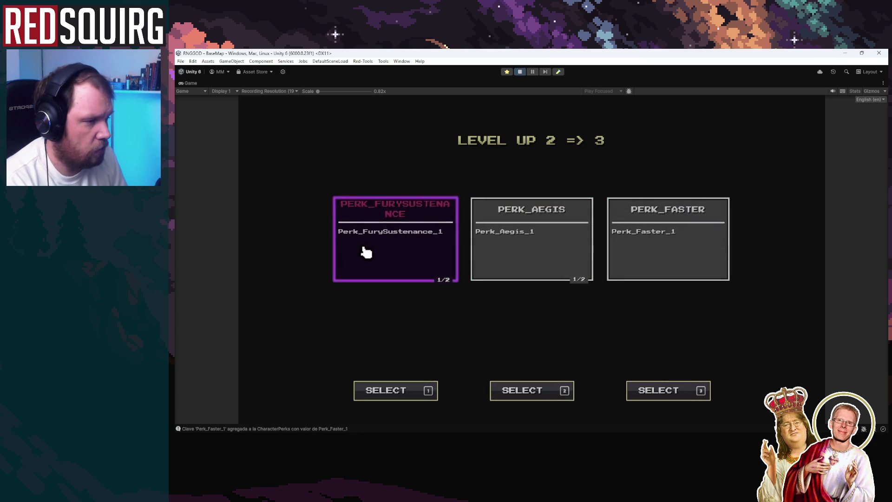
pyautogui.click(363, 251)
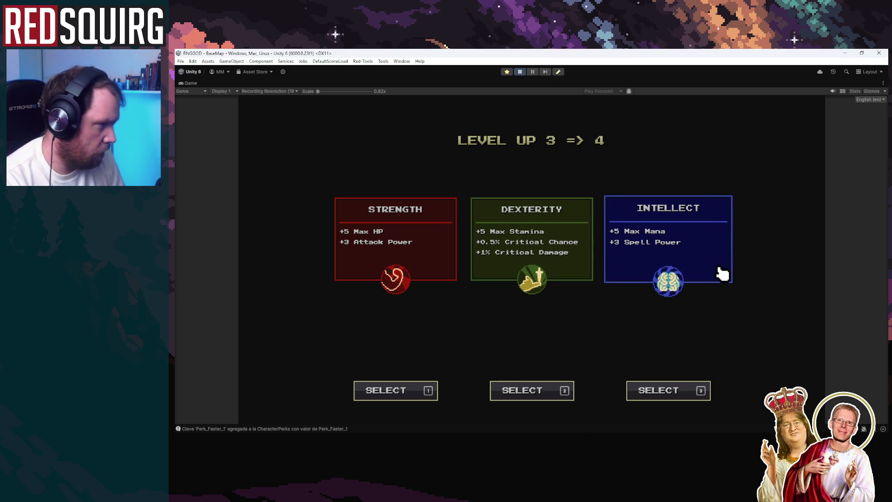
pyautogui.click(359, 260)
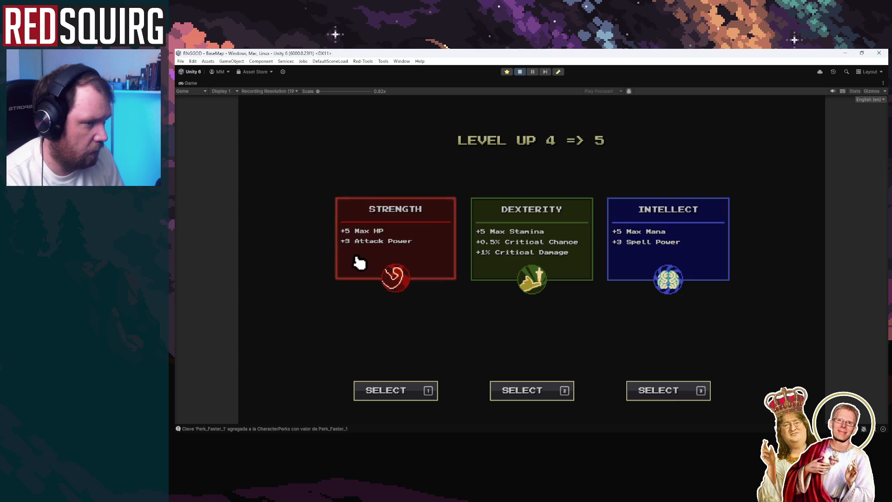
pyautogui.click(358, 260)
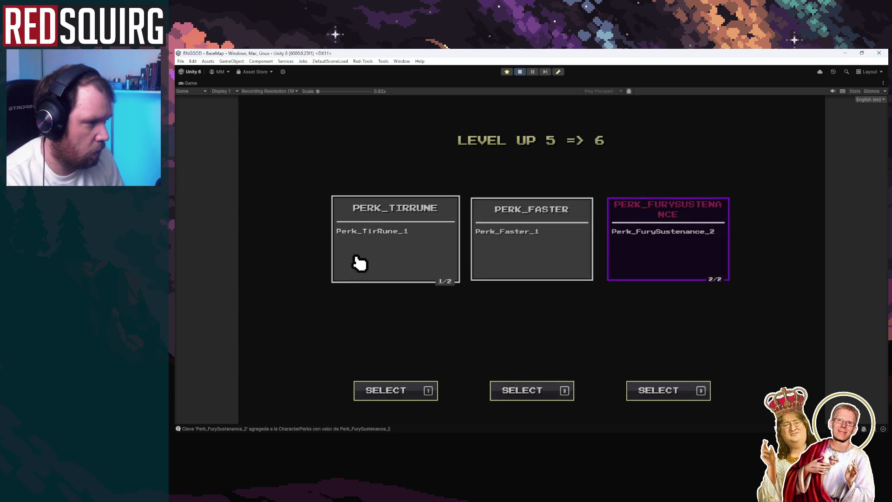
pyautogui.click(420, 262)
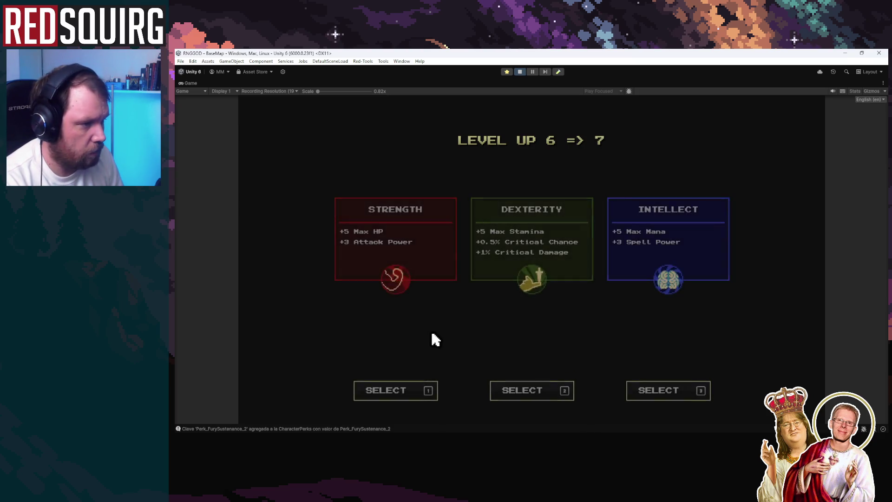
pyautogui.click(361, 261)
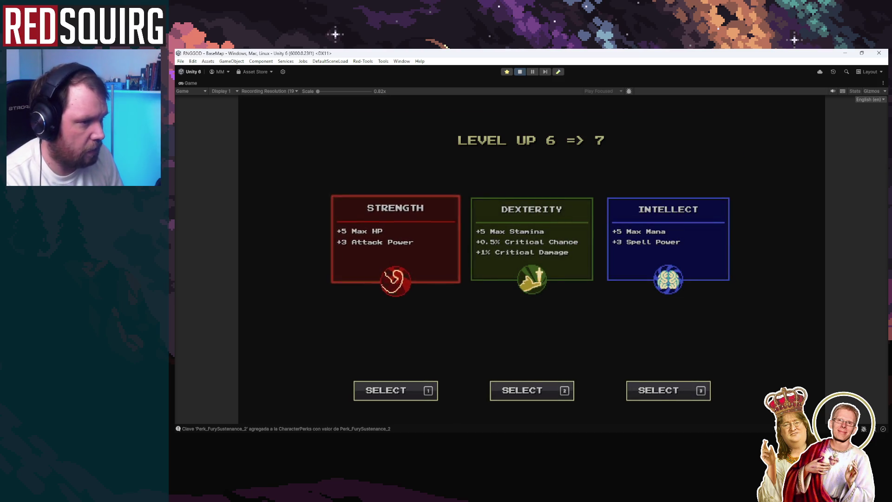
pyautogui.press('Escape')
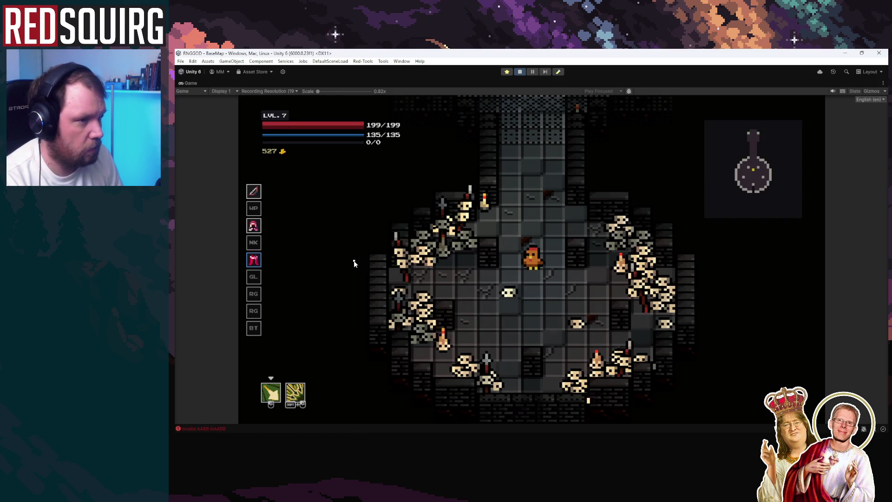
# Walk the hero up the corridor into the top room and stop play mode
pyautogui.press('s')
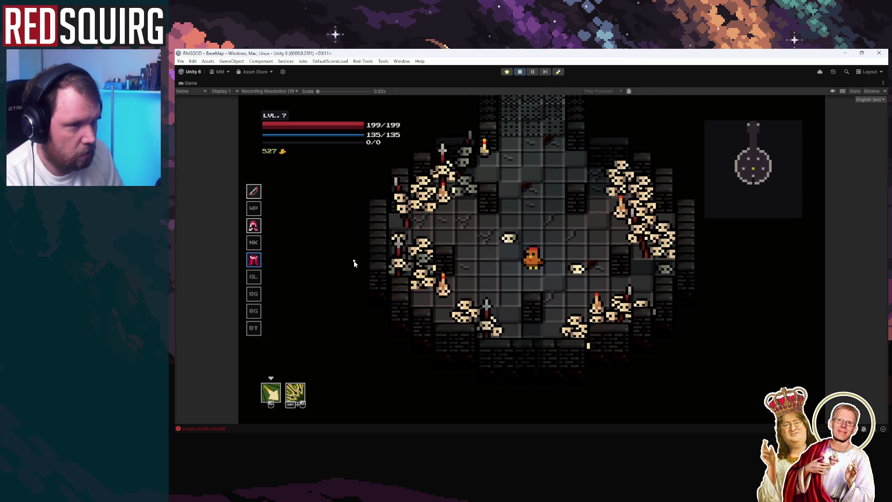
pyautogui.press('w')
pyautogui.press('w')
pyautogui.press('w')
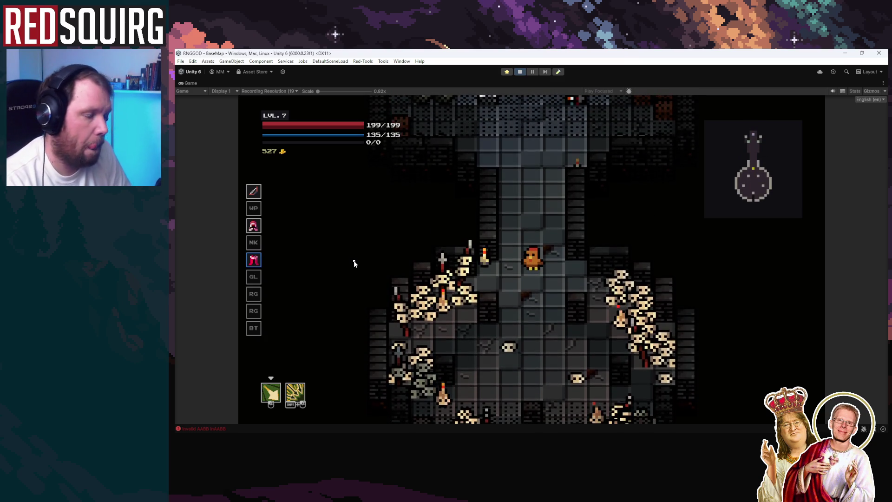
pyautogui.press('w')
pyautogui.press('w')
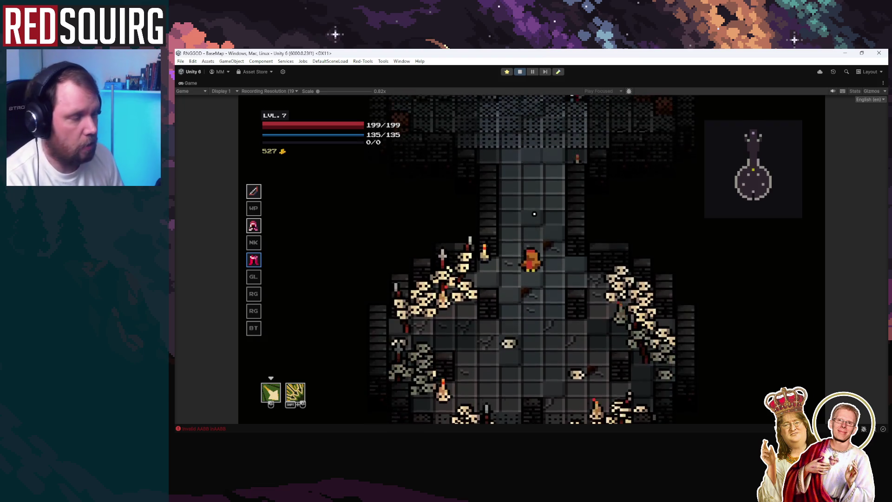
pyautogui.press('w')
pyautogui.press('w')
pyautogui.press('w')
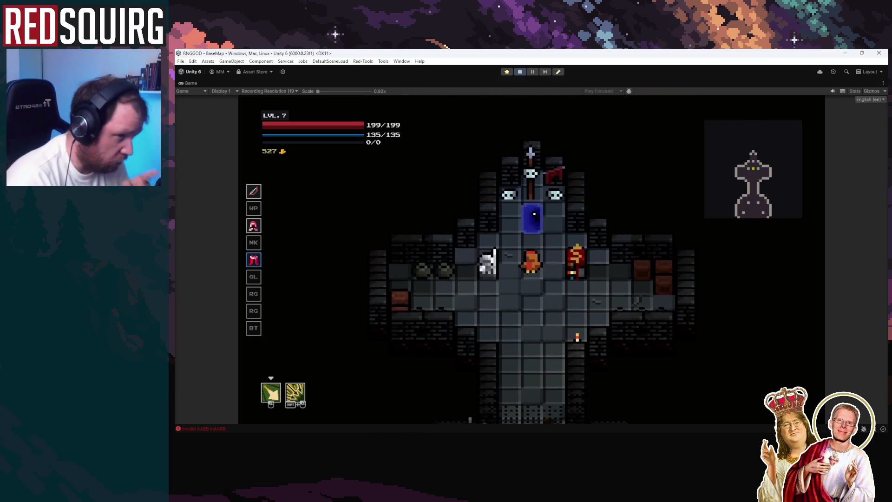
pyautogui.hotkey('ctrl', 'p')
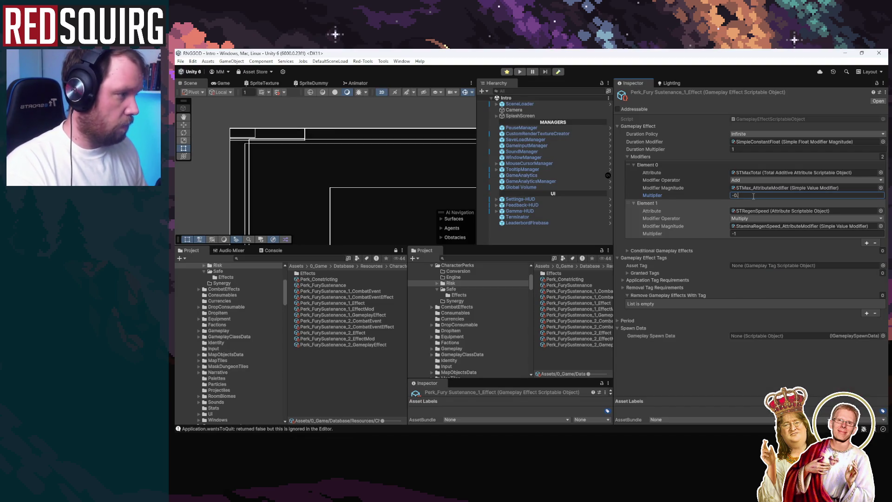
# Clear the selection, relaunch the game in a maximized Game view, and continue the saved game
pyautogui.click(388, 119)
pyautogui.click(519, 72)
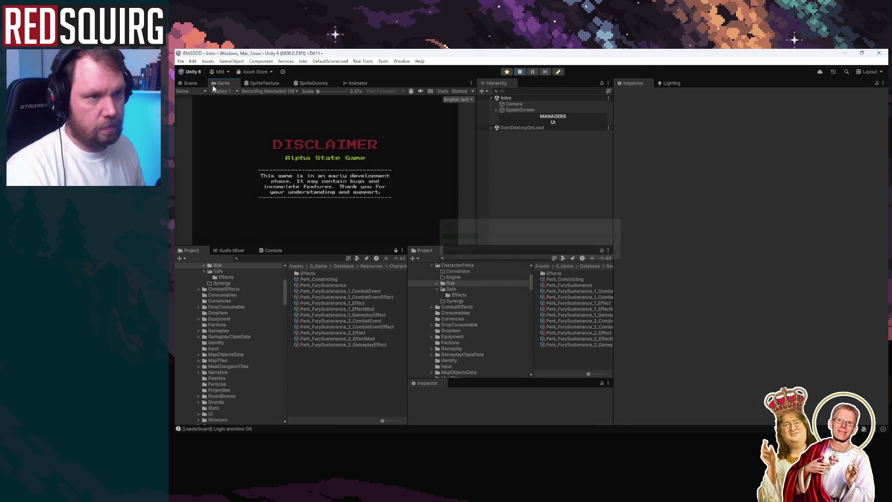
pyautogui.doubleClick(213, 85)
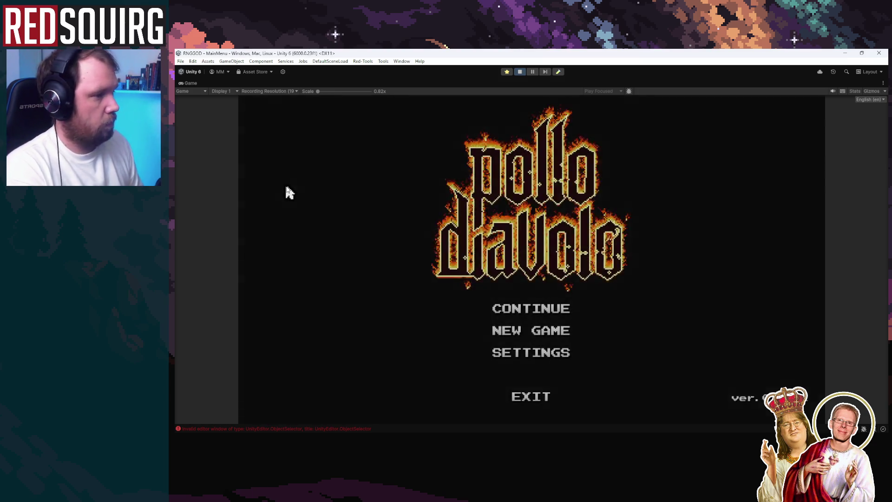
pyautogui.click(537, 309)
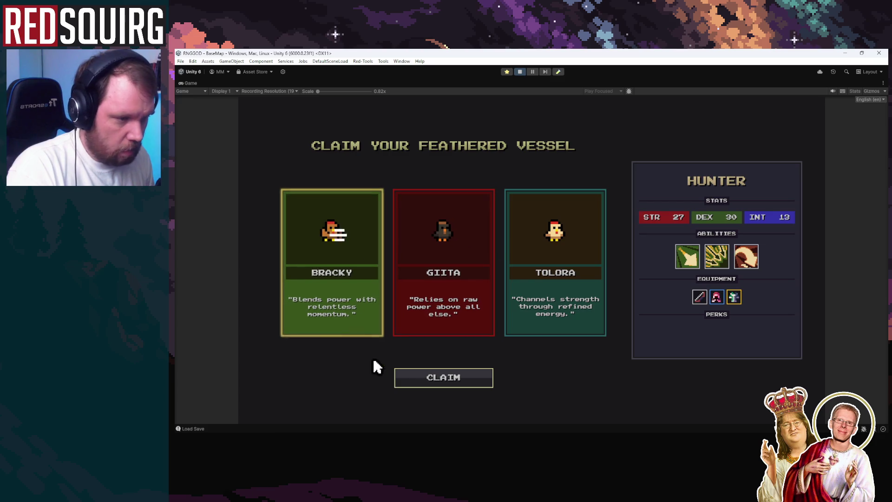
# Claim Bracky and walk into the skull room, attacking to spend stamina
pyautogui.click(443, 376)
pyautogui.press('w')
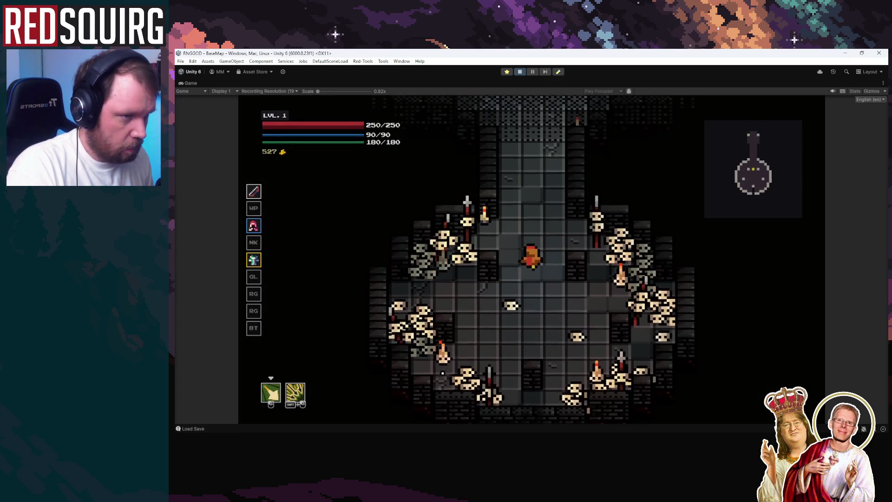
pyautogui.press('s')
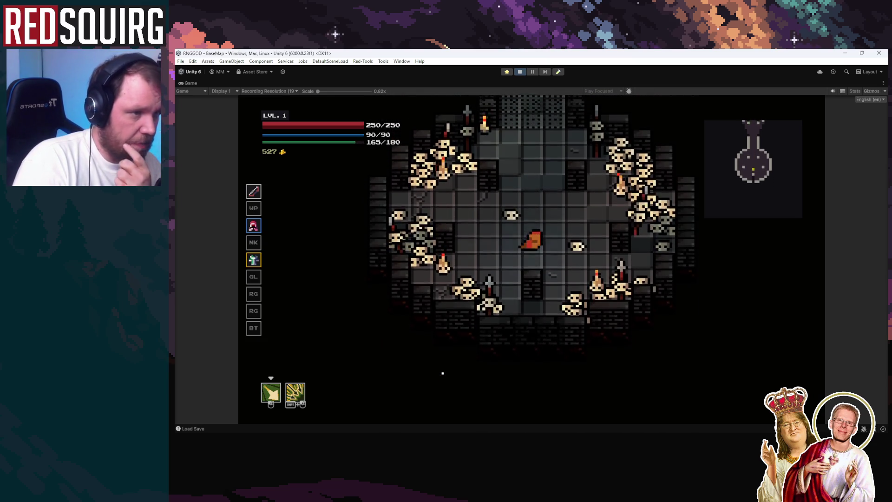
pyautogui.press('w')
# Check the Hunter skill tree while walking the corridor, then take Dexterity for level 2
pyautogui.press('k')
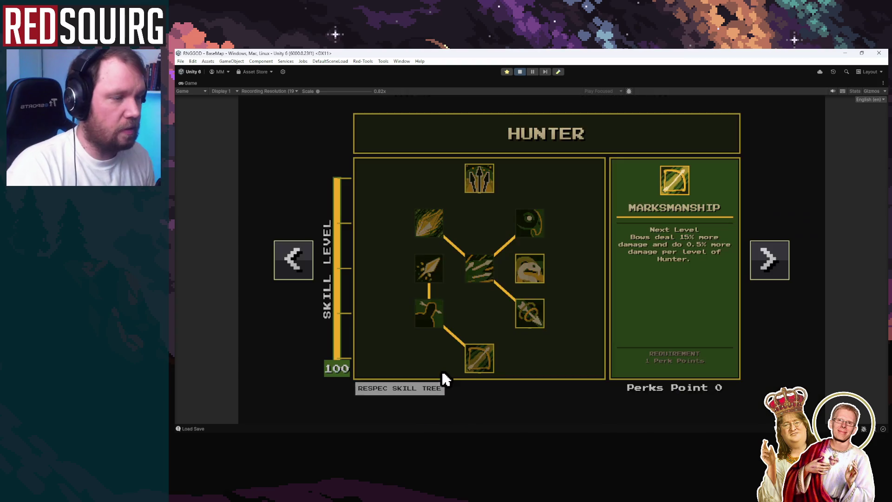
pyautogui.press('k')
pyautogui.press('s')
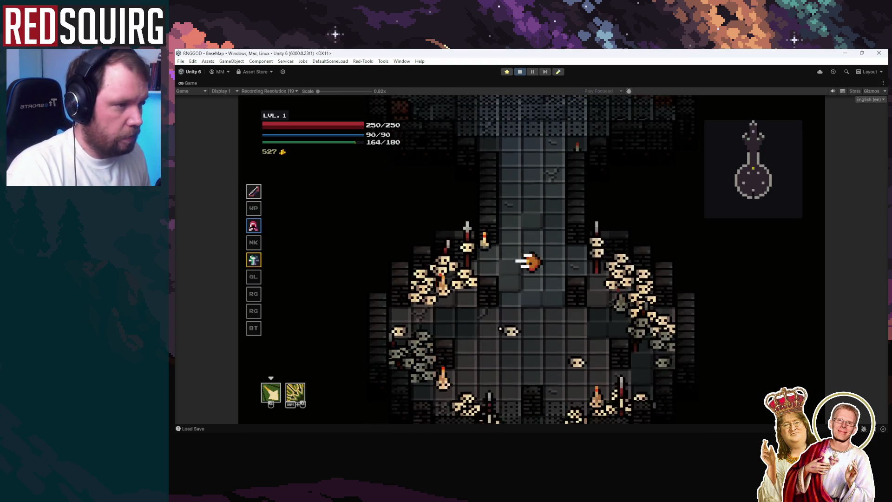
pyautogui.press('w')
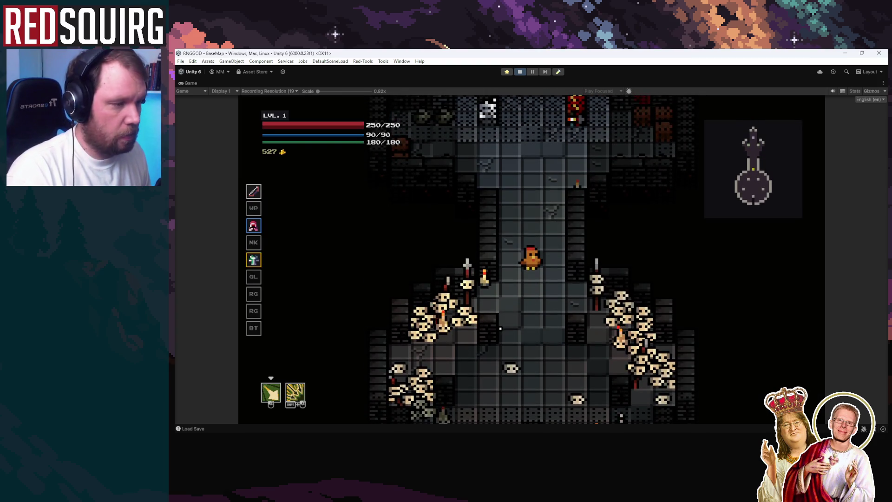
pyautogui.press('k')
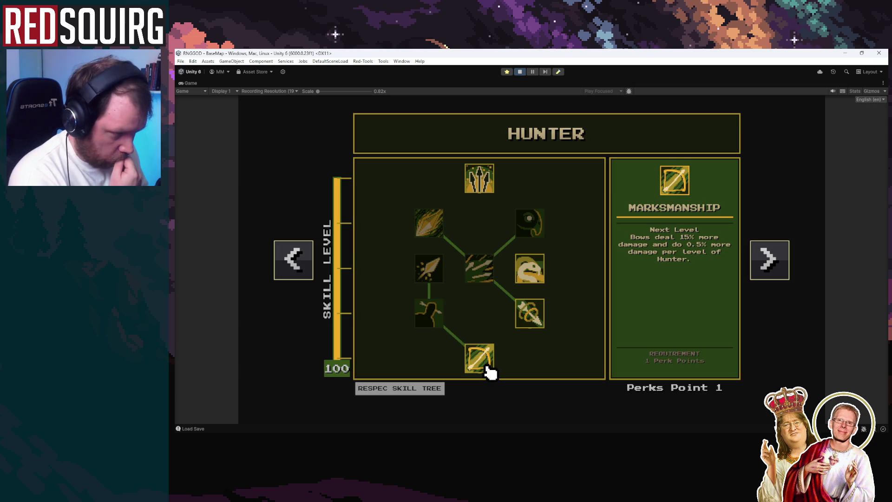
pyautogui.press('k')
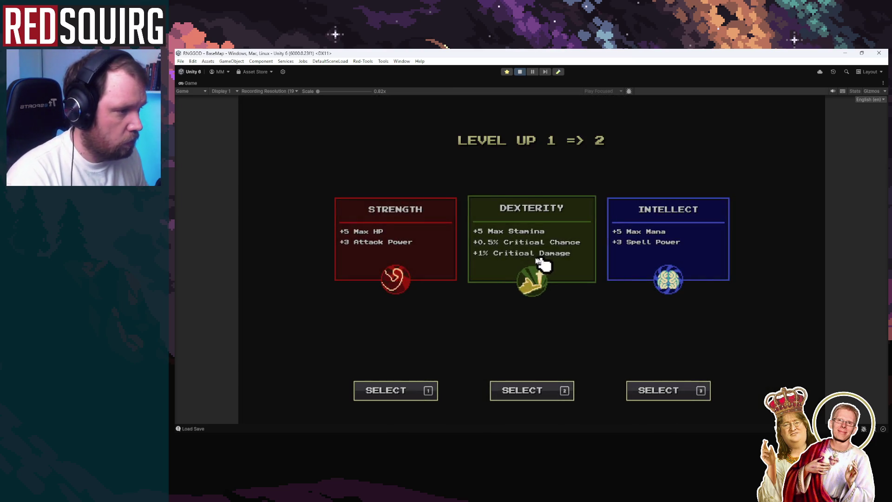
pyautogui.click(538, 261)
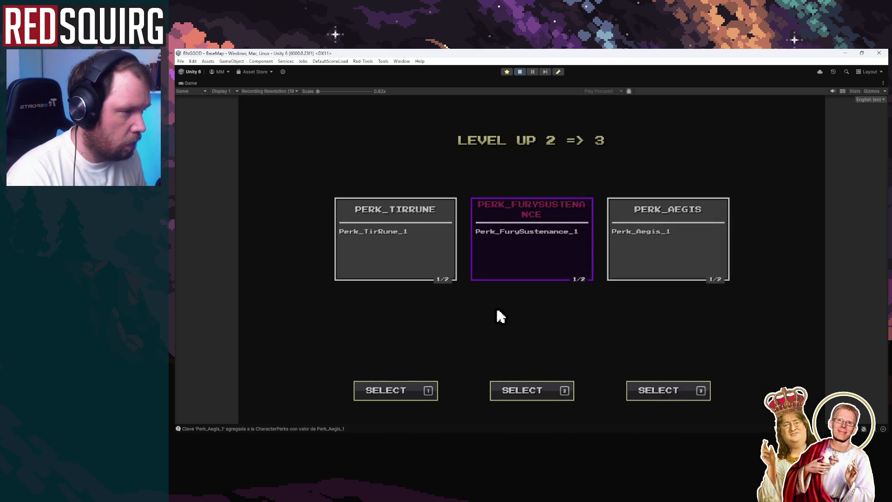
# Take FurySustenance, Strength twice, Perk_Faster and Strength to reach level 7, then dash up the corridor
pyautogui.click(532, 279)
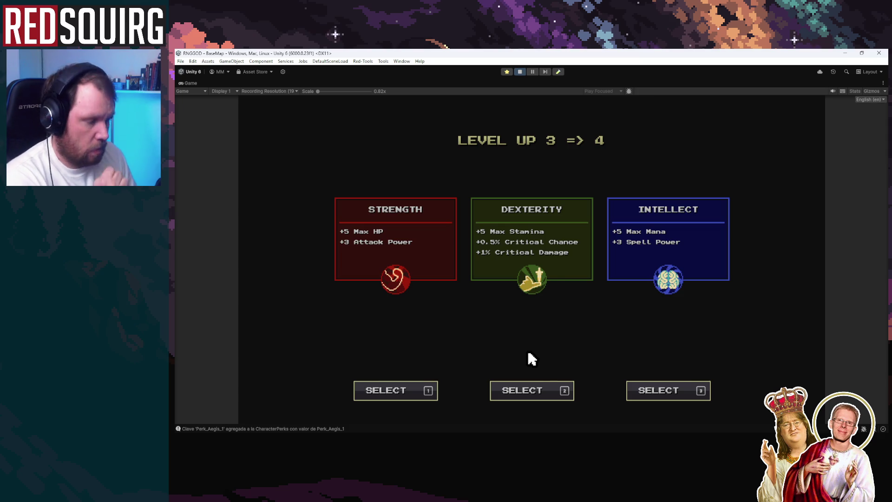
pyautogui.click(392, 274)
pyautogui.click(381, 263)
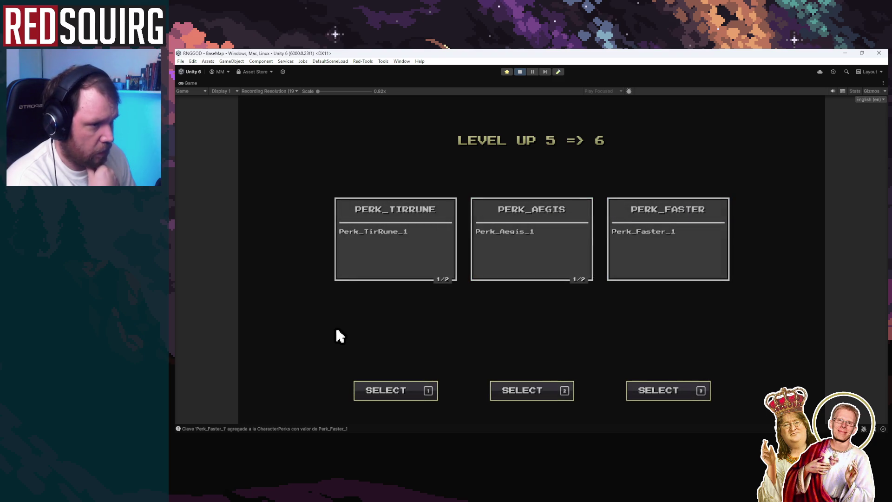
pyautogui.click(679, 277)
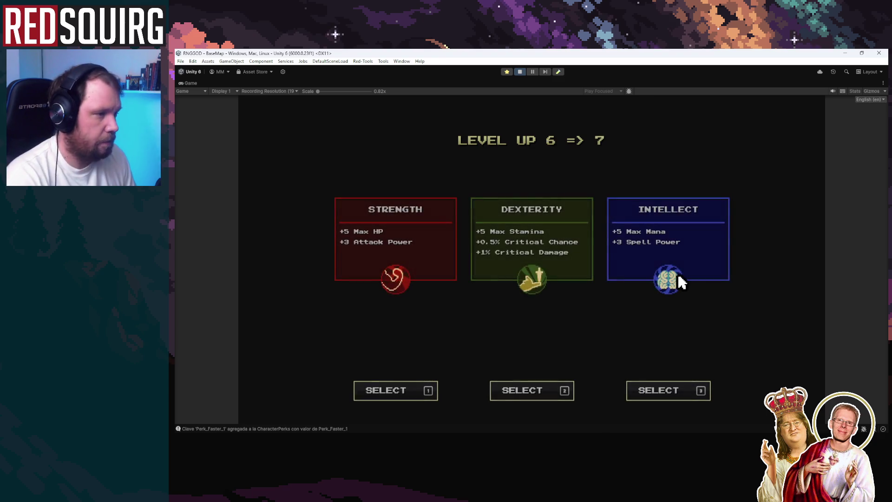
pyautogui.click(370, 268)
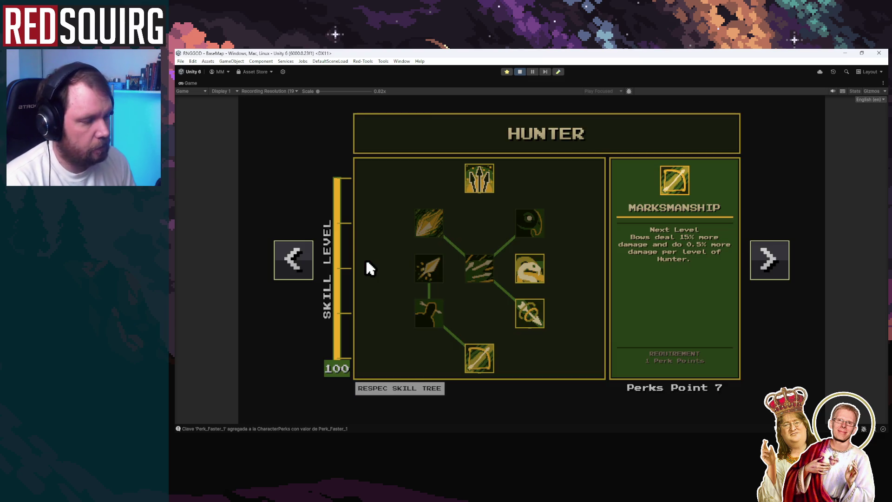
pyautogui.press('Escape')
pyautogui.press('w')
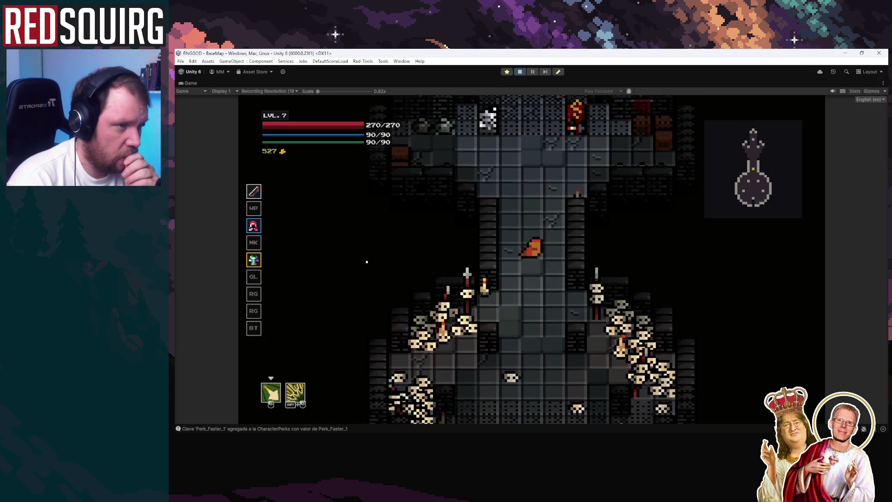
pyautogui.press('s')
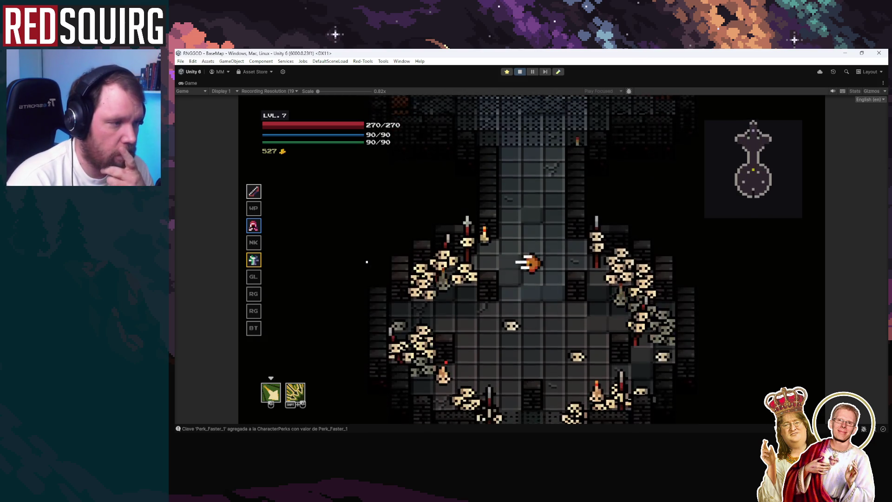
pyautogui.press('w')
pyautogui.press('s')
pyautogui.press('w')
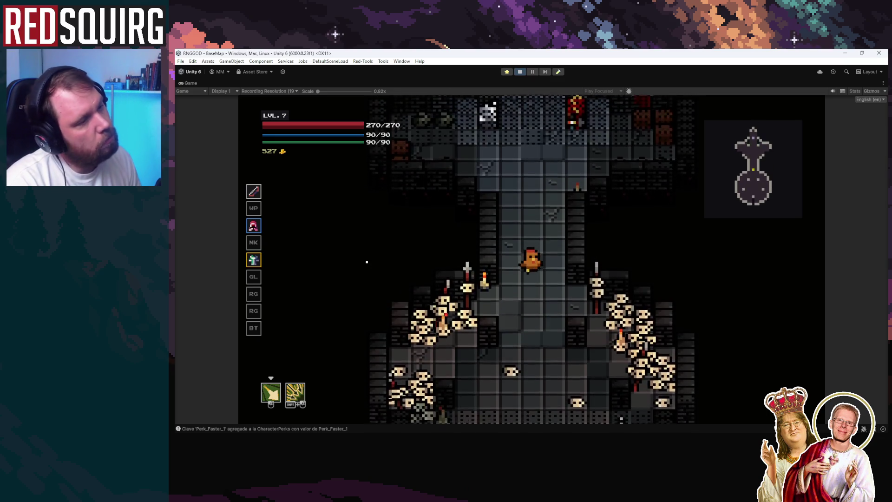
pyautogui.press('s')
pyautogui.press('w')
pyautogui.click(488, 245)
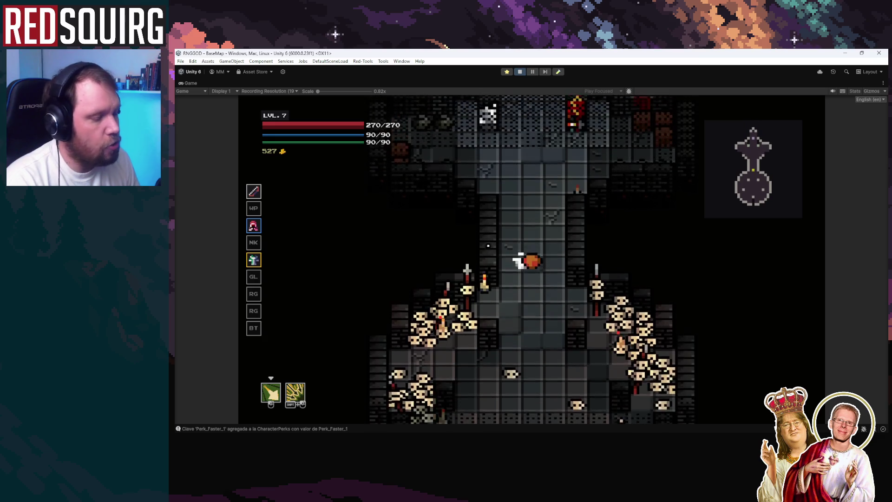
pyautogui.press('Escape')
pyautogui.hotkey('alt', 'Tab')
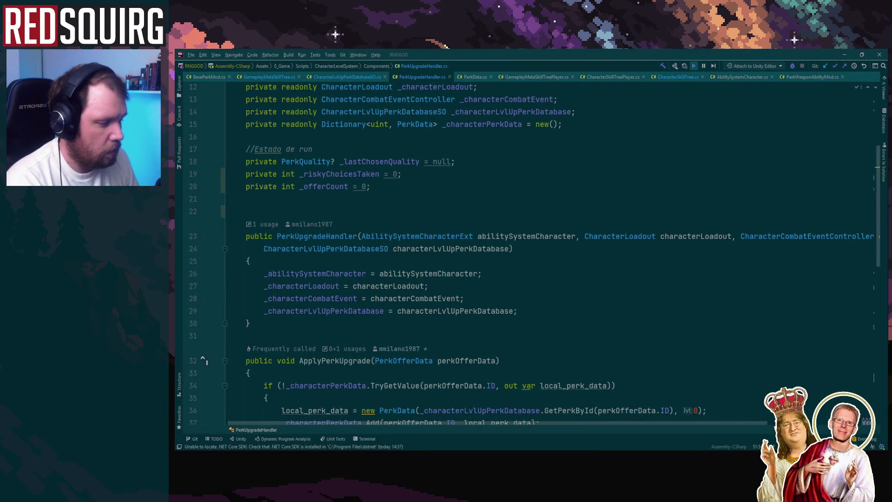
pyautogui.hotkey('alt', 'Tab')
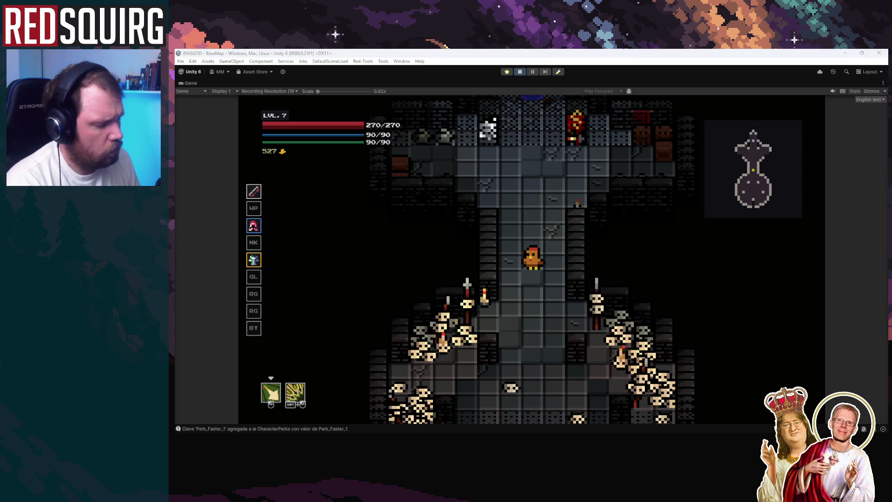
# Return to the running game and descend from the upper room into the Lower Crypt
pyautogui.hotkey('alt', 'Tab')
pyautogui.hotkey('alt', 'Tab')
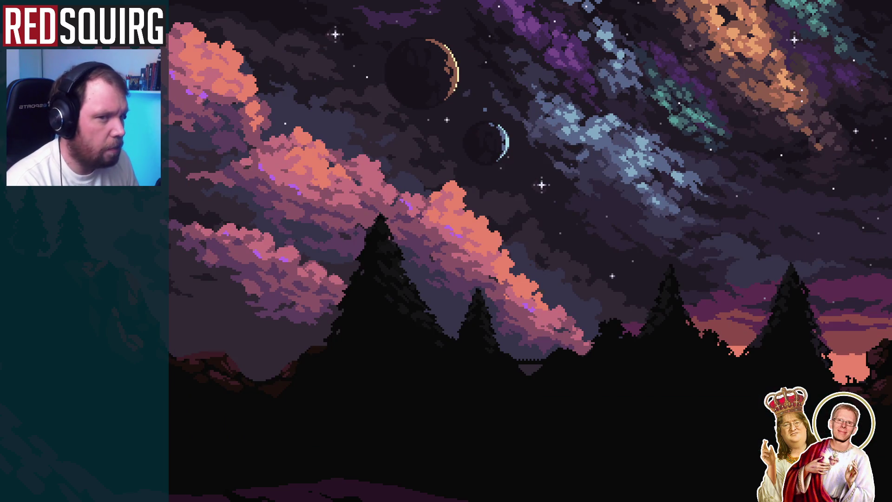
pyautogui.hotkey('alt', 'Tab')
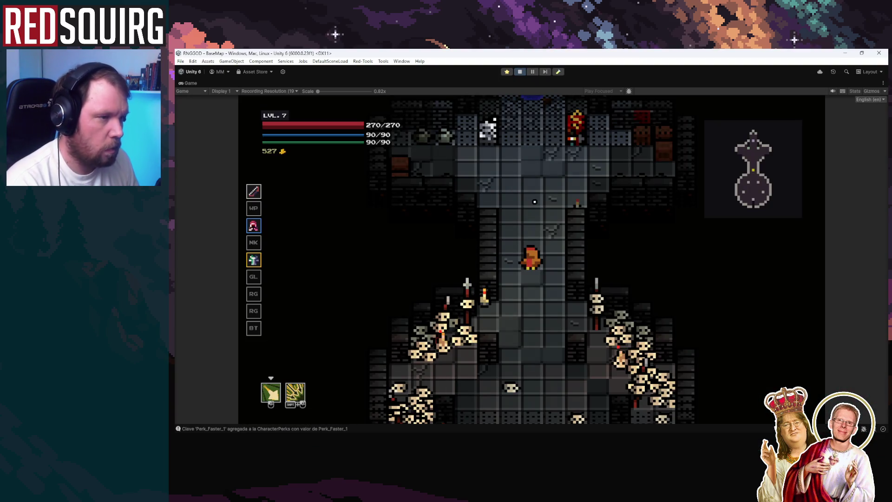
pyautogui.press('w')
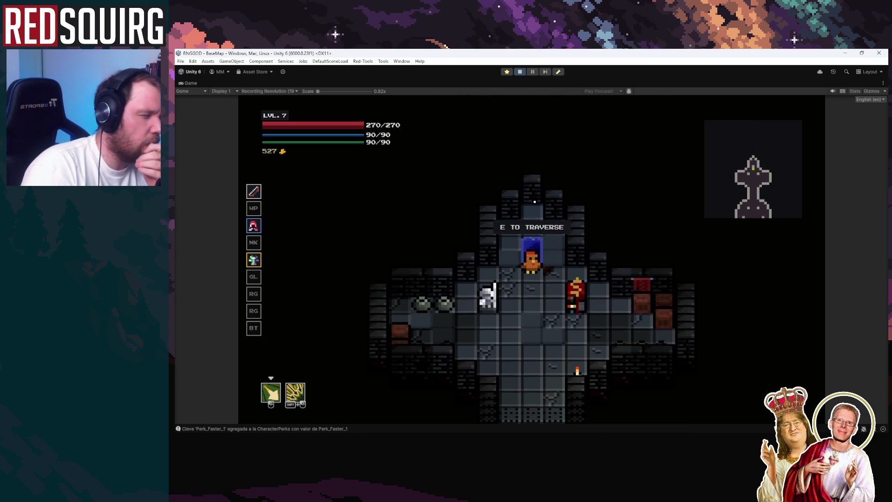
pyautogui.press('e')
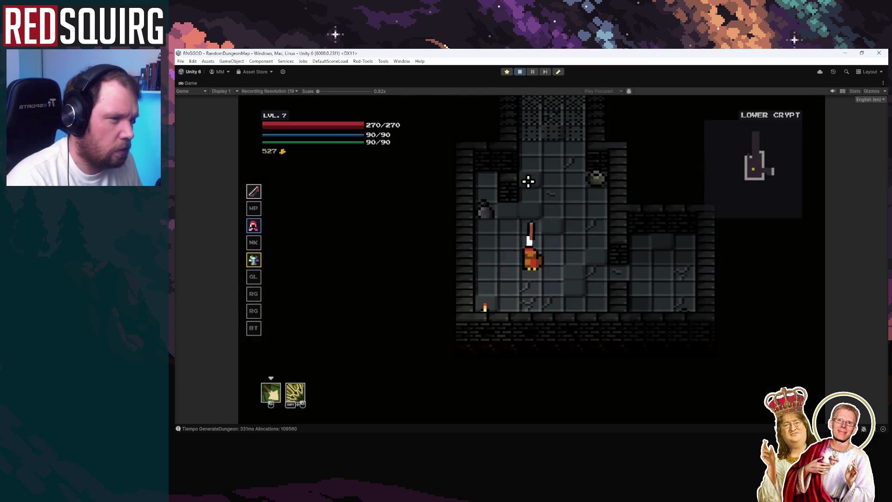
# Fight the bats and enemies in the Lower Crypt, then pause the game
pyautogui.press('w')
pyautogui.click(524, 166)
pyautogui.press('w')
pyautogui.click(525, 166)
pyautogui.press('w')
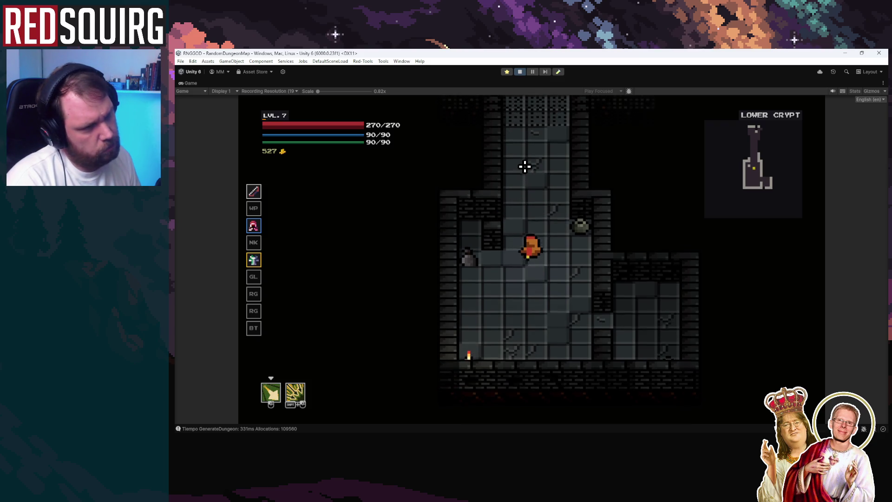
pyautogui.click(524, 176)
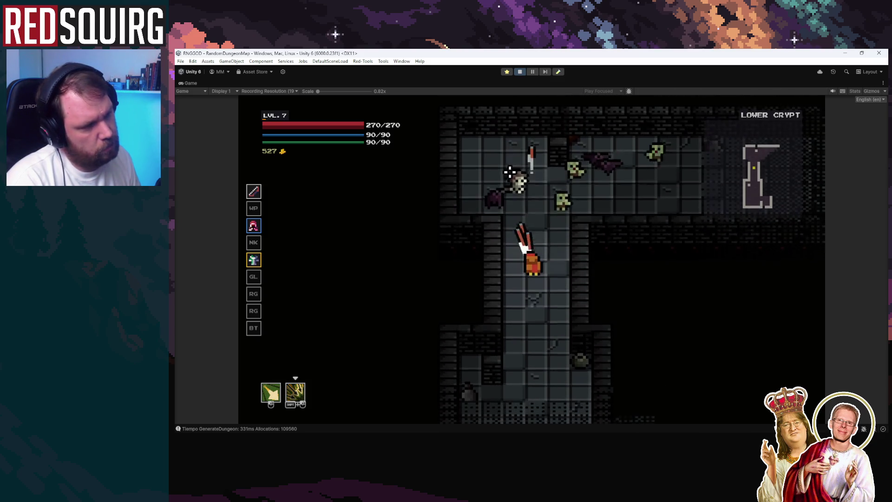
pyautogui.keyDown('shift'); pyautogui.click(566, 172); pyautogui.keyUp('shift')
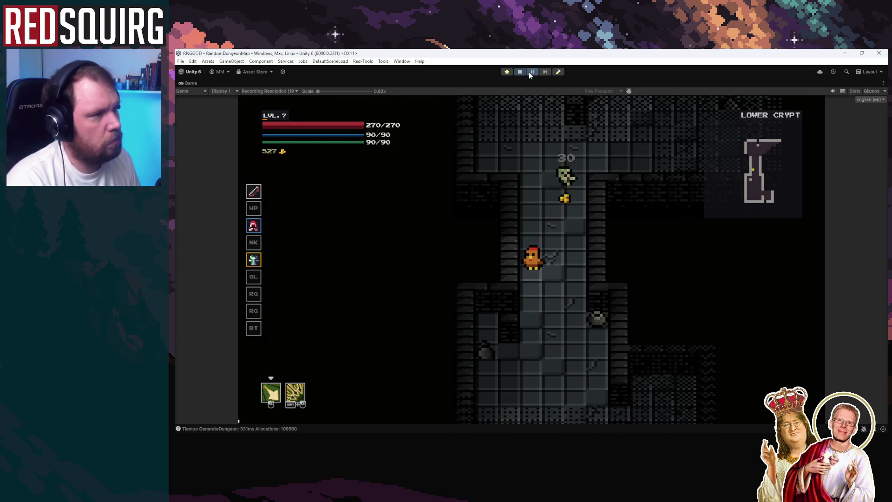
pyautogui.click(528, 72)
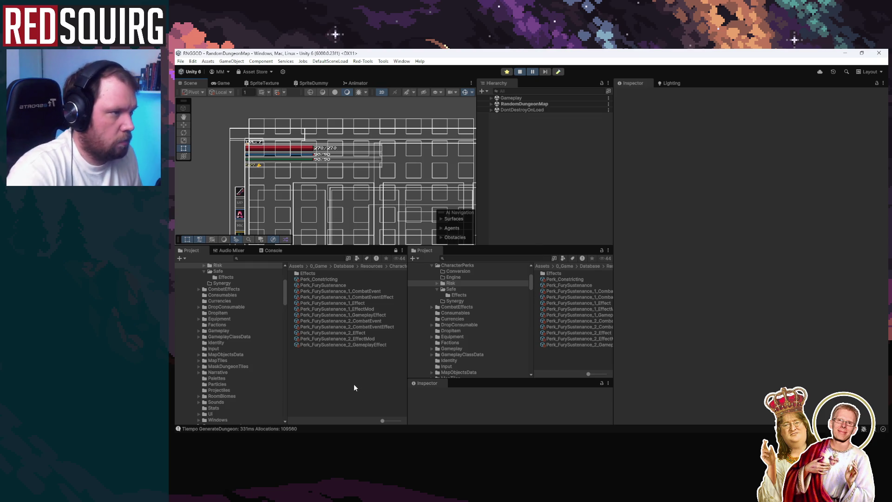
# Set Perk_FurySustenance_1_Effect's Element 1 (STRegenSpeed) operator to Add and restart play mode
pyautogui.click(355, 292)
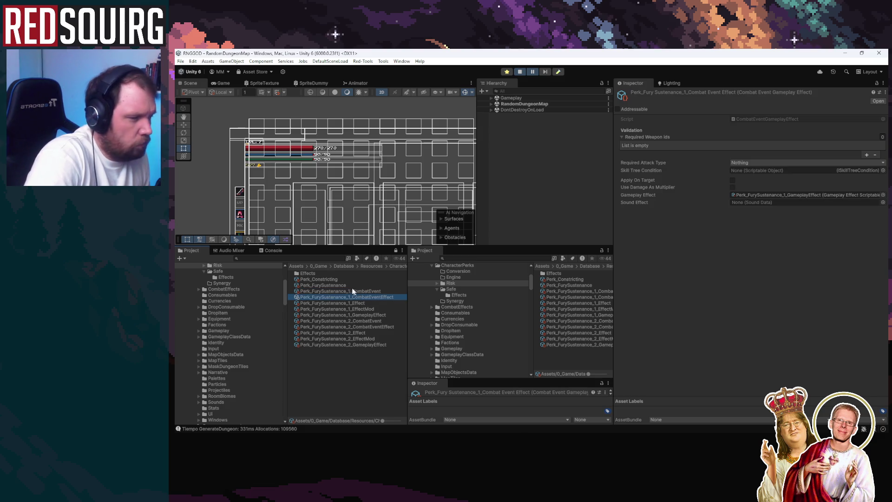
pyautogui.click(346, 286)
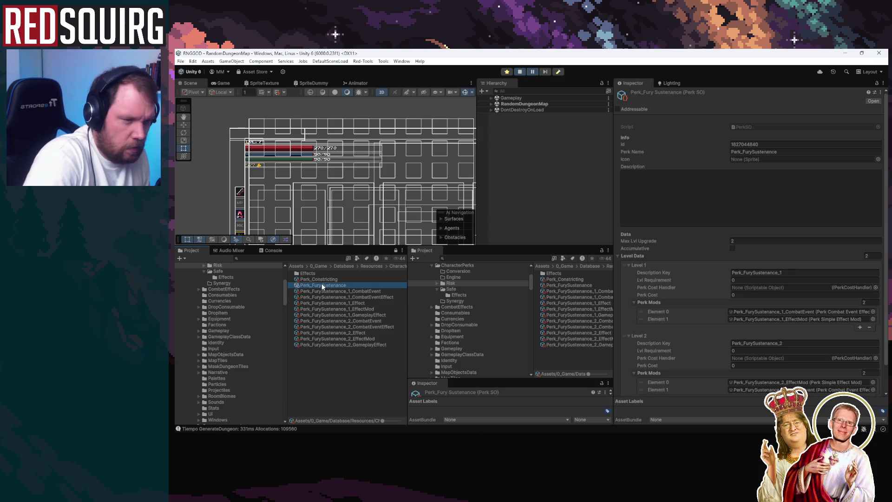
pyautogui.click(327, 291)
pyautogui.click(344, 302)
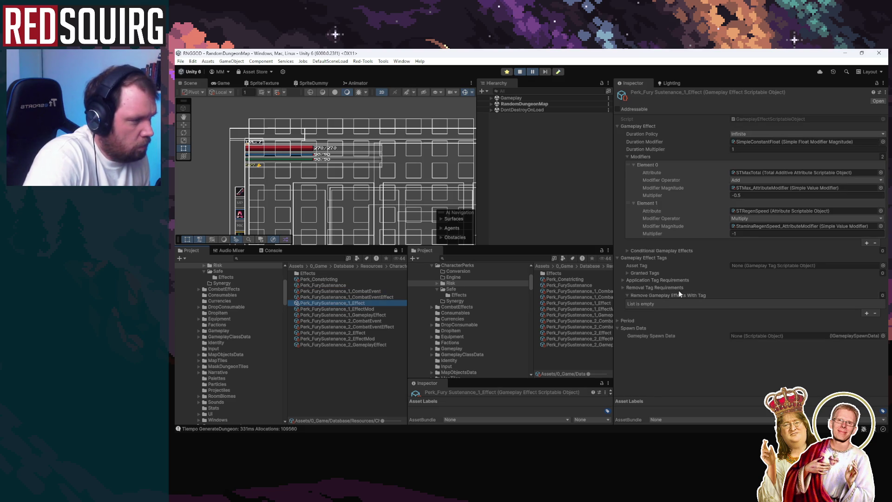
pyautogui.click(743, 219)
pyautogui.click(748, 226)
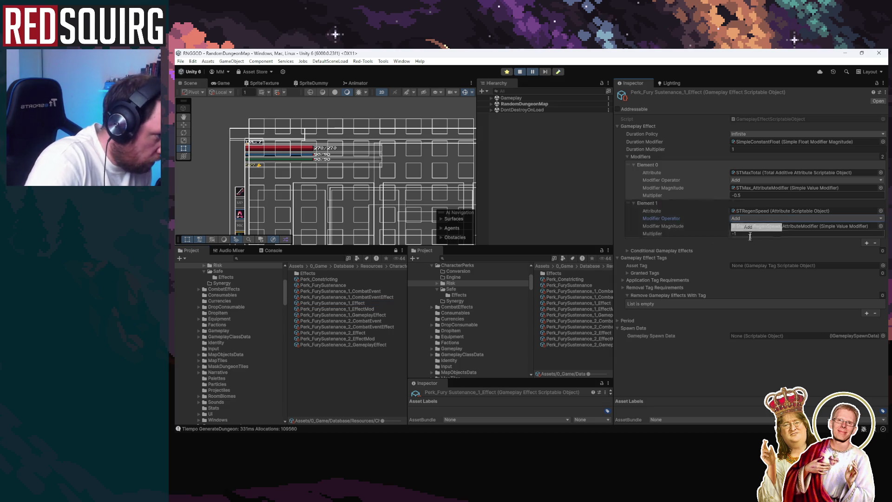
pyautogui.click(520, 72)
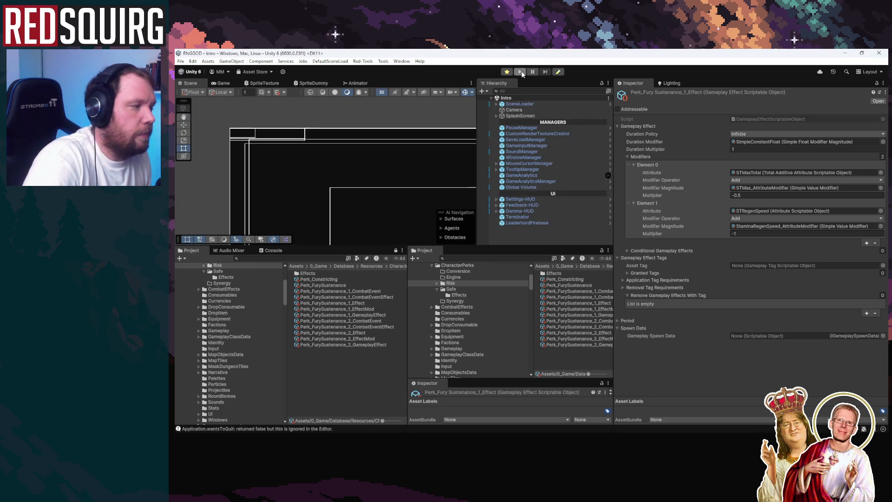
pyautogui.click(520, 72)
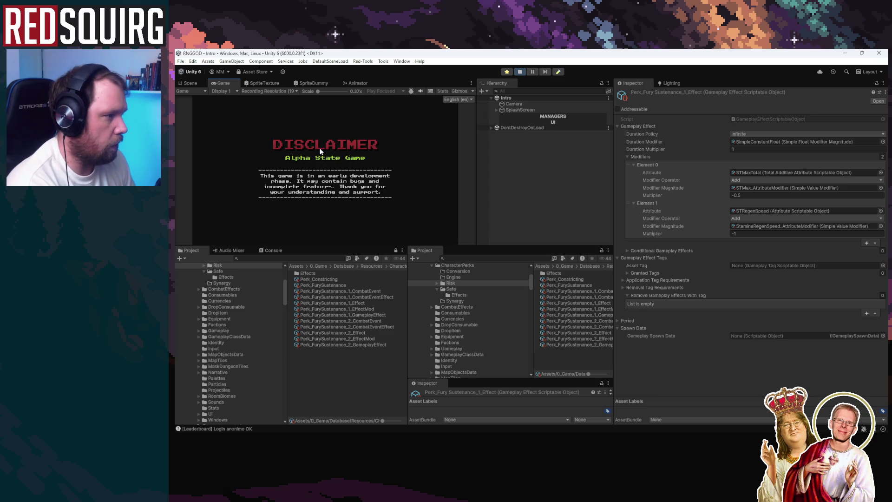
# Continue the saved game in a maximized Game view and claim the character to start the run
pyautogui.click(320, 151)
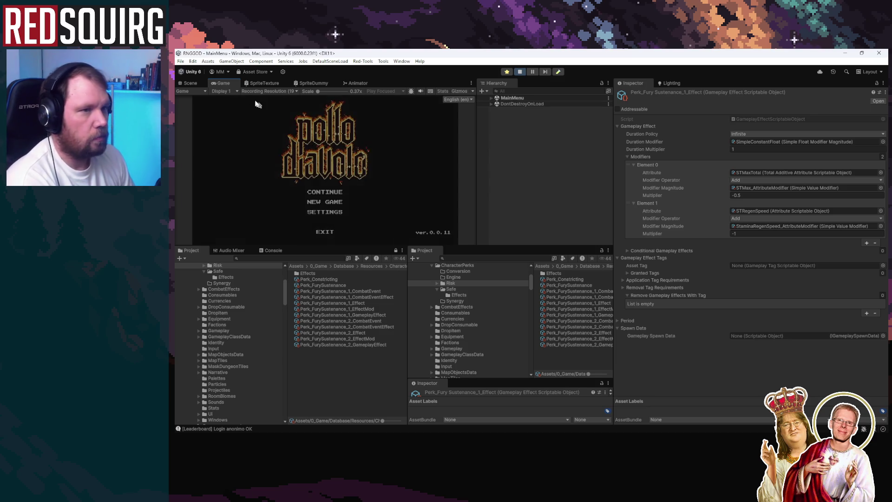
pyautogui.click(317, 193)
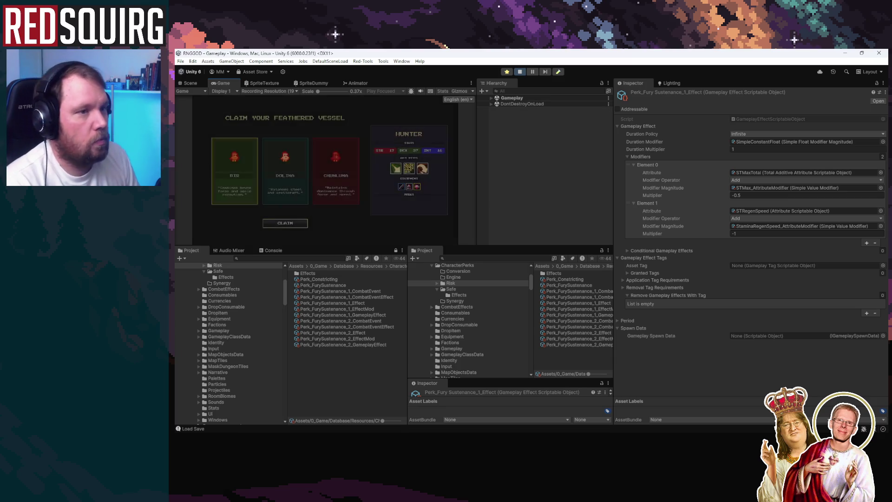
pyautogui.doubleClick(225, 84)
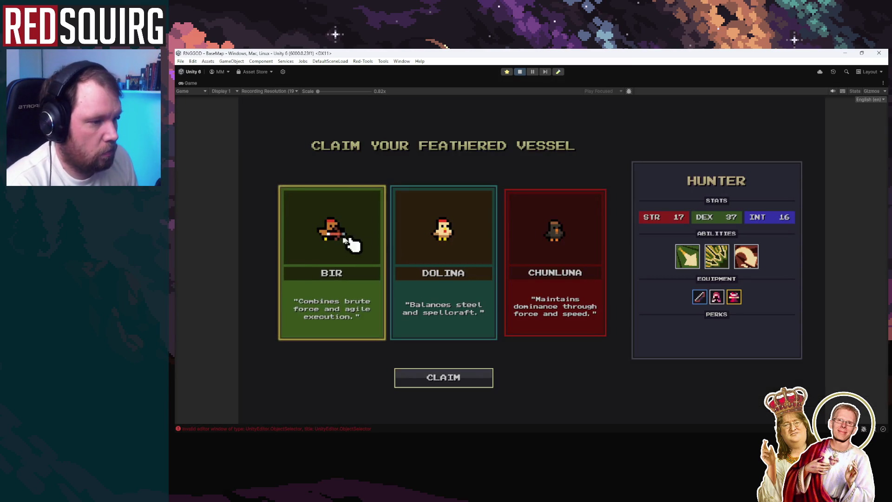
pyautogui.click(439, 391)
pyautogui.press('w')
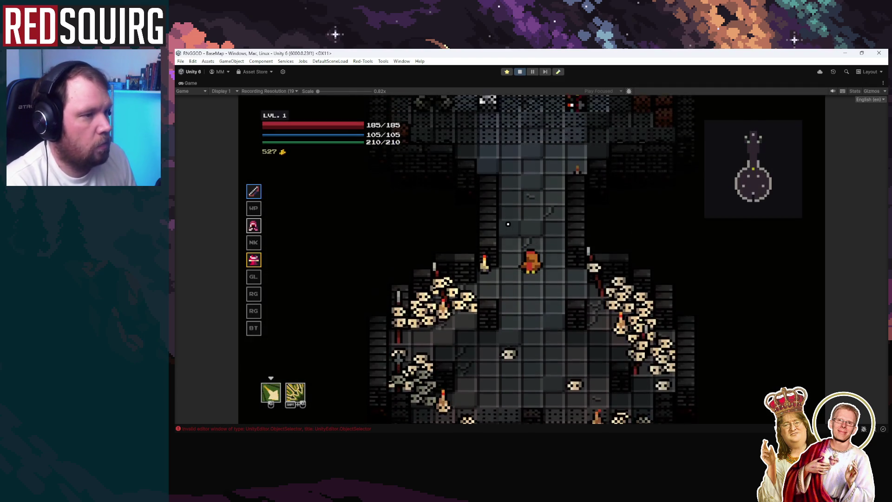
pyautogui.press('s')
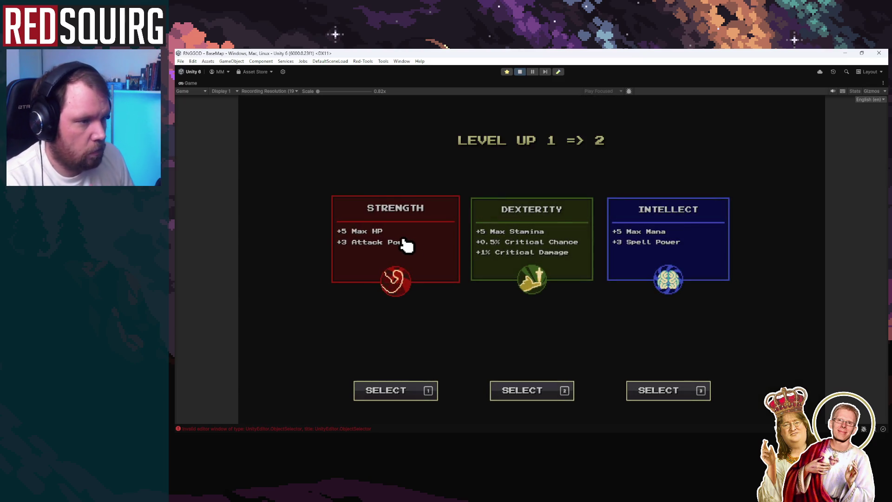
# Level up with Strength picks plus TirRune and FurySustenance perks, then walk up the dungeon
pyautogui.click(406, 243)
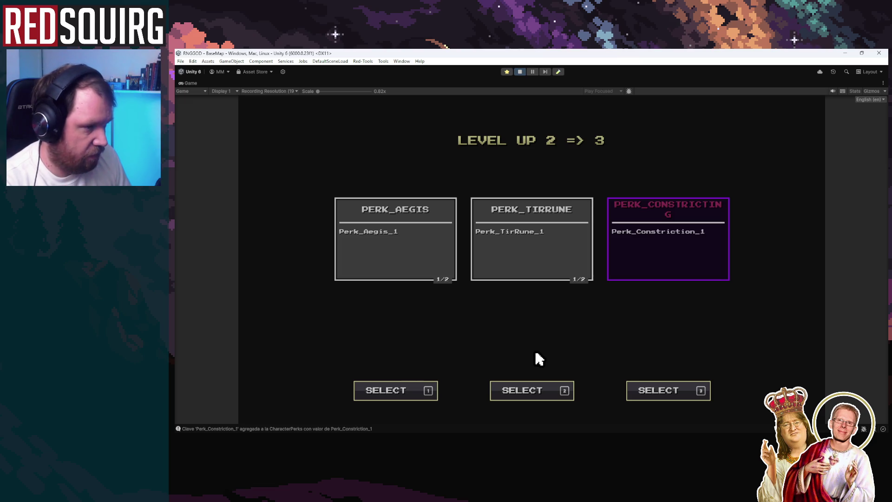
pyautogui.press('2')
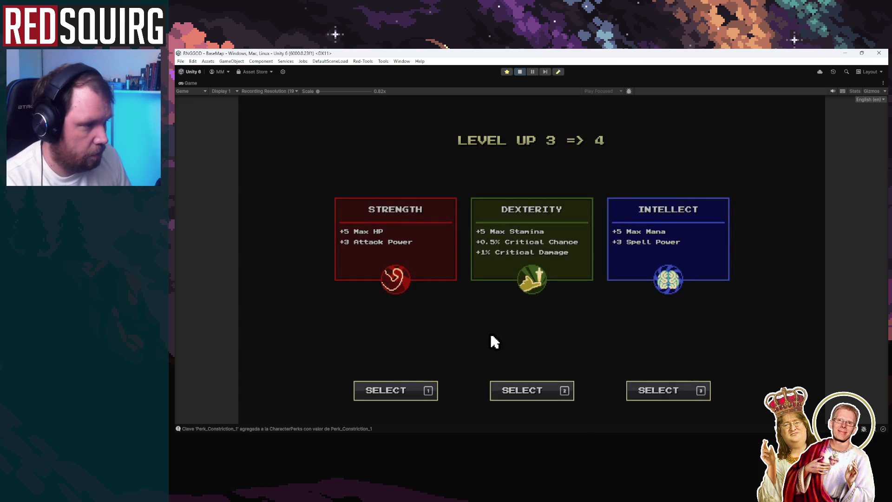
pyautogui.click(398, 273)
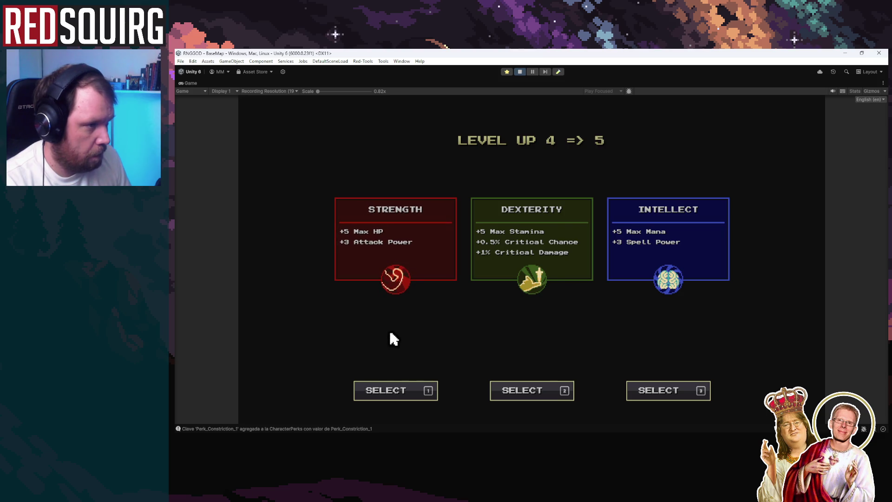
pyautogui.click(392, 256)
pyautogui.click(386, 273)
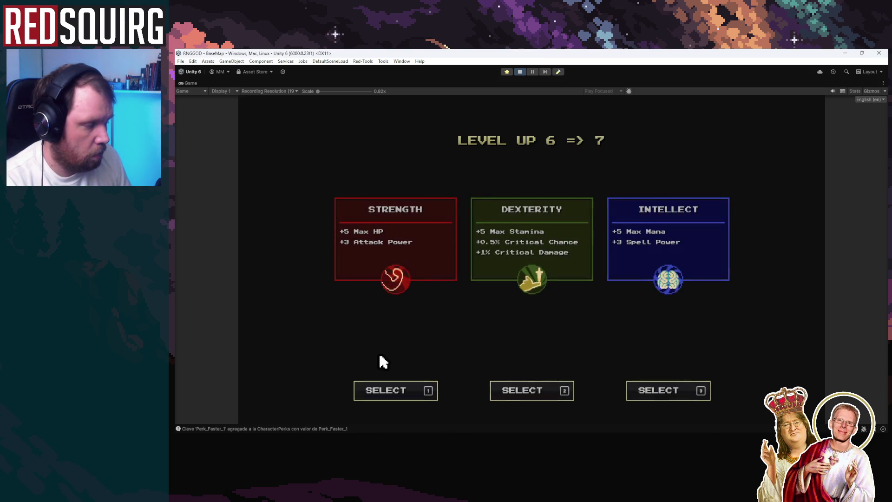
pyautogui.press('1')
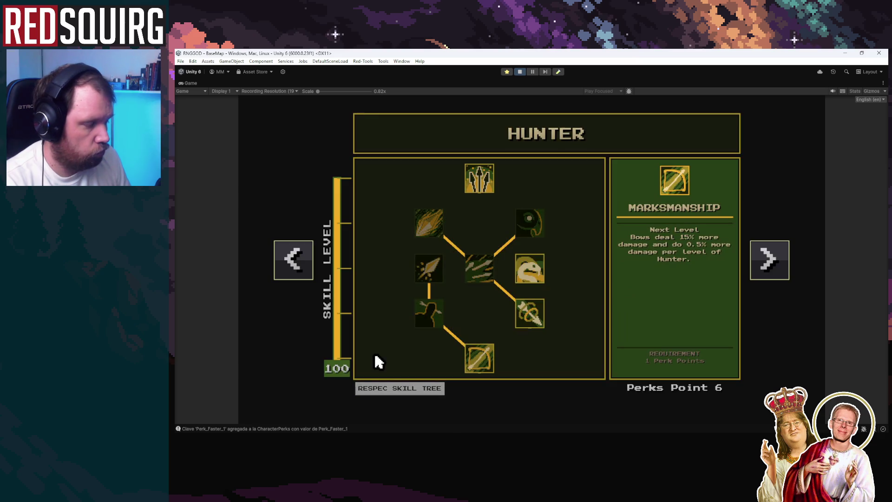
pyautogui.press('s')
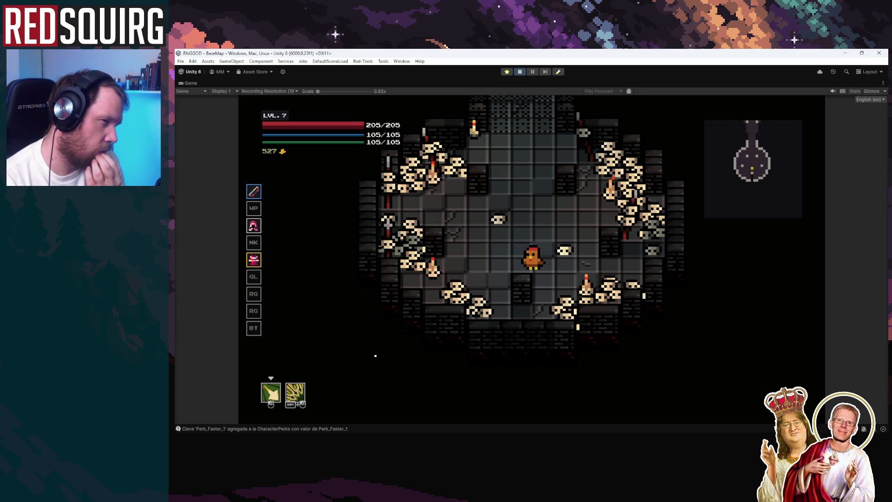
pyautogui.press('w')
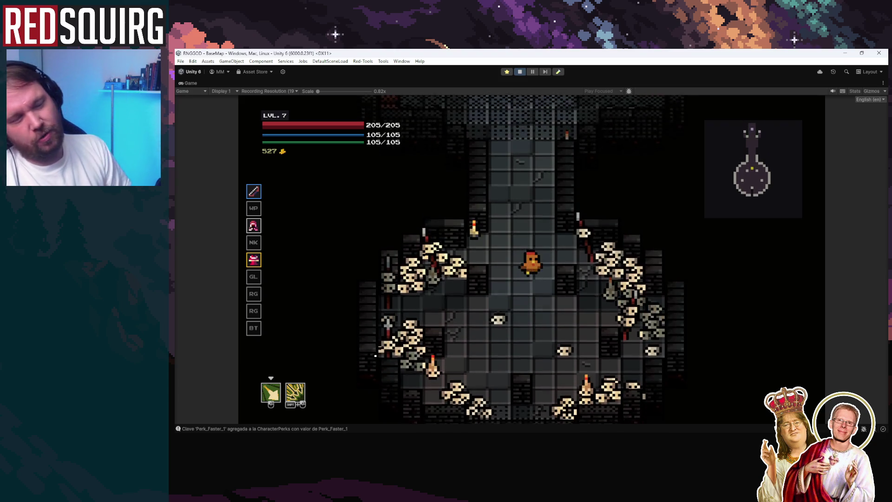
# Walk the chicken up the corridor through the blue portal into the Lower Crypt
pyautogui.press('w')
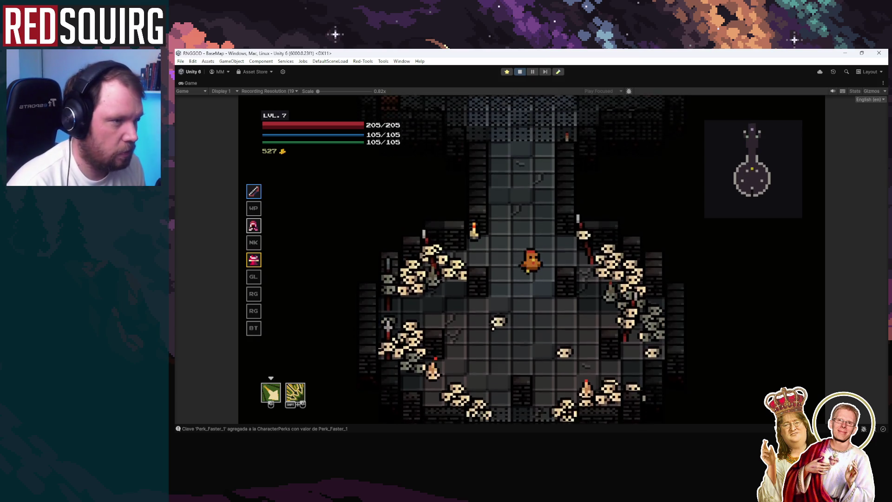
pyautogui.press('s')
pyautogui.press('w')
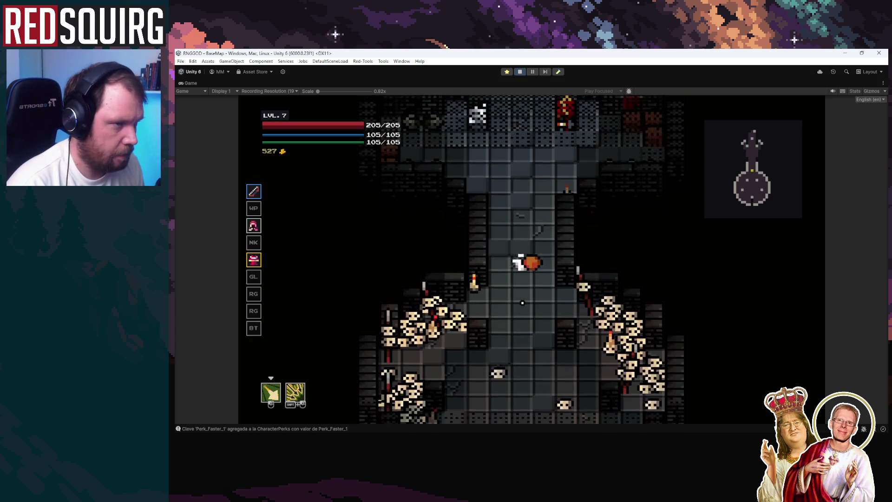
pyautogui.press('w')
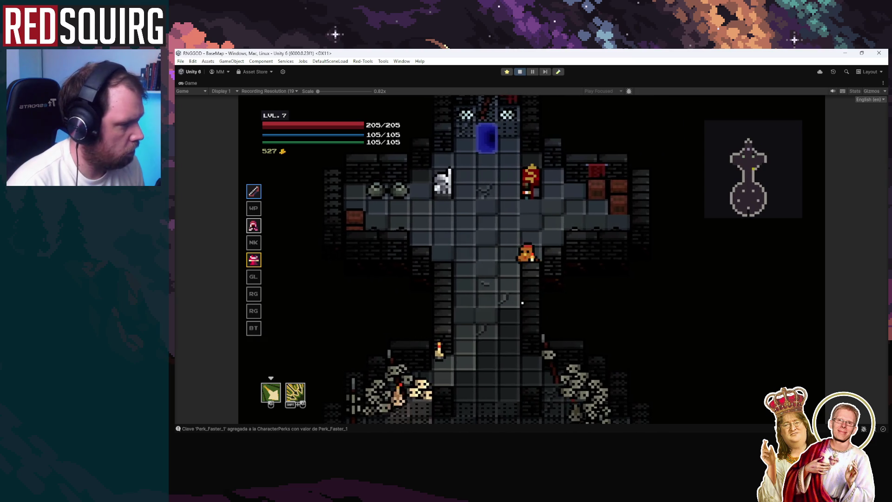
pyautogui.press('w')
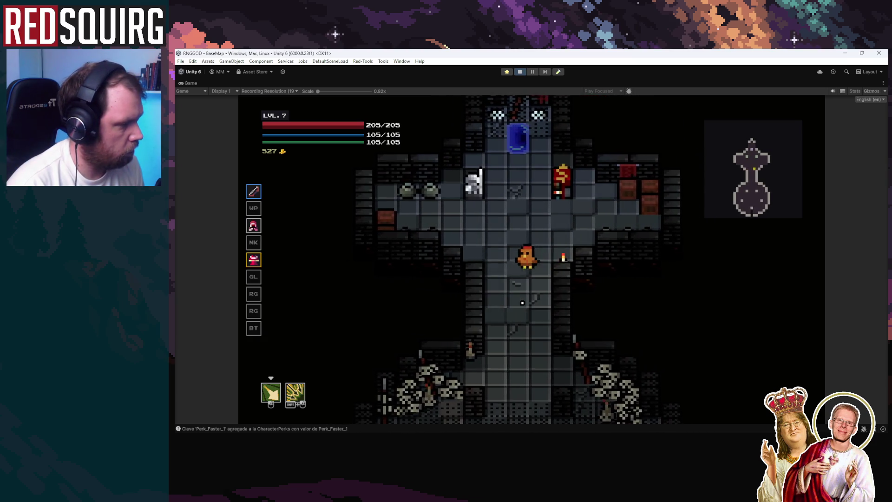
pyautogui.press('w')
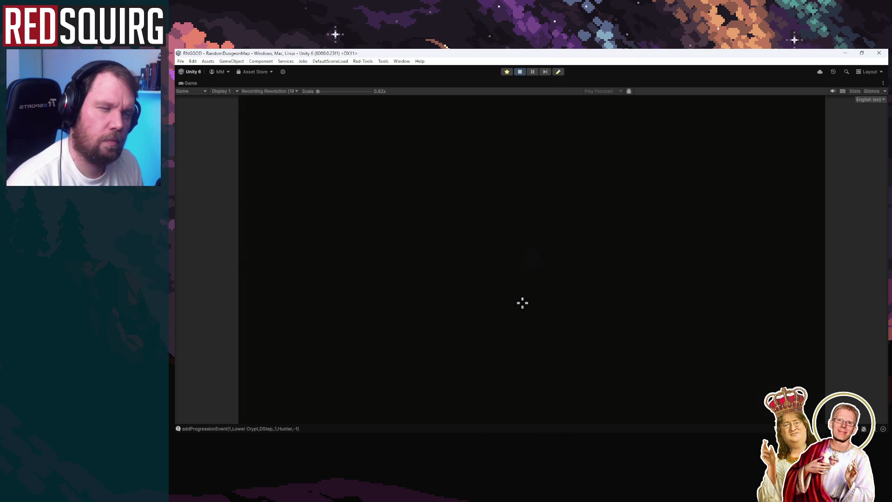
pyautogui.press('a')
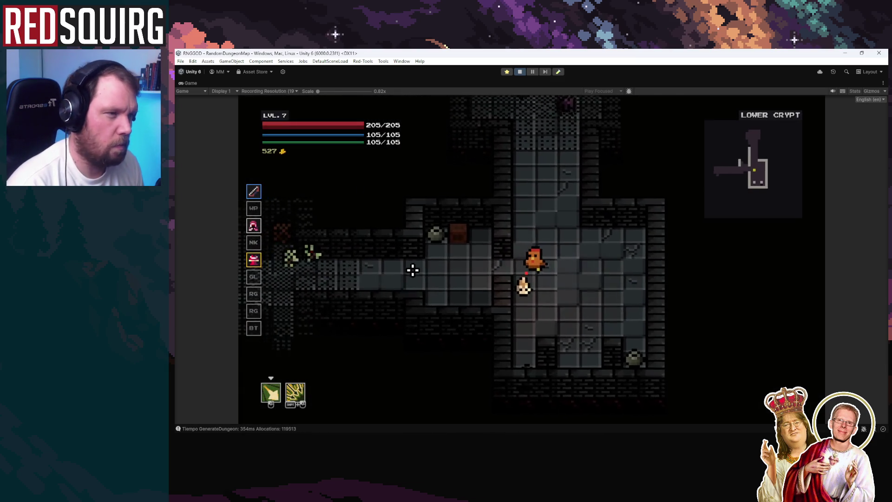
pyautogui.press('a')
# Slash the goblins to drain stamina, watch it regenerate, then stop play mode
pyautogui.click(403, 264)
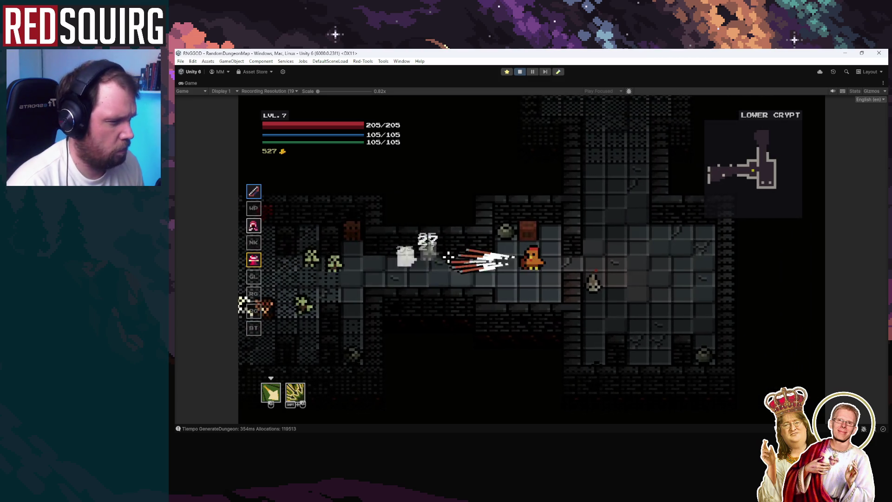
pyautogui.press('s')
pyautogui.click(545, 215)
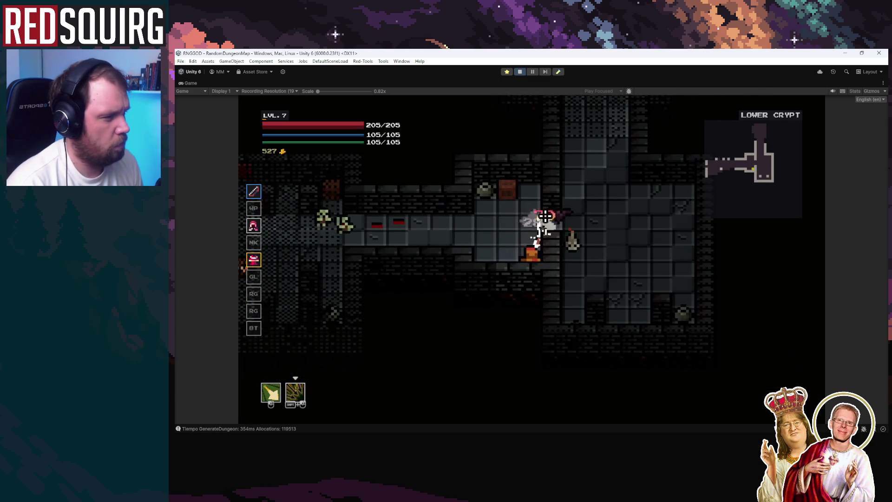
pyautogui.press('w')
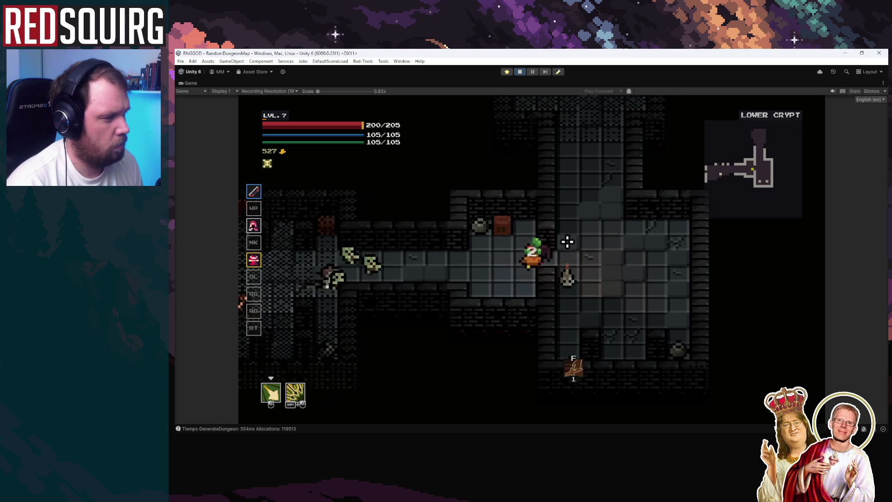
pyautogui.click(397, 260)
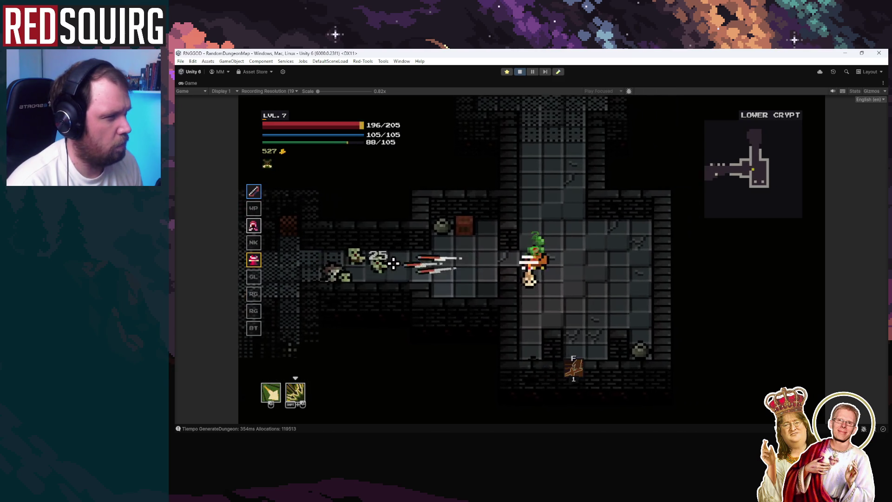
pyautogui.click(403, 262)
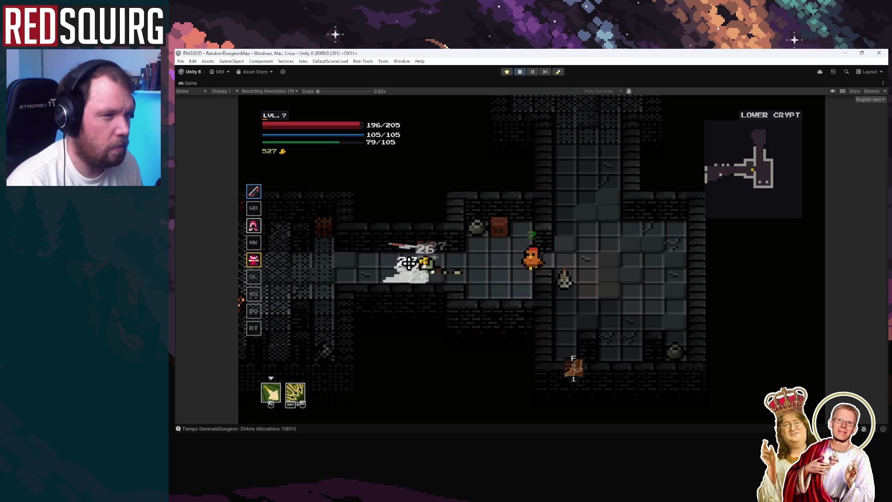
pyautogui.click(409, 264)
pyautogui.press('d')
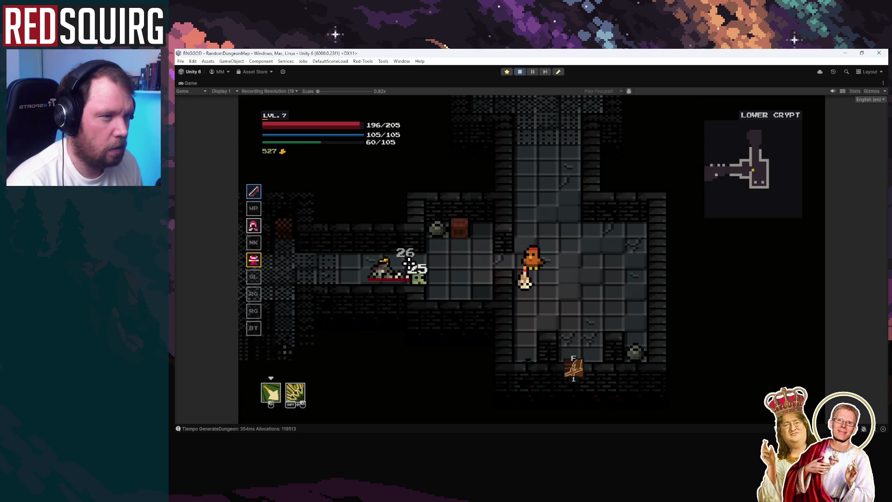
pyautogui.press('d')
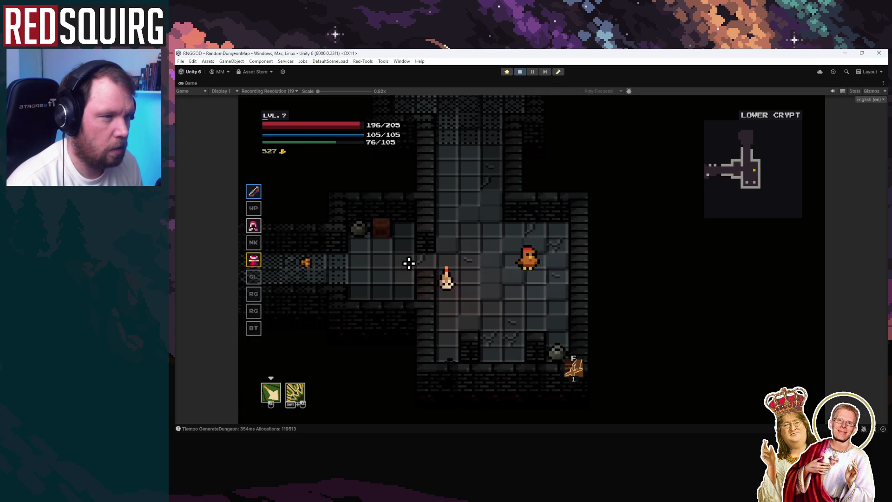
pyautogui.press('Escape')
pyautogui.click(519, 72)
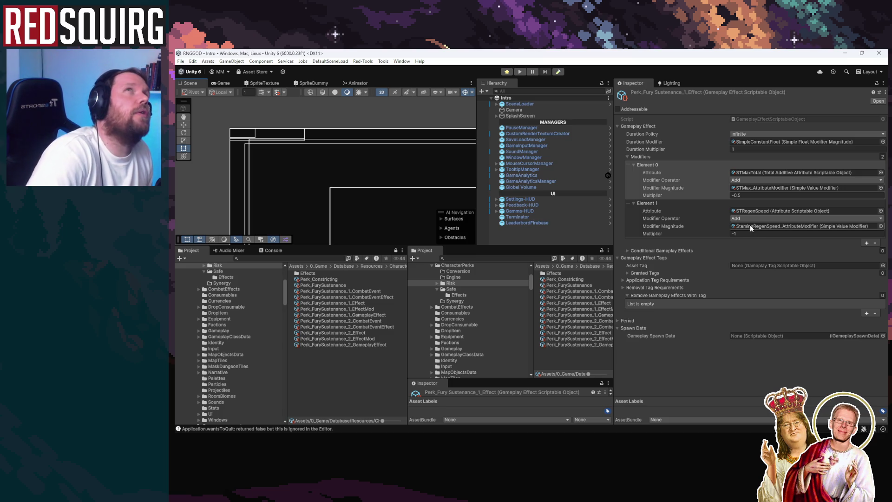
# Browse the Fury Sustenance perk assets down to Perk_FurySustenance_1_Effect
pyautogui.doubleClick(750, 210)
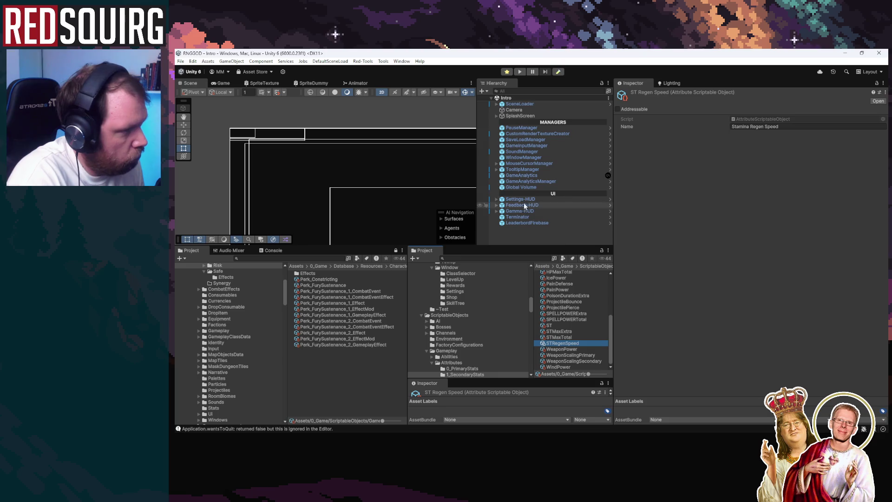
pyautogui.click(364, 291)
pyautogui.click(369, 298)
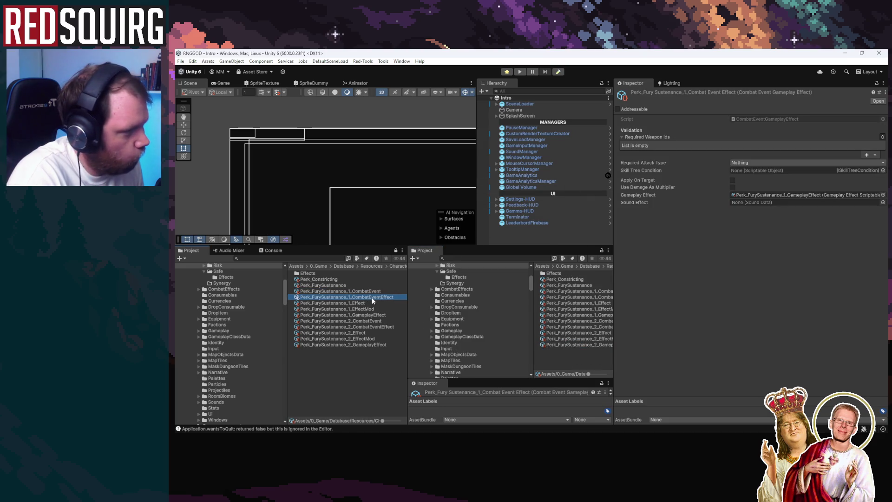
pyautogui.click(367, 309)
pyautogui.click(364, 303)
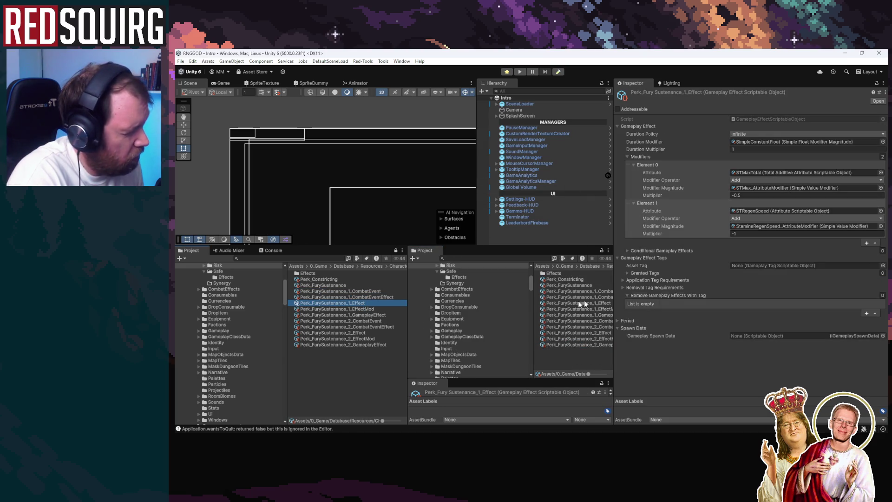
# Follow Element 1's references to StaminaRegenSpeed_Derived, showing gradient 0.01 and offset 1
pyautogui.click(781, 227)
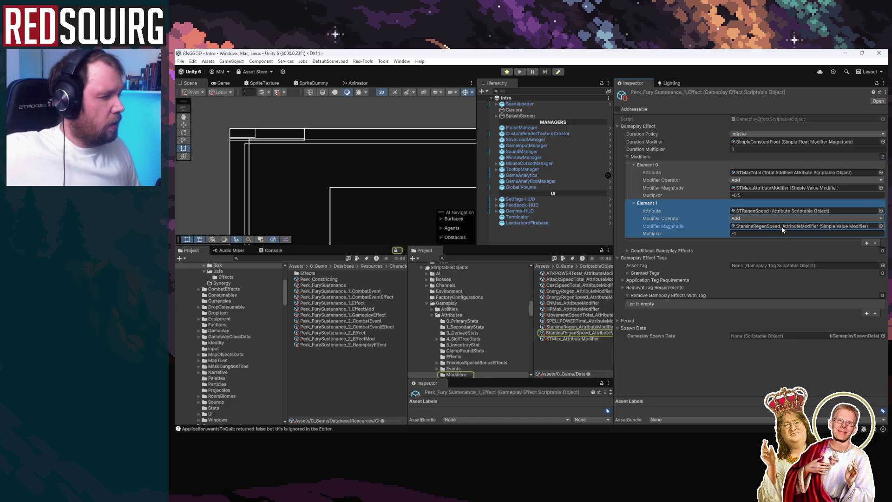
pyautogui.click(561, 333)
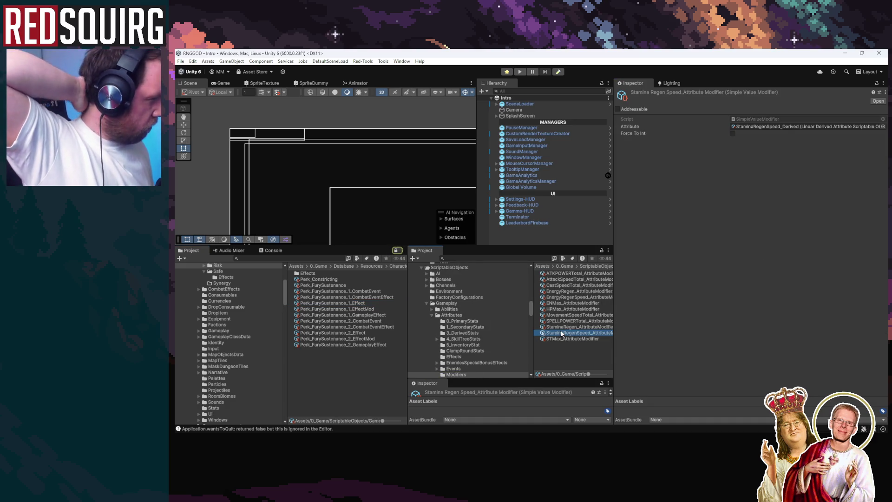
pyautogui.click(789, 126)
pyautogui.click(576, 350)
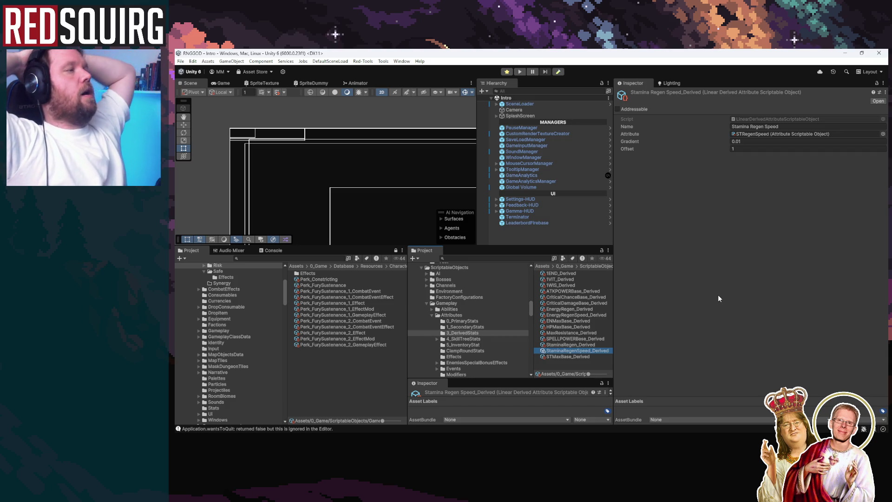
pyautogui.click(249, 257)
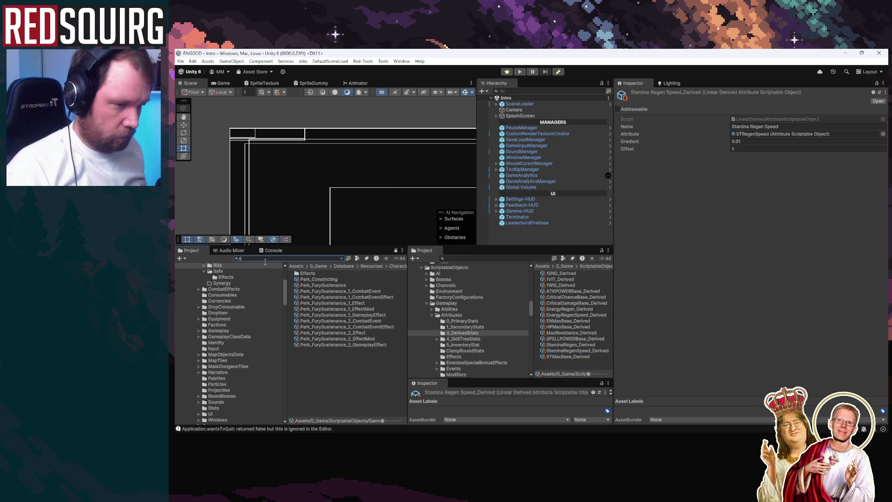
# Search the Project for 'regen', check ENRegenSpeed, then inspect StaminaRegen_17 (20–40% STRegenSpeed)
pyautogui.write('s')
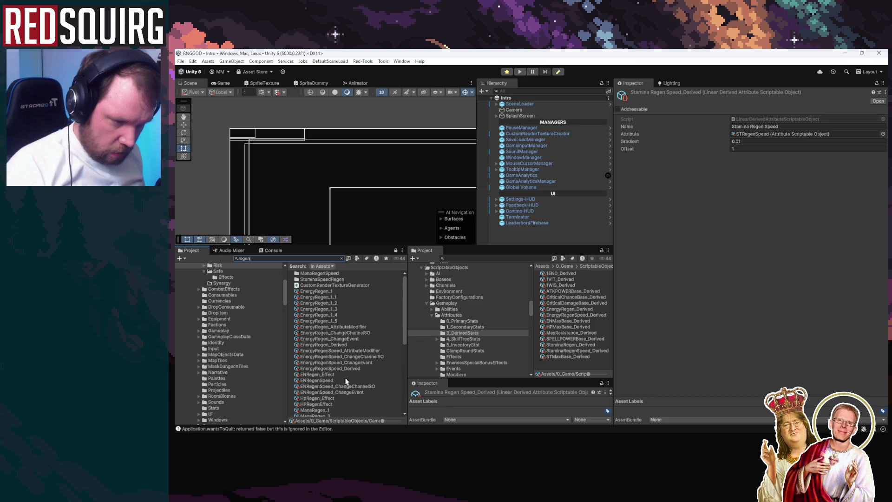
pyautogui.scroll(-2, 345, 379)
pyautogui.click(328, 359)
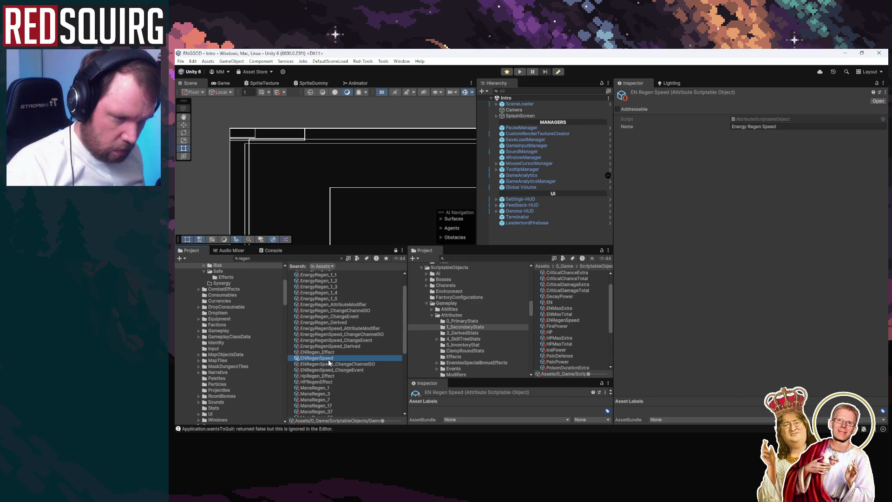
pyautogui.scroll(-5, 333, 374)
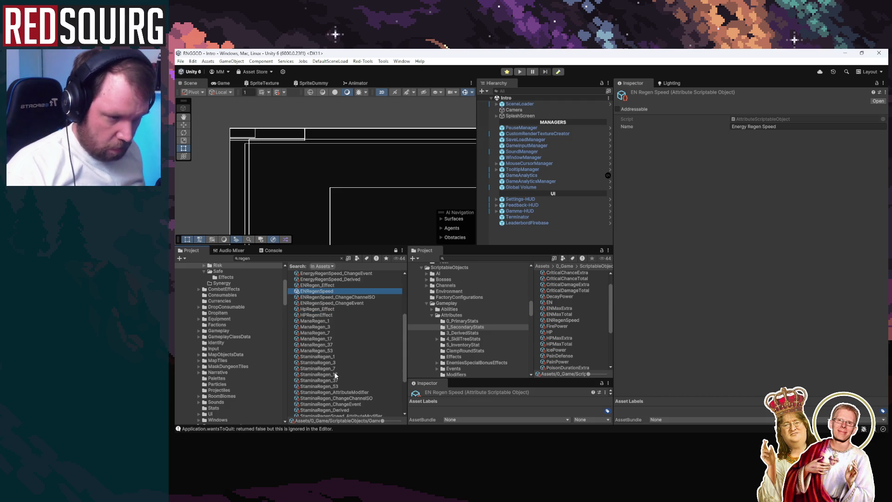
pyautogui.click(333, 374)
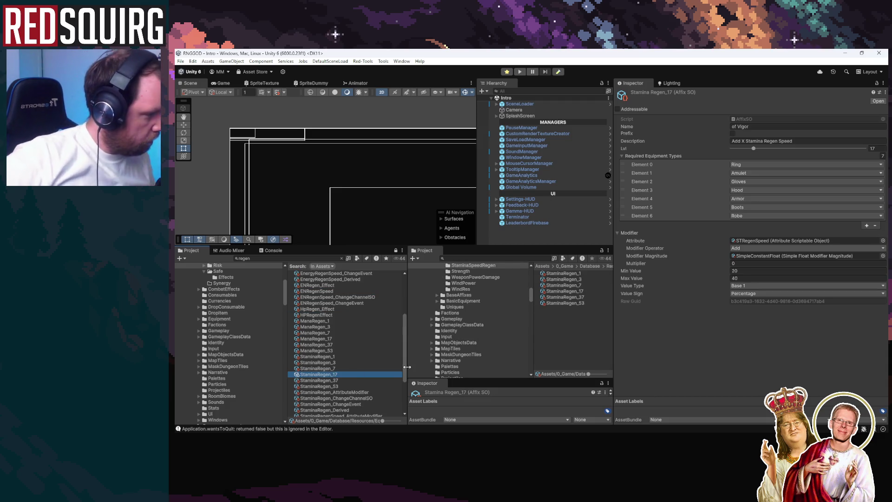
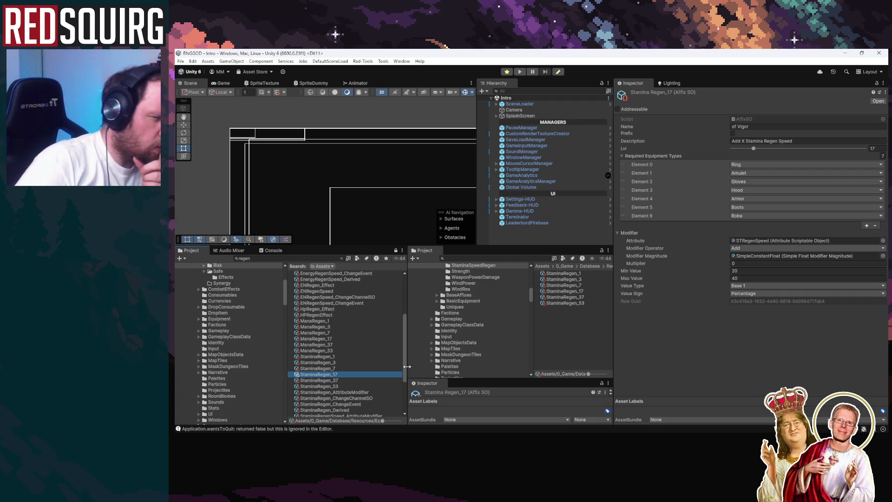
# Search the Project for 'risk' and select Perk_FurySustenance_1_Effect in the Risk folder
pyautogui.click(296, 258)
pyautogui.write('risk')
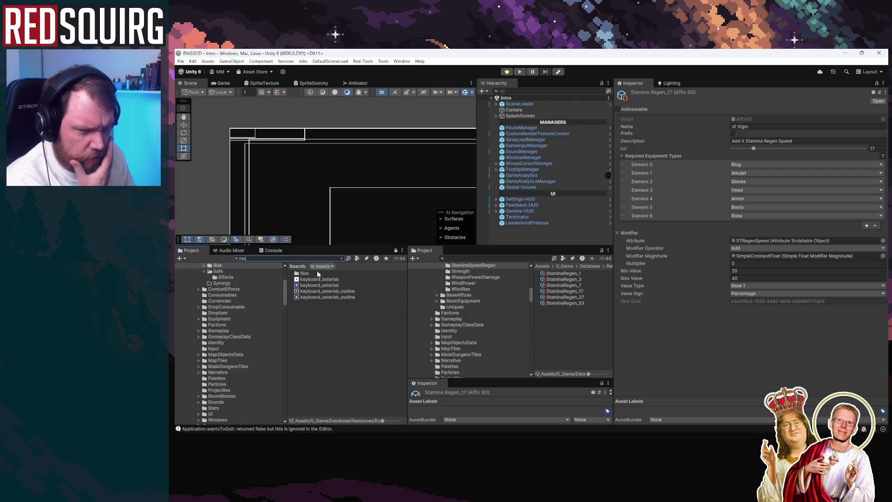
pyautogui.doubleClick(317, 272)
pyautogui.click(344, 290)
pyautogui.press('Down')
pyautogui.press('Down')
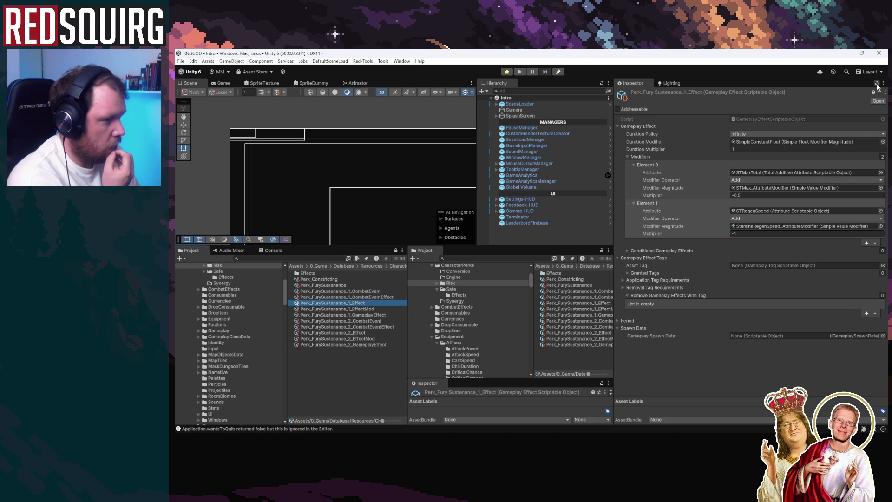
# Enlarge the Project panel and inspect StaminaRegenSpeed_Derived (gradient 0.01, offset 1) from the STRegenSpeed modifier
pyautogui.click(775, 229)
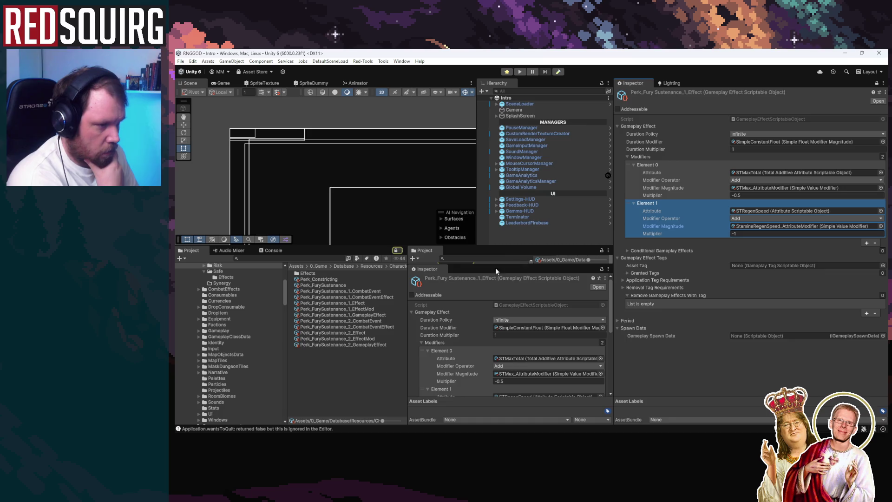
pyautogui.click(511, 355)
pyautogui.moveTo(508, 265)
pyautogui.mouseDown()
pyautogui.moveTo(514, 366)
pyautogui.moveTo(527, 360)
pyautogui.moveTo(533, 251)
pyautogui.moveTo(525, 347)
pyautogui.moveTo(506, 316)
pyautogui.moveTo(511, 277)
pyautogui.mouseUp()
pyautogui.click(772, 227)
pyautogui.click(571, 333)
pyautogui.click(520, 393)
pyautogui.click(562, 329)
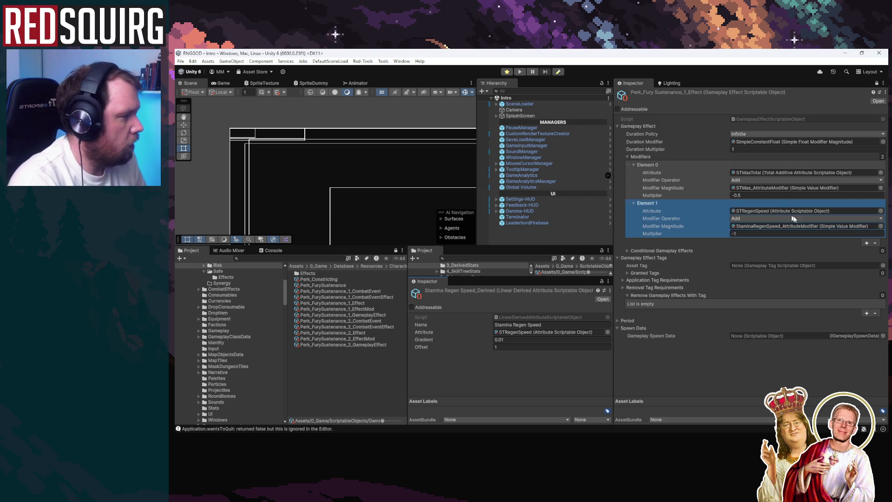
# Swap the STRegenSpeed modifier's magnitude to SimpleConstantFloat
pyautogui.click(880, 226)
pyautogui.write('sinp')
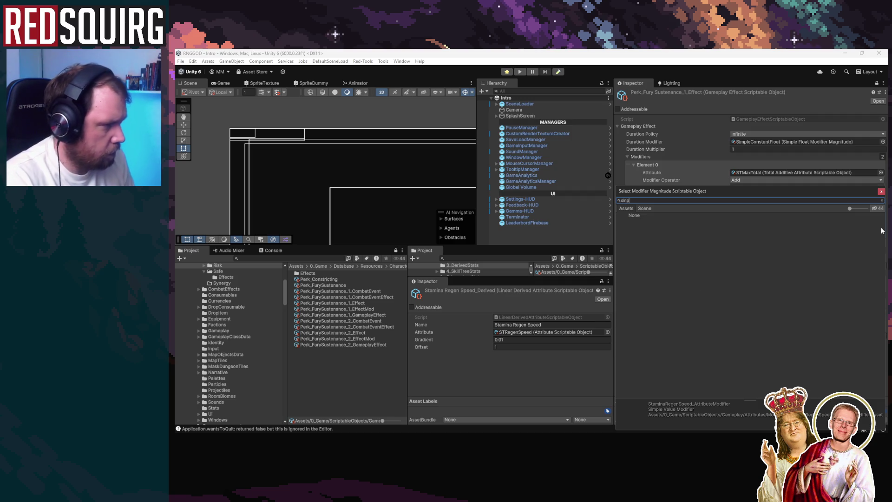
pyautogui.write('im')
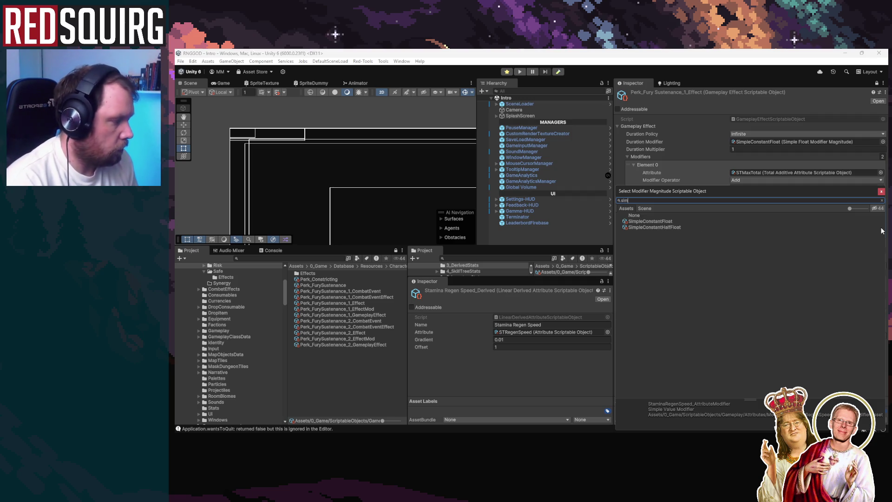
pyautogui.press('Down')
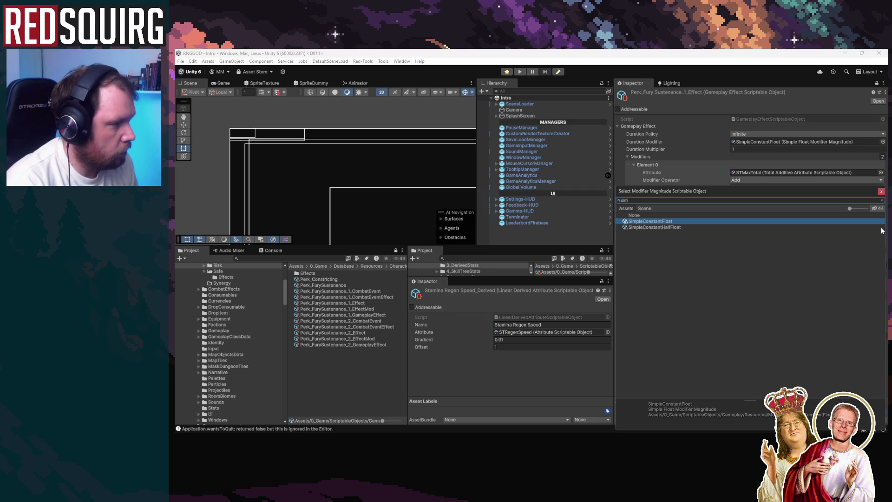
pyautogui.press('Return')
# Set that modifier's multiplier to -100 and start a playtest
pyautogui.click(783, 234)
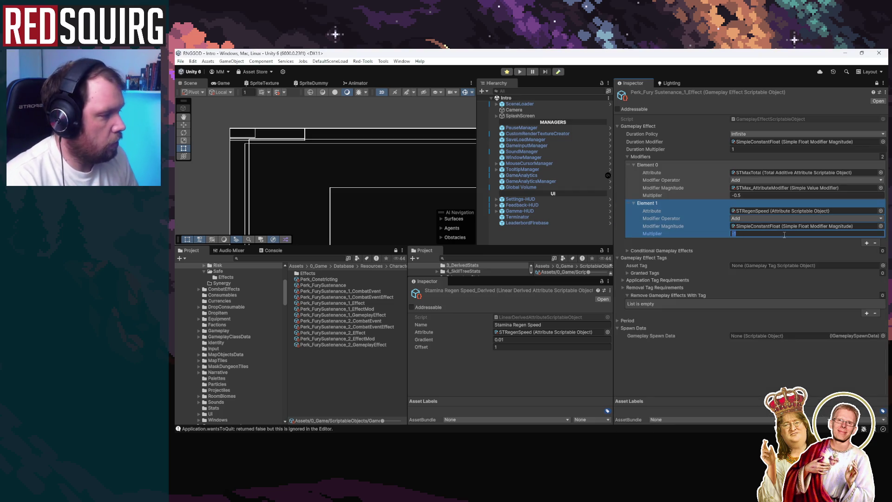
pyautogui.write('-100')
pyautogui.click(709, 374)
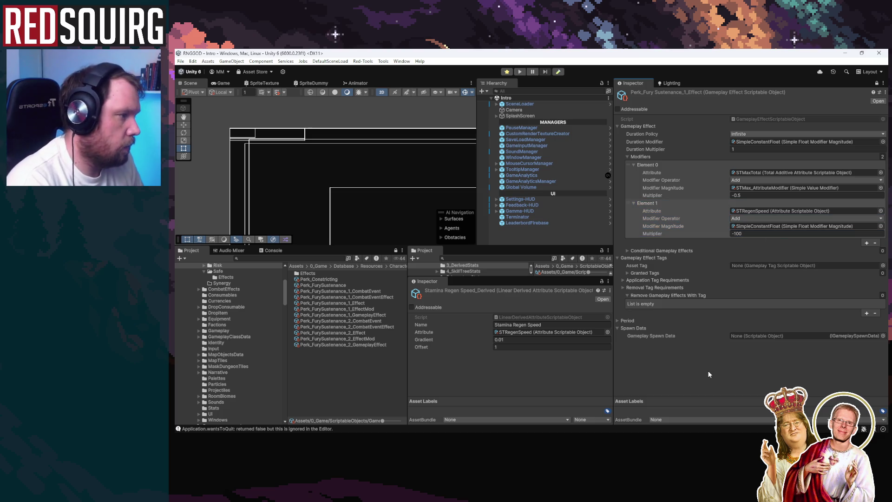
pyautogui.click(521, 72)
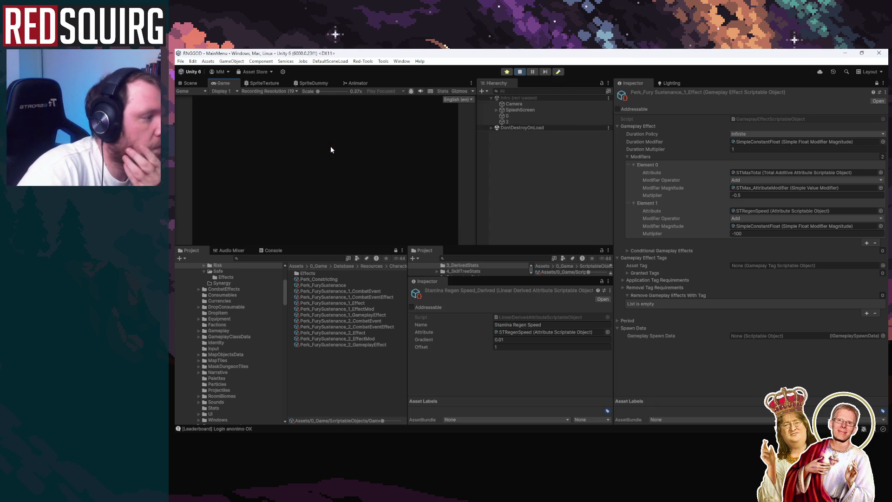
# Continue the save, claim the character and enter the dungeon with the Game view maximized
pyautogui.click(338, 195)
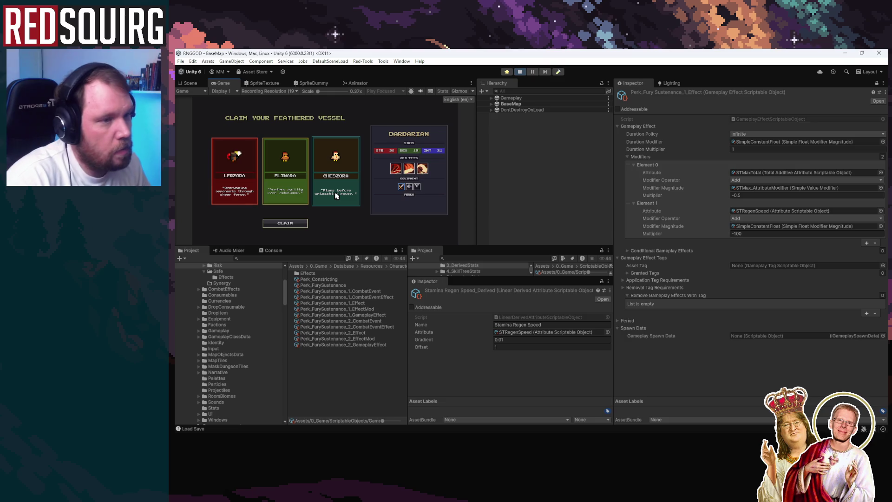
pyautogui.click(227, 191)
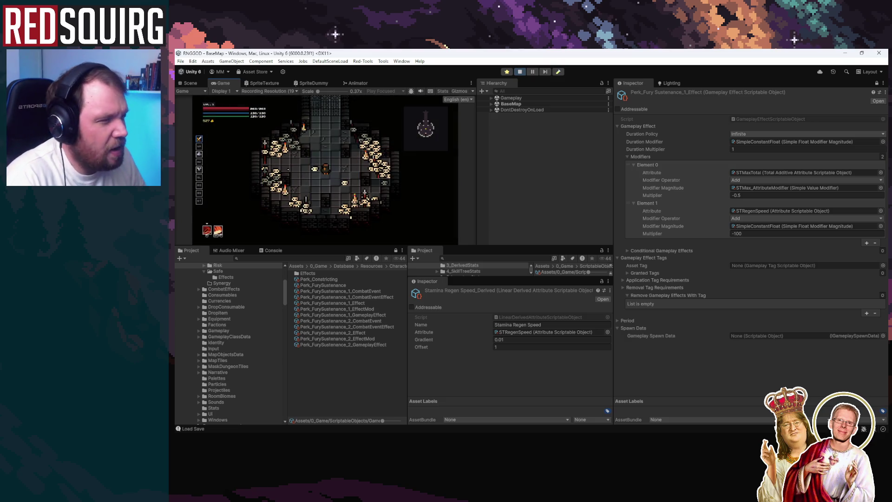
pyautogui.doubleClick(222, 84)
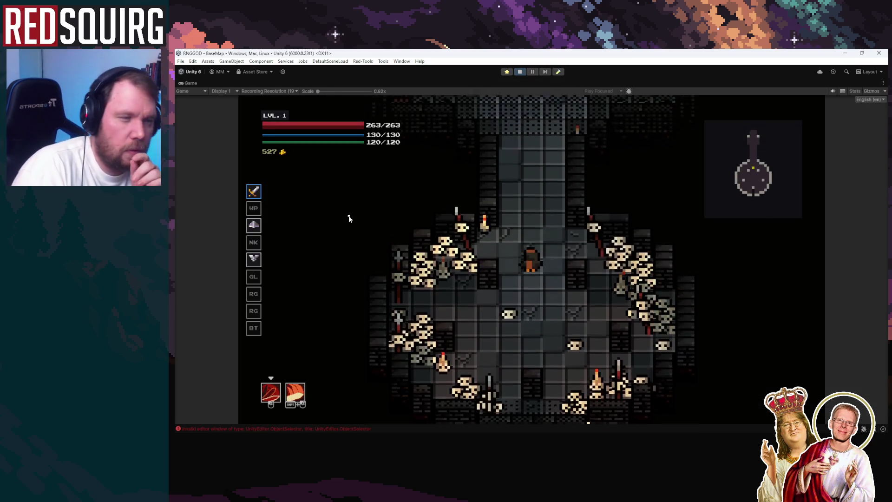
pyautogui.press('s')
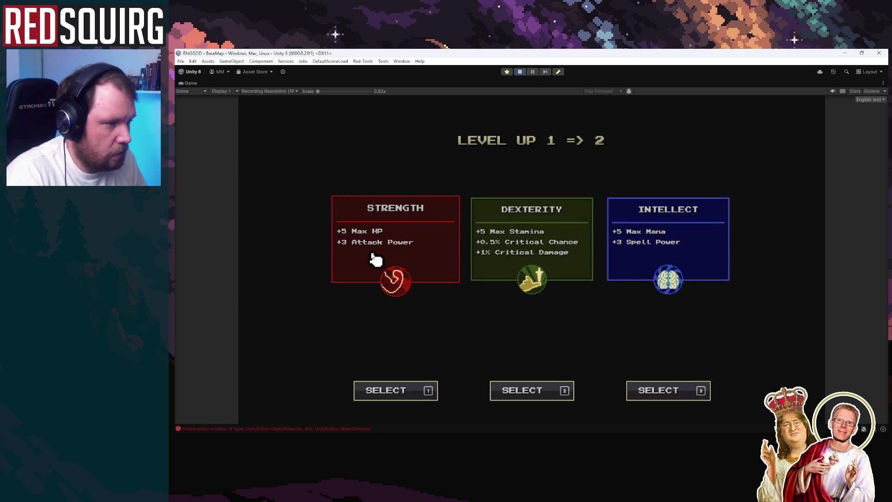
# Level up to 7 with Strength and other stats, taking the Perk_FurySustenance perk
pyautogui.click(369, 259)
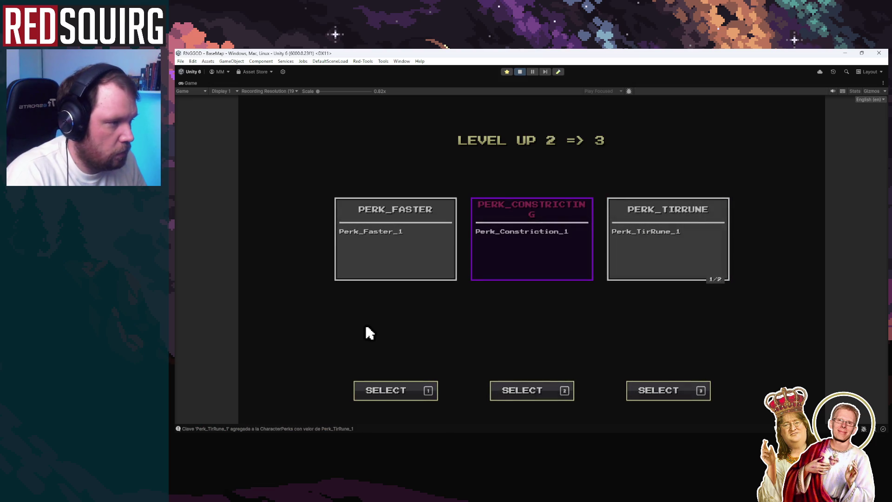
pyautogui.click(355, 260)
pyautogui.click(352, 267)
pyautogui.click(364, 259)
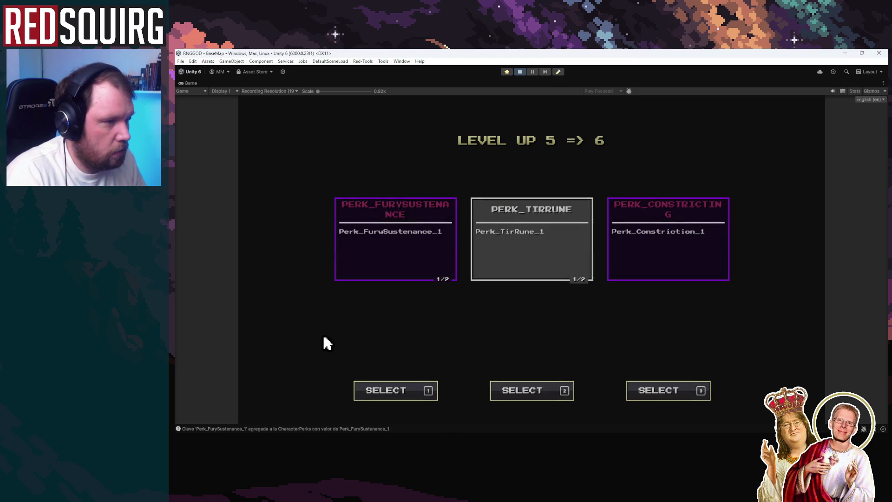
pyautogui.click(350, 278)
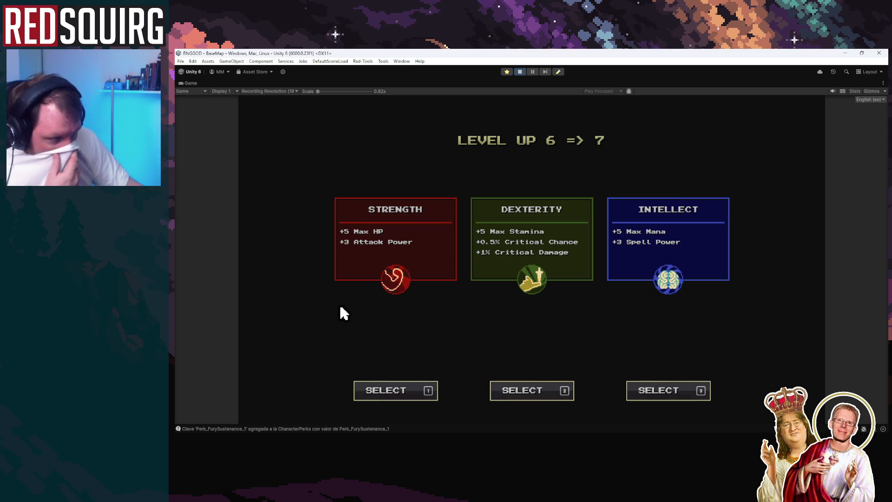
pyautogui.click(391, 269)
pyautogui.press('Escape')
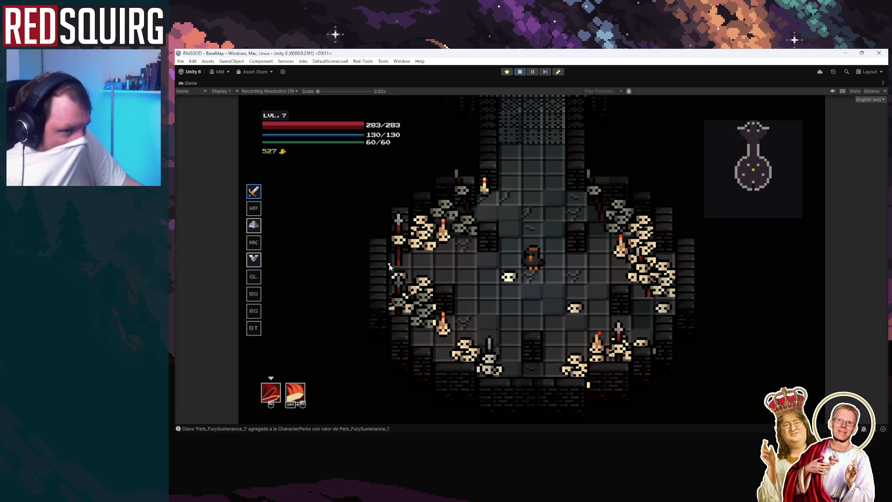
# Walk the character between the corridor and skull room to test stamina use
pyautogui.press('w')
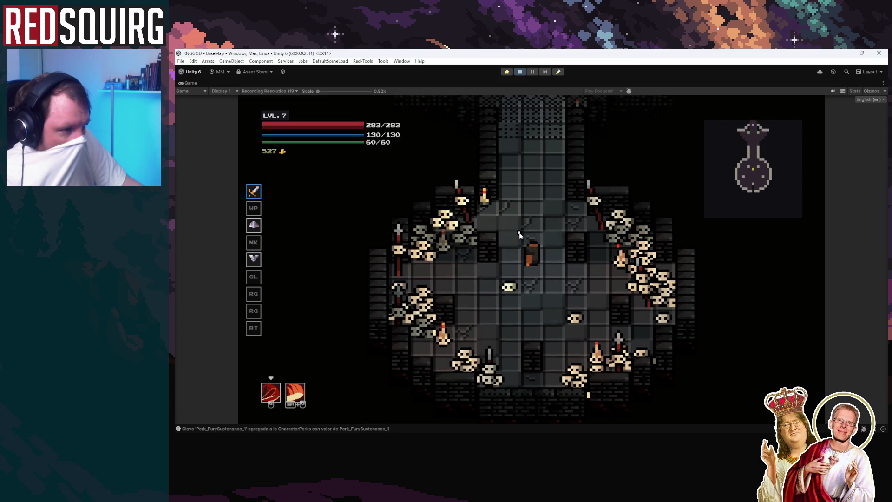
pyautogui.press('s')
pyautogui.press('w')
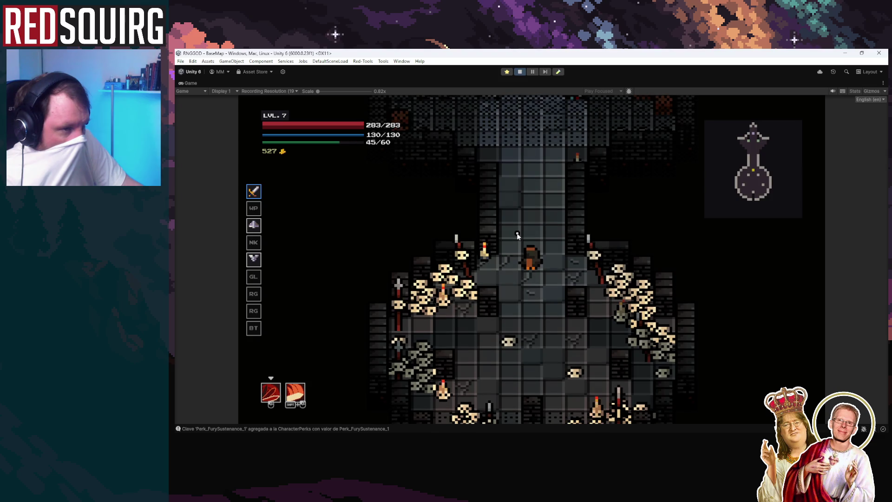
pyautogui.press('s')
pyautogui.press('s')
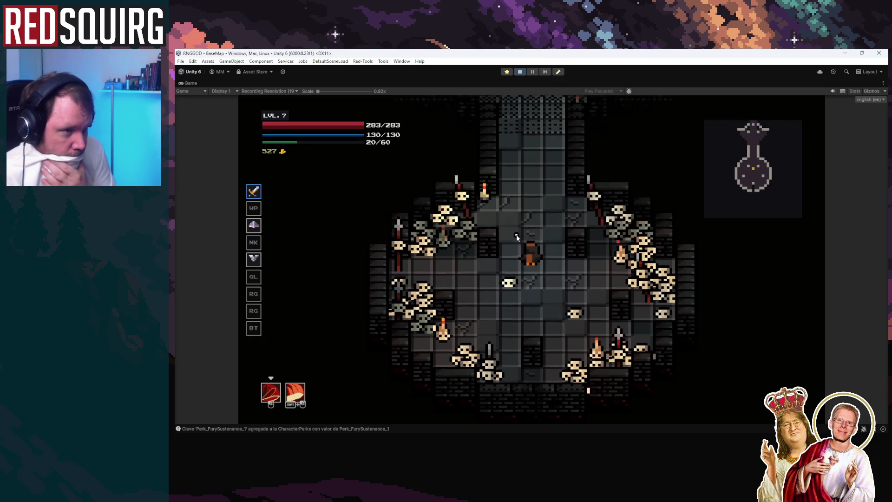
pyautogui.press('w')
pyautogui.press('w')
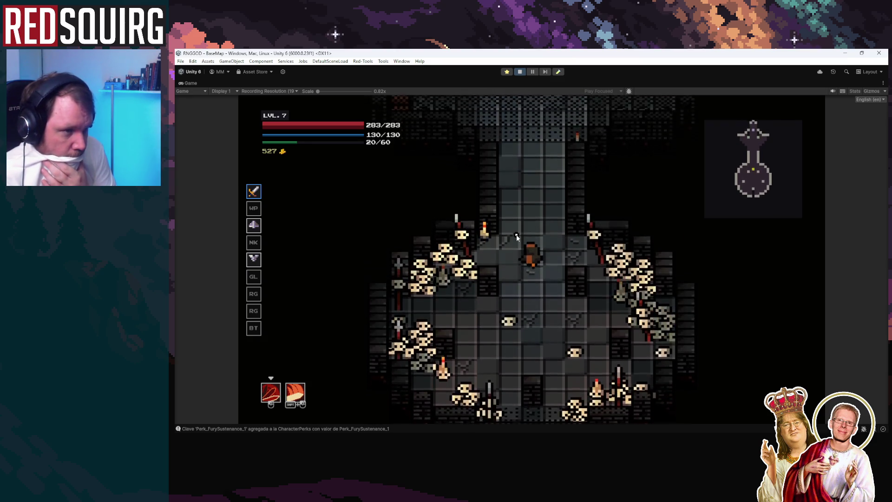
pyautogui.press('w')
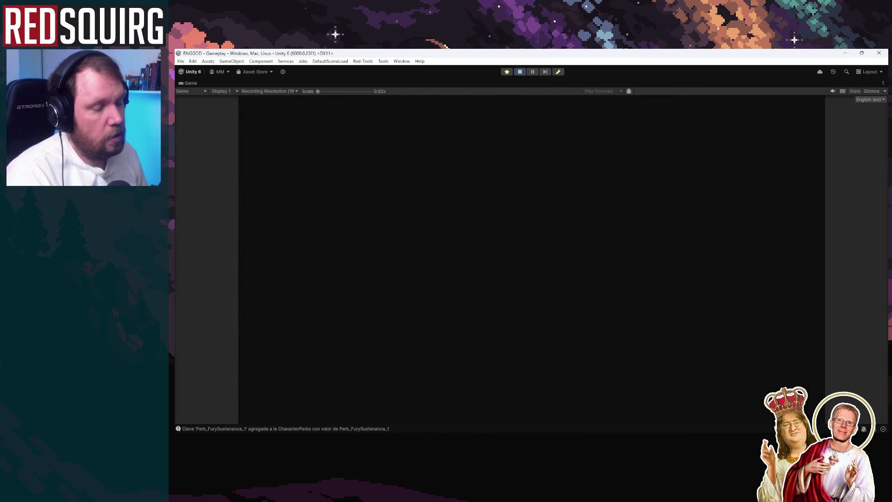
# Fight the enemies in the Lower Crypt, then stop play mode
pyautogui.press('d')
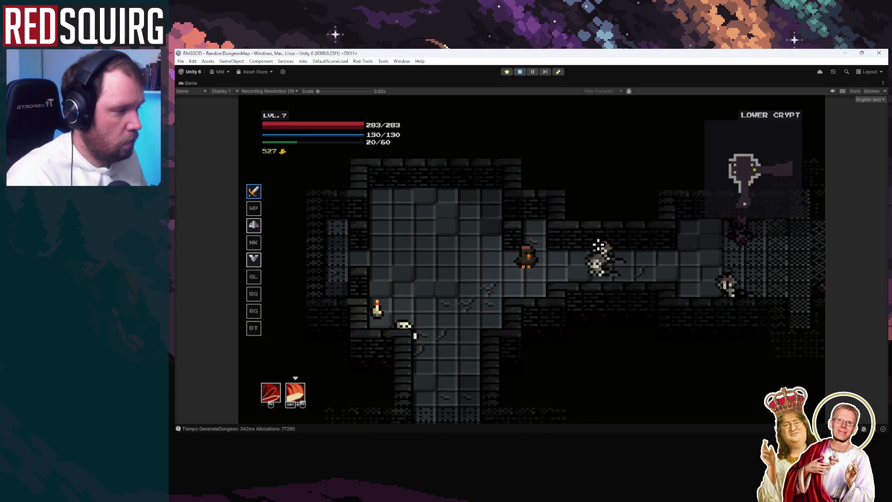
pyautogui.click(569, 259)
pyautogui.press('d')
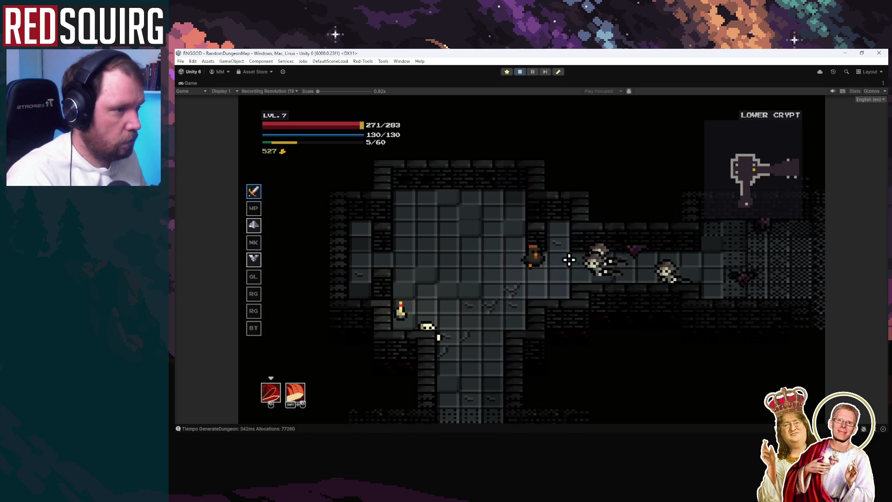
pyautogui.click(570, 259)
pyautogui.press('d')
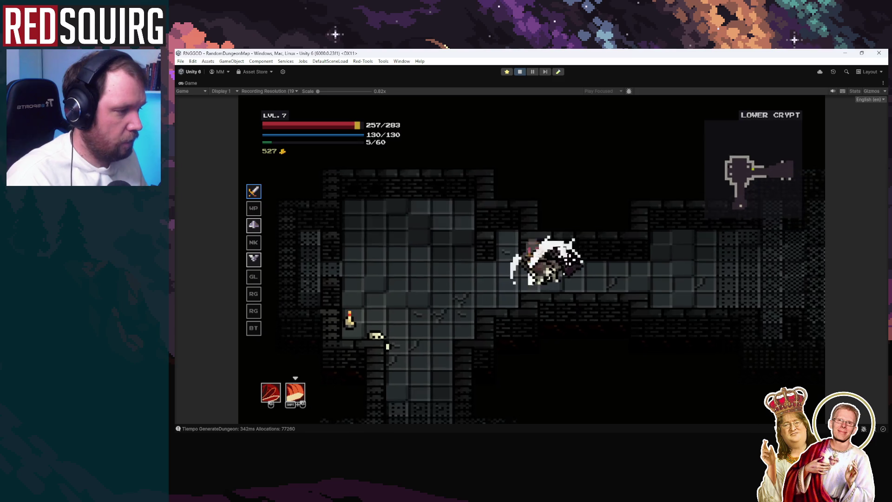
pyautogui.click(485, 250)
pyautogui.press('a')
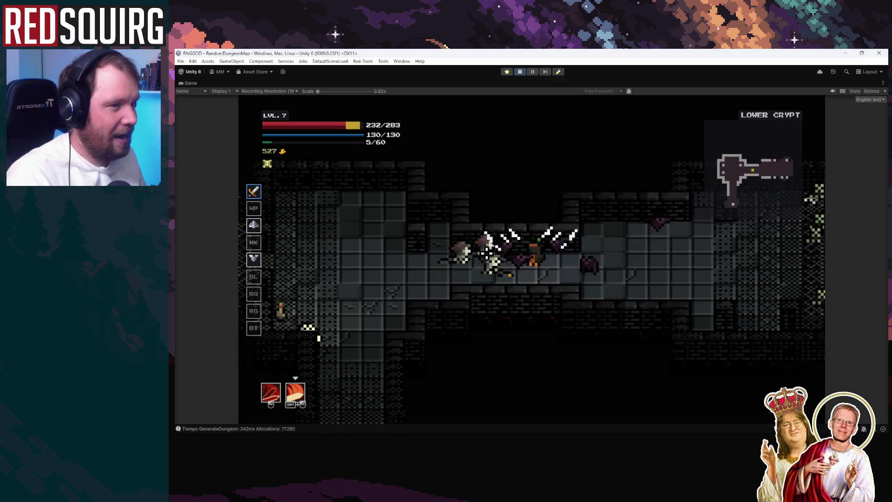
pyautogui.click(563, 114)
pyautogui.click(516, 71)
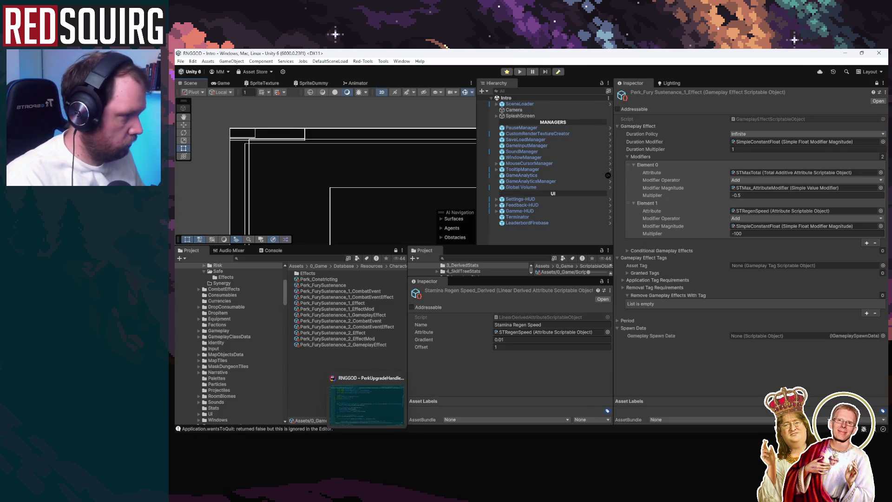
# Delete the STRegenSpeed modifier, keep STMaxTotal at -0.9, and restart the playtest
pyautogui.click(657, 202)
pyautogui.rightClick(656, 202)
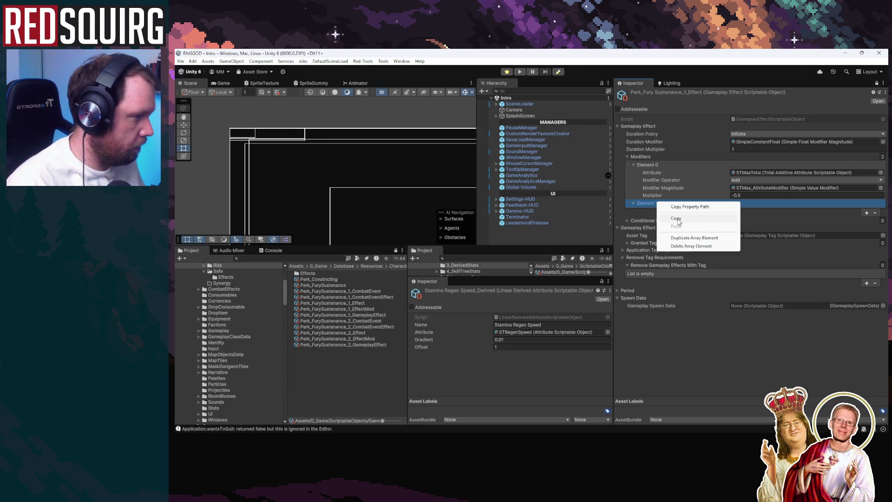
pyautogui.click(634, 203)
pyautogui.rightClick(655, 206)
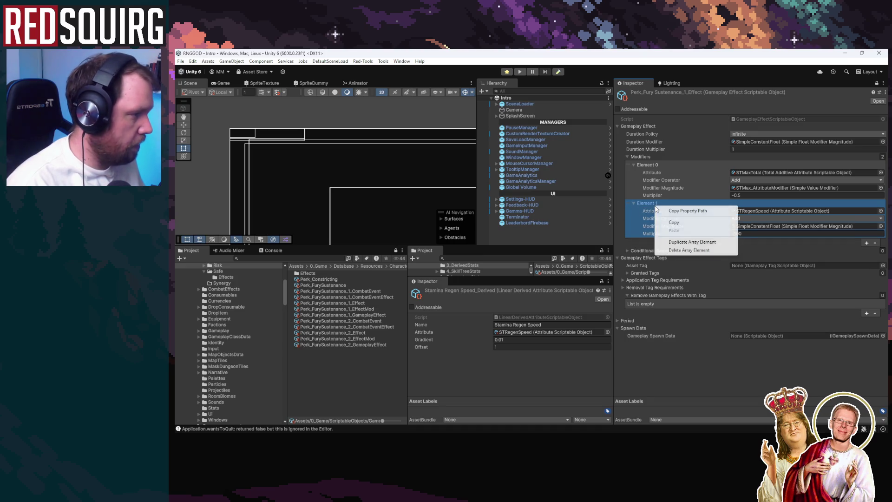
pyautogui.click(698, 250)
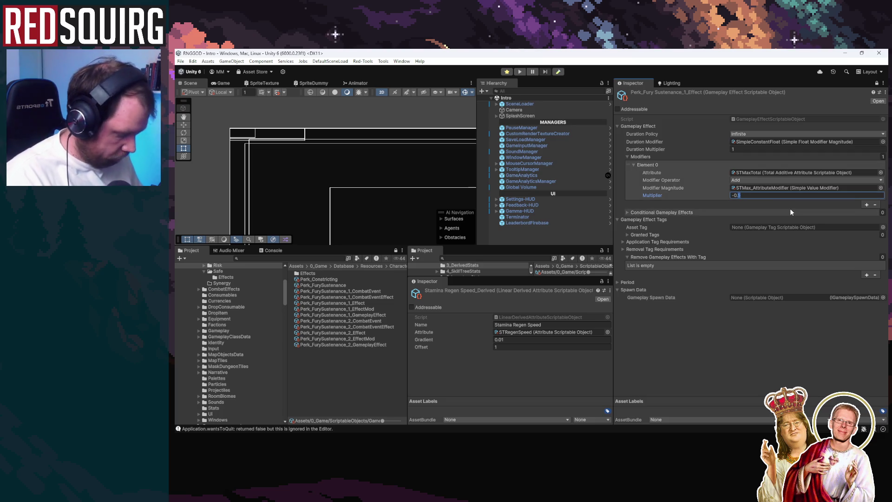
pyautogui.click(751, 193)
pyautogui.write('-0.9')
pyautogui.click(719, 274)
pyautogui.click(519, 71)
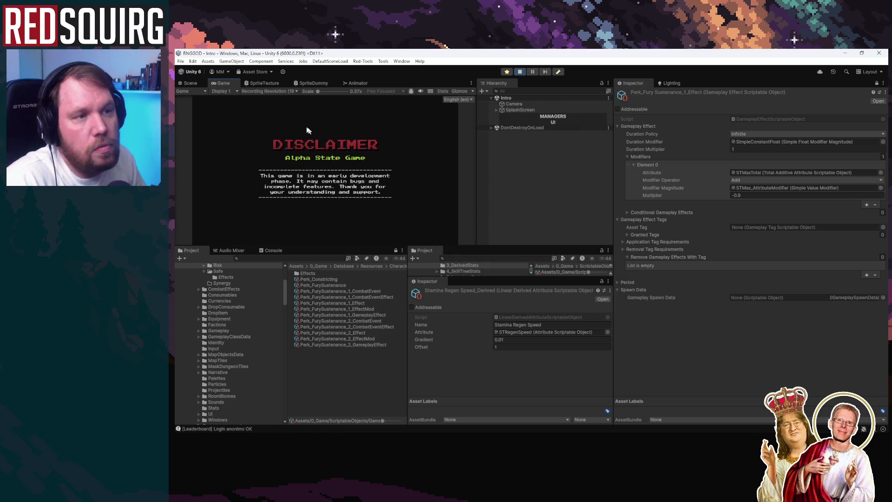
# Maximize the Game view, continue the save and claim the vessel to enter the dungeon
pyautogui.doubleClick(227, 84)
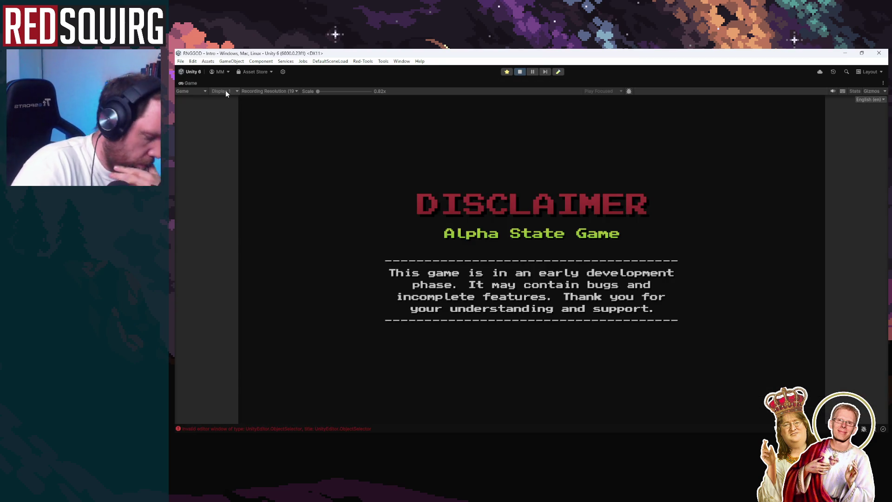
pyautogui.click(536, 315)
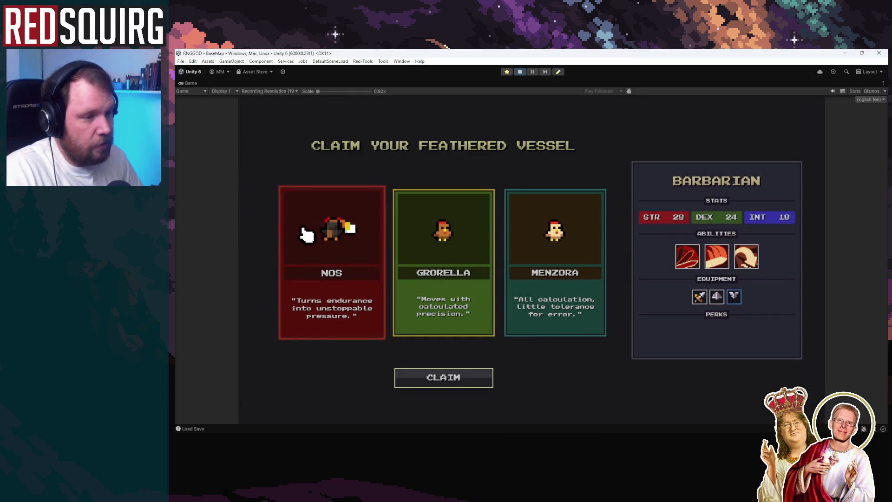
pyautogui.click(411, 378)
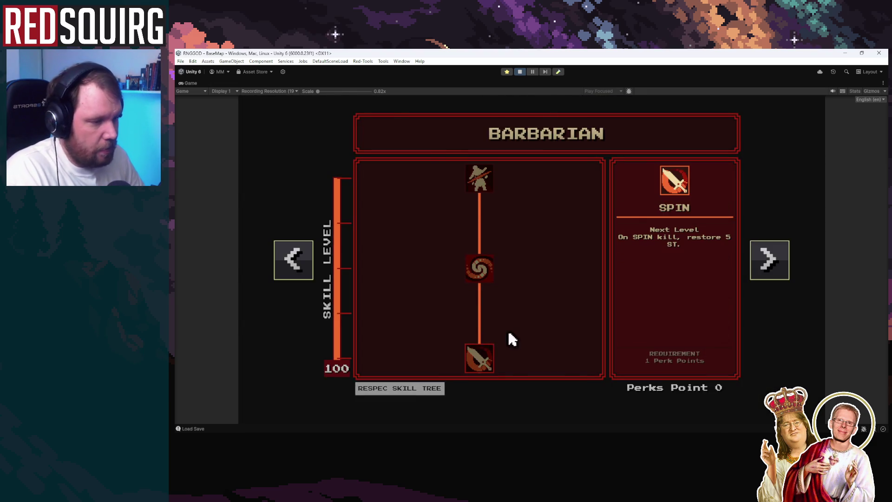
pyautogui.press('Escape')
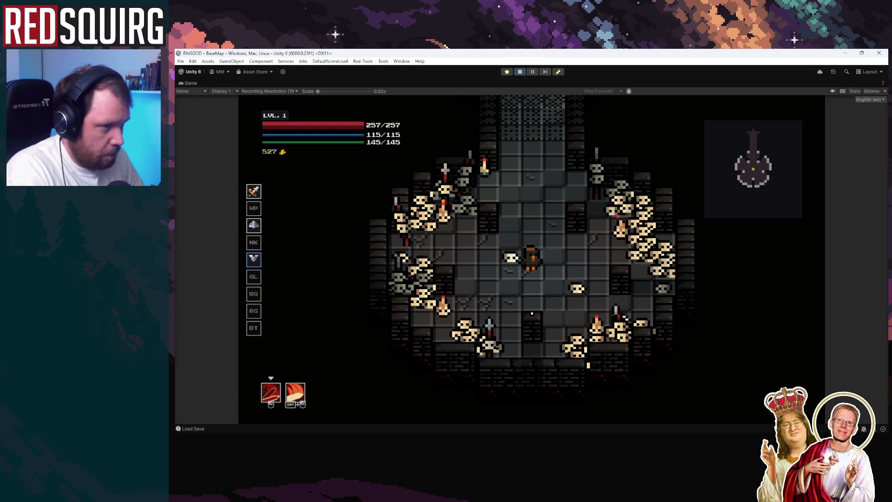
pyautogui.press('k')
pyautogui.press('Escape')
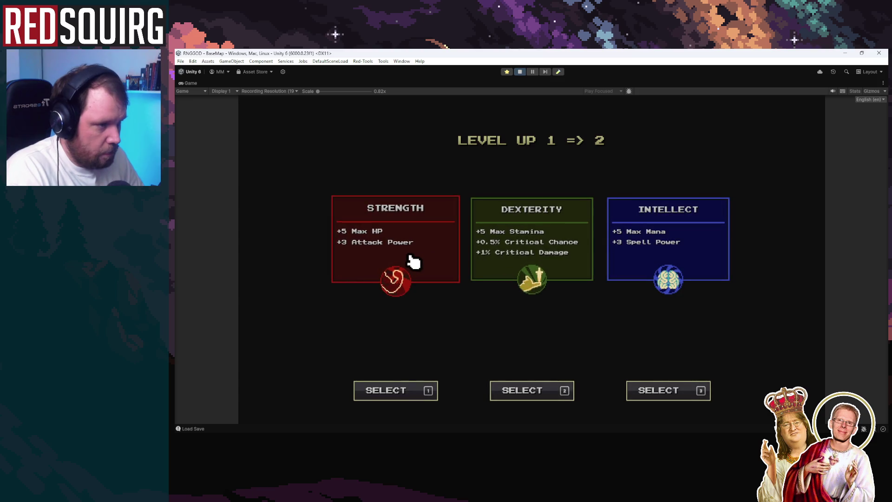
# Level up to 7 choosing Strength, the Fury Sustenance perk and the Aegis perk
pyautogui.click(389, 264)
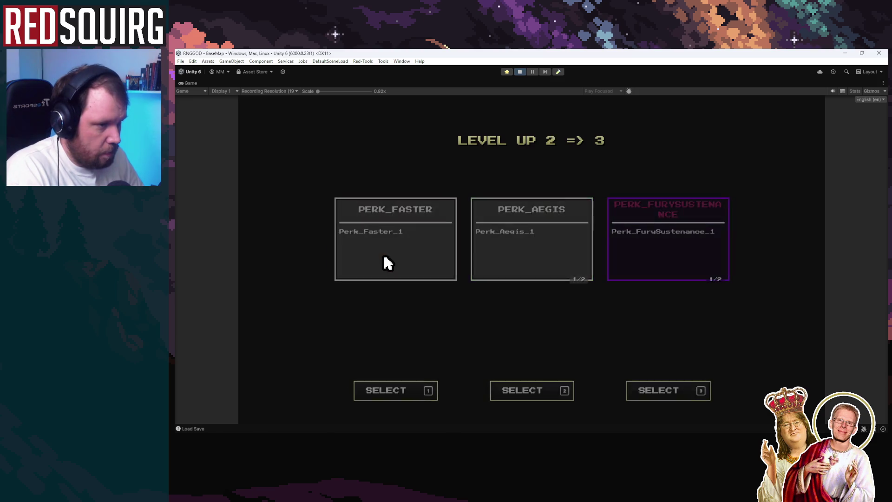
pyautogui.click(690, 255)
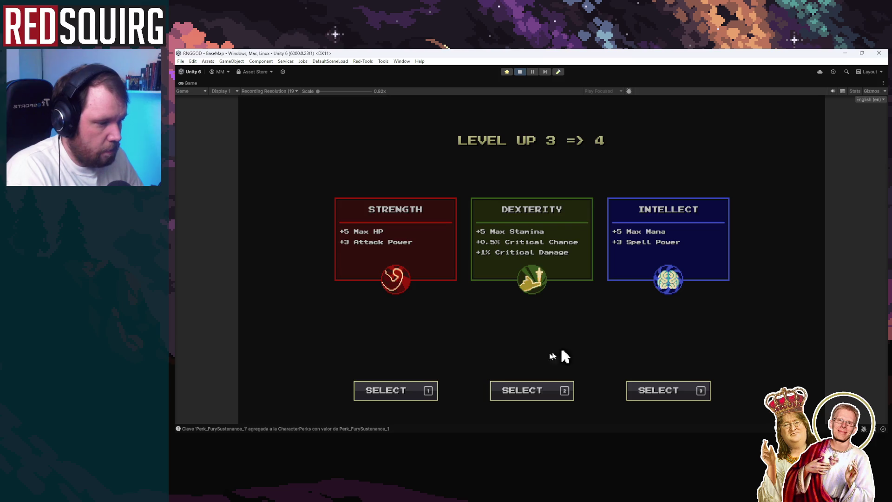
pyautogui.click(403, 269)
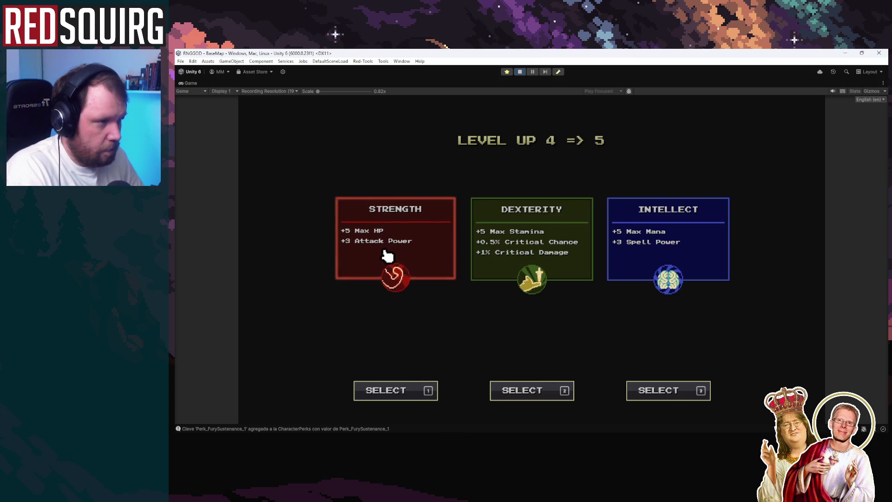
pyautogui.click(387, 254)
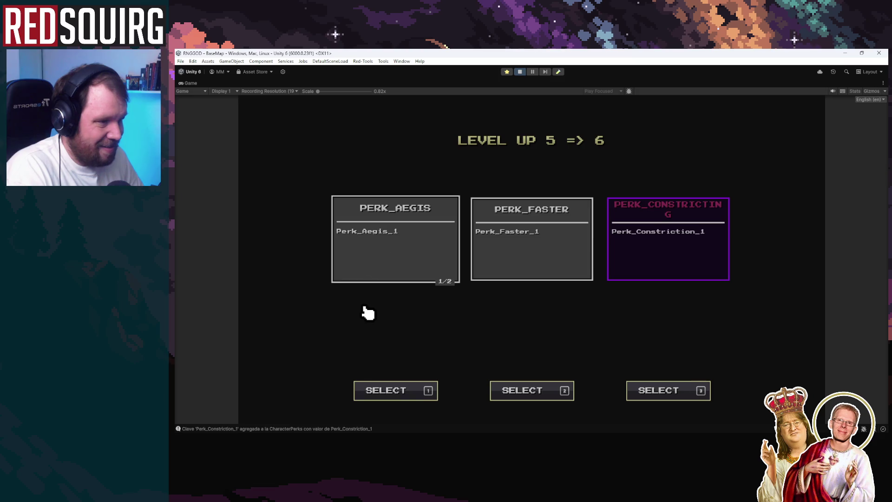
pyautogui.click(371, 279)
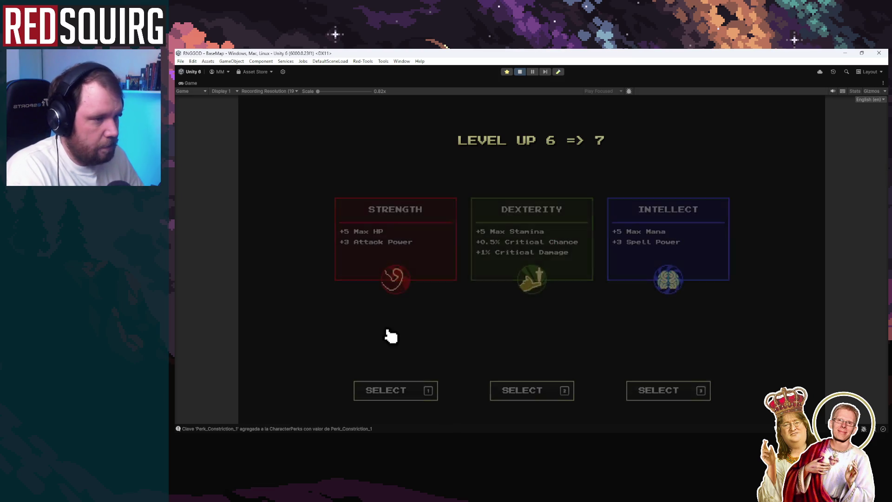
pyautogui.click(396, 271)
pyautogui.press('Escape')
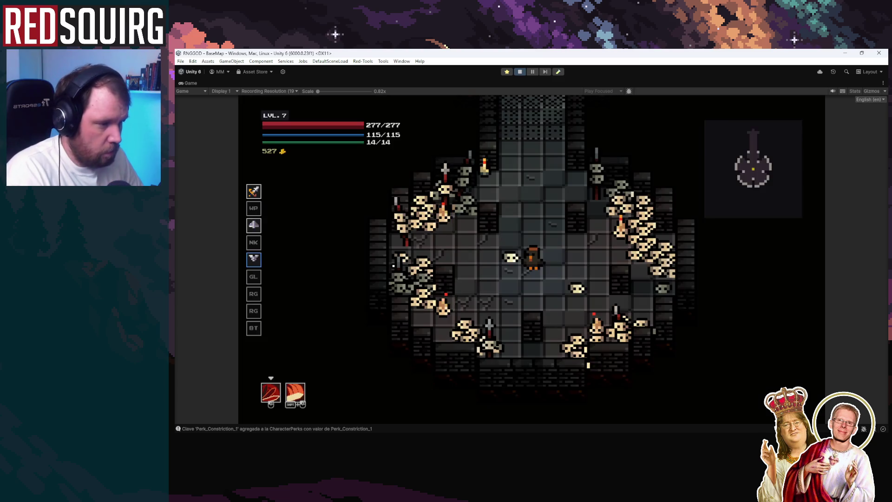
# Walk through the portal, fight enemies in the Lower Crypt, then stop play
pyautogui.press('w')
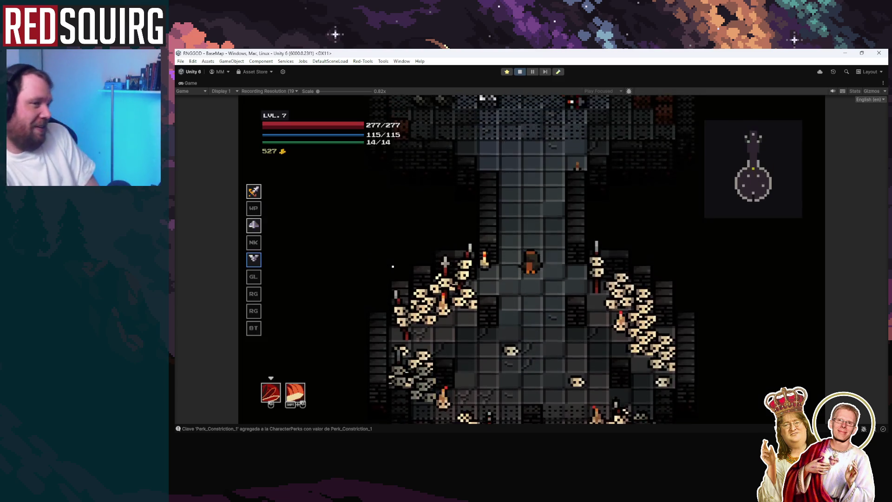
pyautogui.press('w')
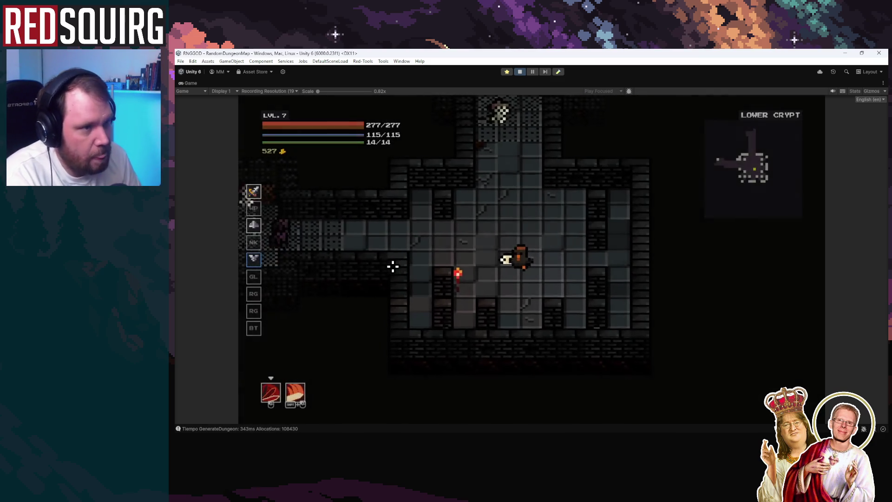
pyautogui.press('a')
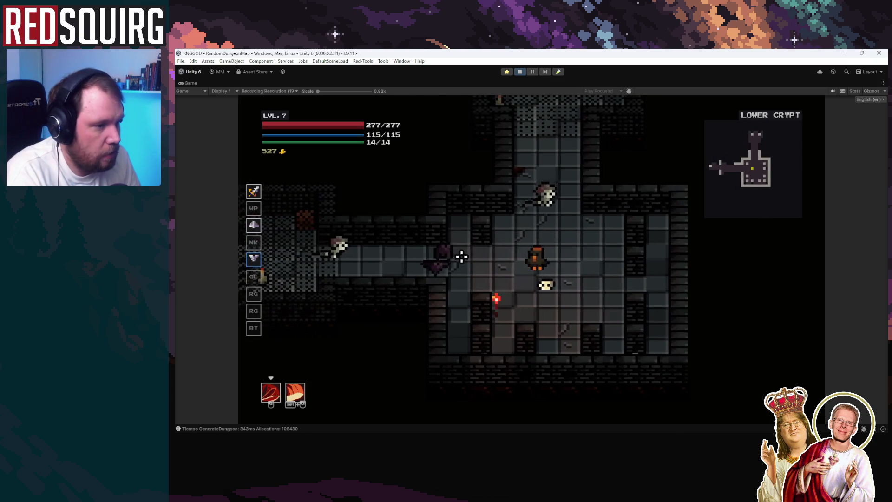
pyautogui.click(479, 252)
pyautogui.press('d')
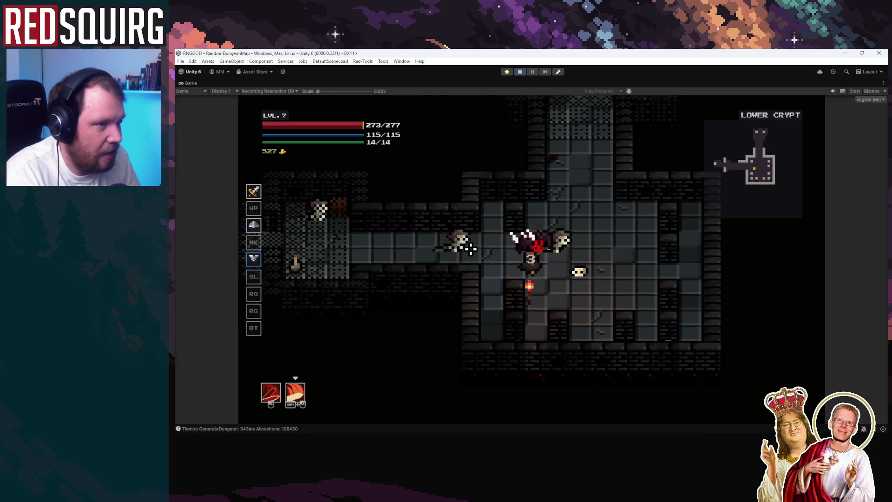
pyautogui.click(520, 72)
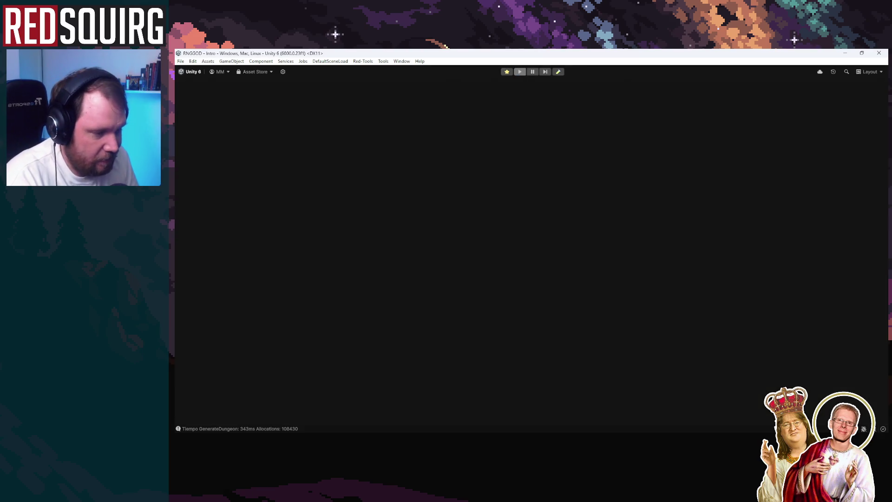
# Change the STMaxTotal multiplier to -0.75 and start a fresh playtest
pyautogui.hotkey('alt', 'Tab')
pyautogui.hotkey('alt', 'Tab')
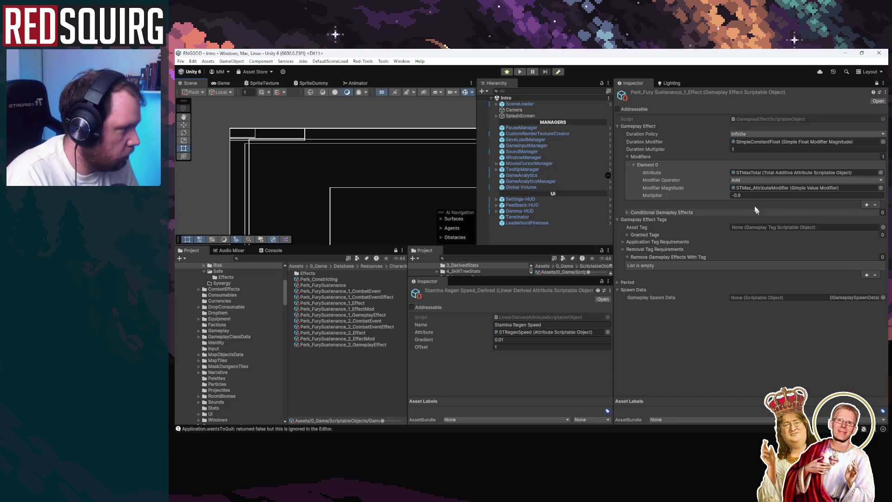
pyautogui.write('75')
pyautogui.press('Return')
pyautogui.click(520, 72)
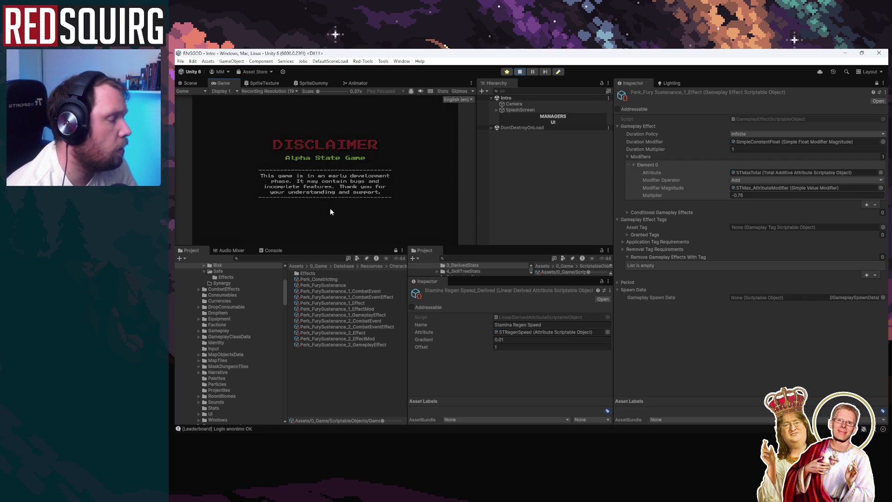
# Continue the save, claim the Barbarian, review its stats and open the skill tree with 1 perk point
pyautogui.click(334, 193)
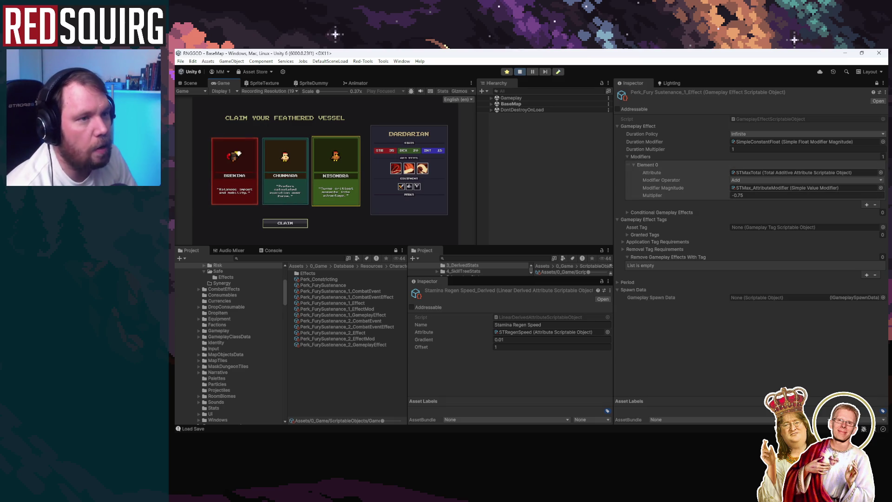
pyautogui.click(289, 225)
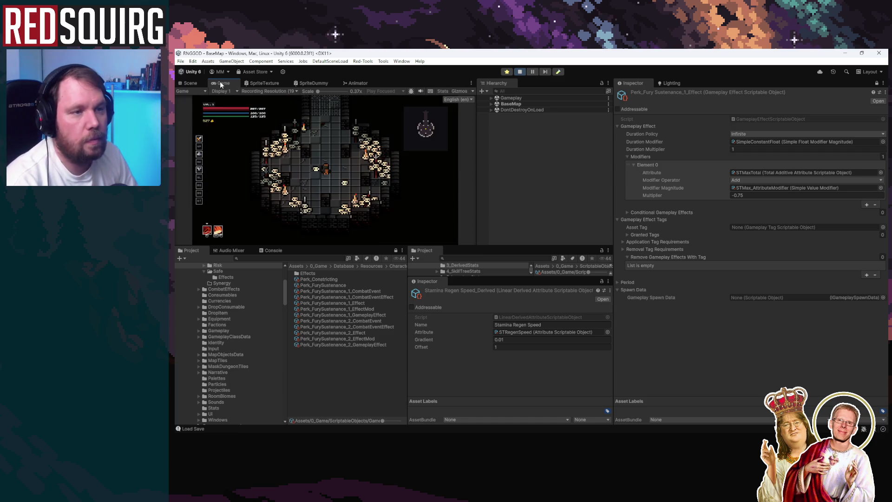
pyautogui.hotkey('shift', 'space')
pyautogui.press('k')
pyautogui.press('k')
pyautogui.press('k')
pyautogui.press('k')
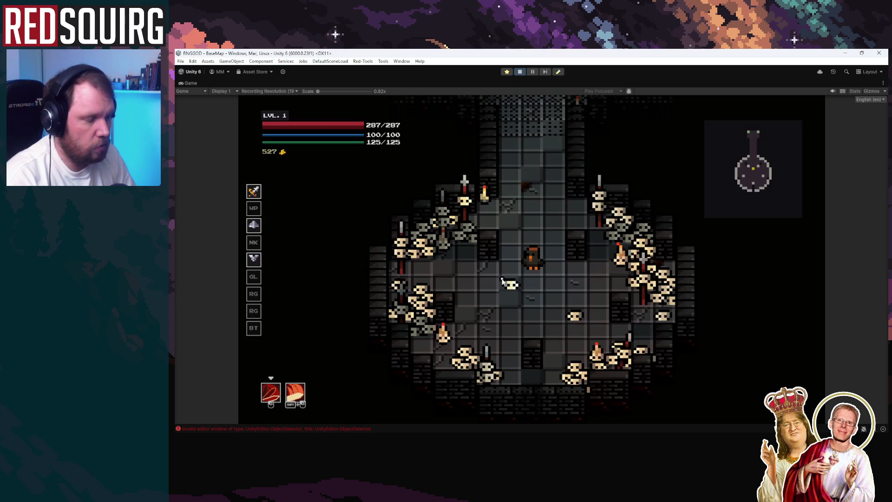
pyautogui.press('c')
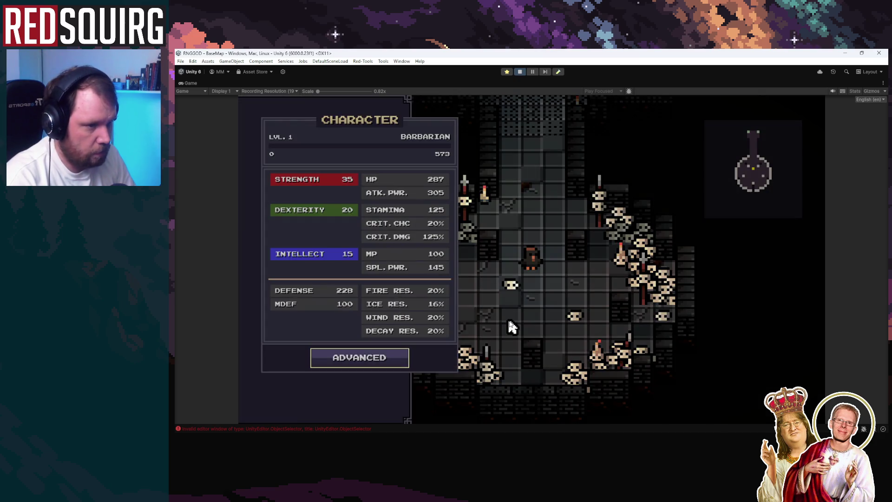
pyautogui.press('c')
pyautogui.press('c')
pyautogui.press('c')
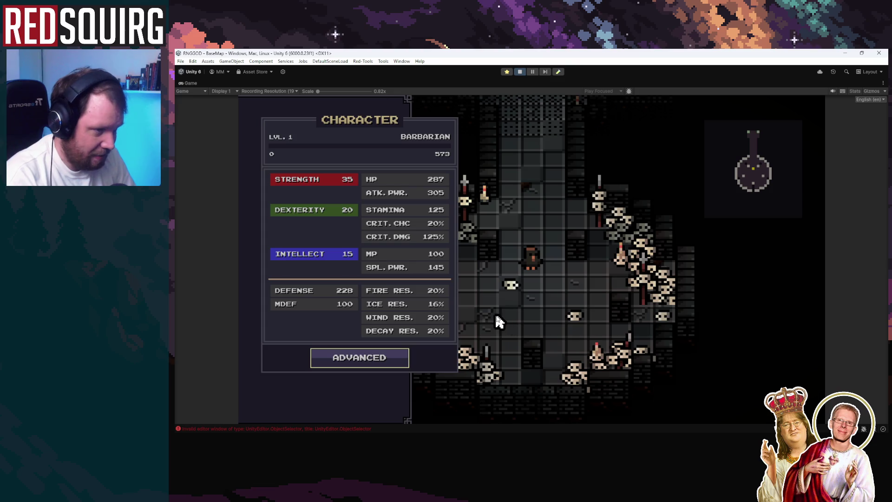
pyautogui.press('k')
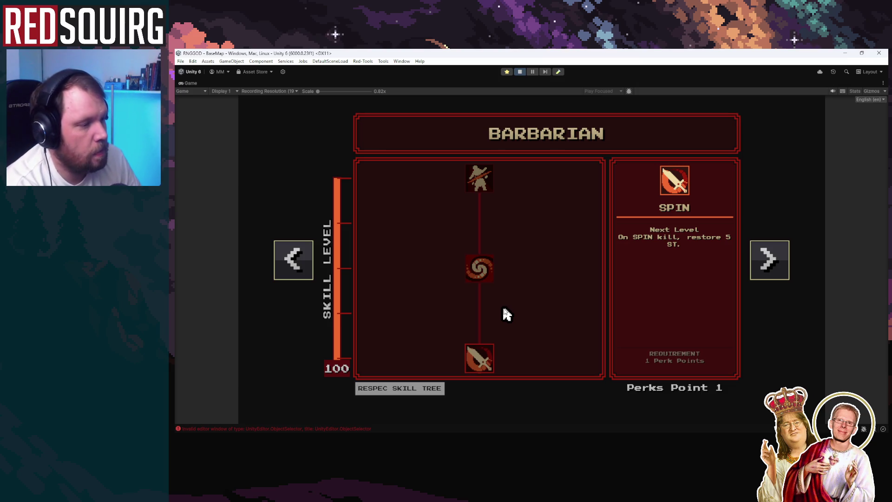
# Level up to 7 with Strength picks, a perk choice and the TirRune perk
pyautogui.press('Escape')
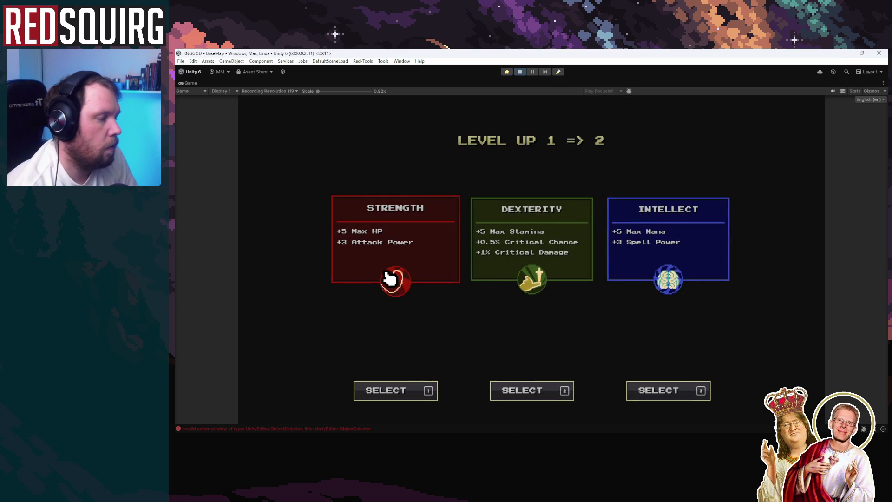
pyautogui.click(389, 279)
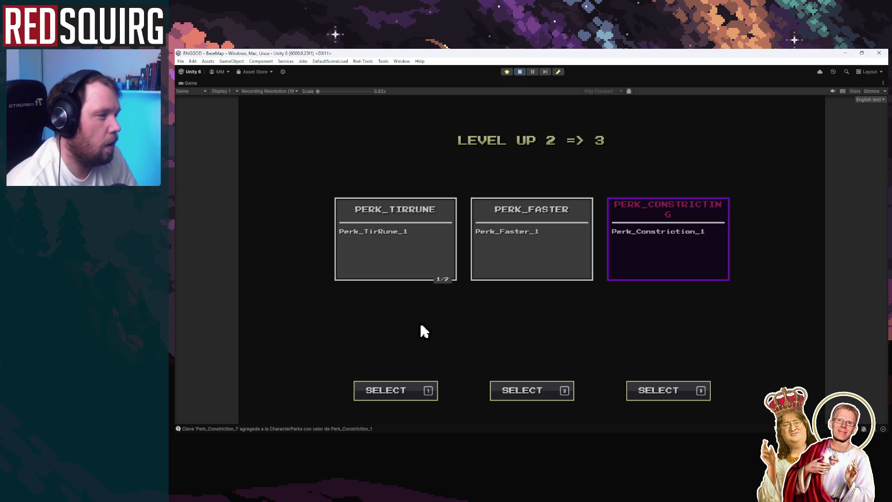
pyautogui.press('2')
pyautogui.press('1')
pyautogui.click(382, 270)
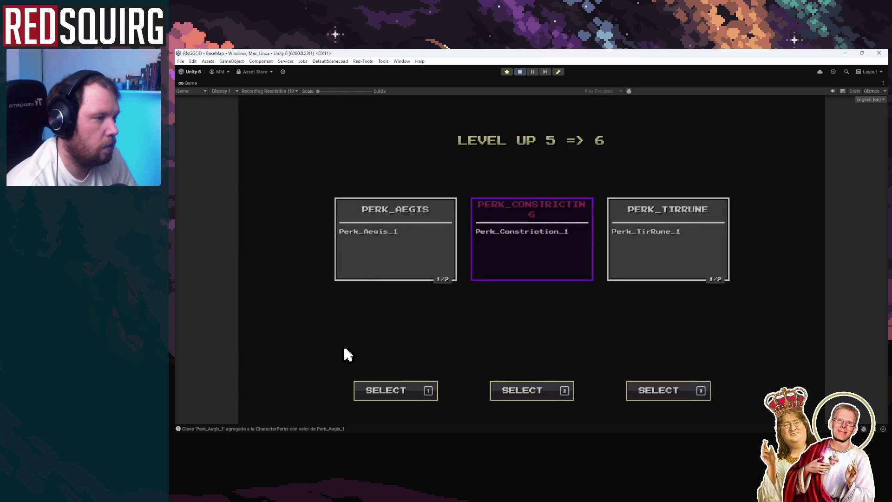
pyautogui.click(688, 275)
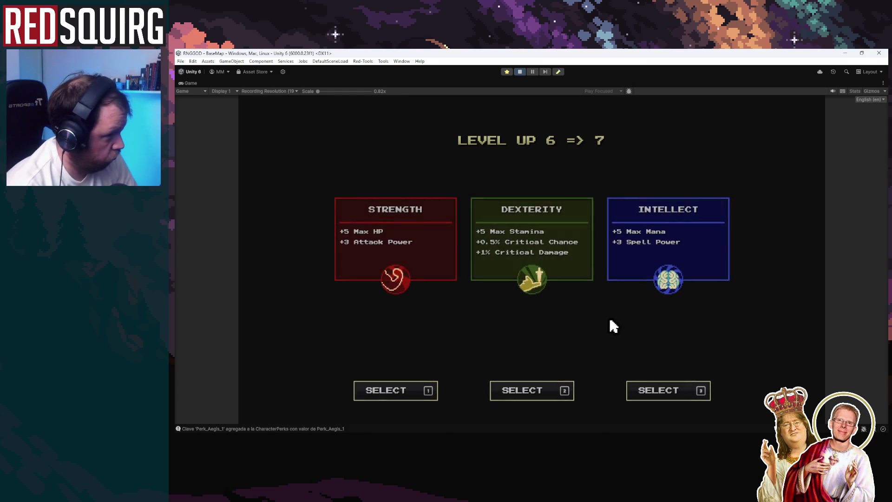
pyautogui.click(396, 279)
# Continue to level 13 taking TirRune rank 2, Fury Sustenance, more Strength and a final Dexterity
pyautogui.click(370, 278)
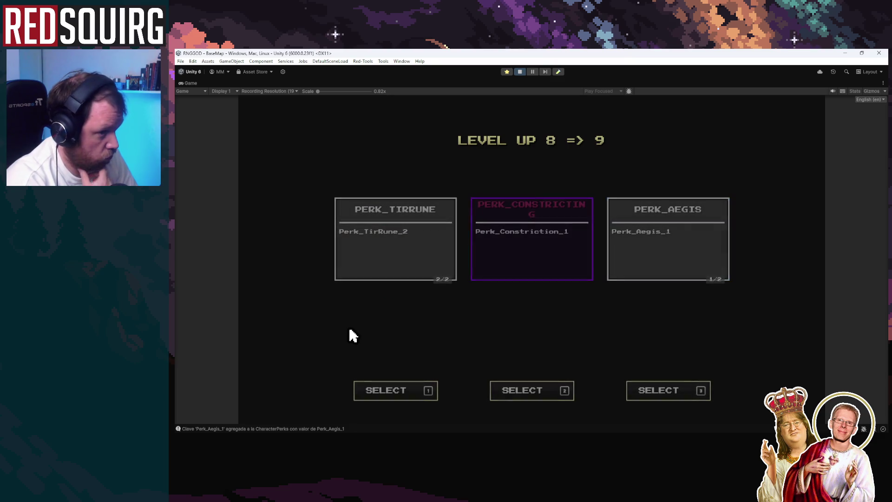
pyautogui.click(381, 272)
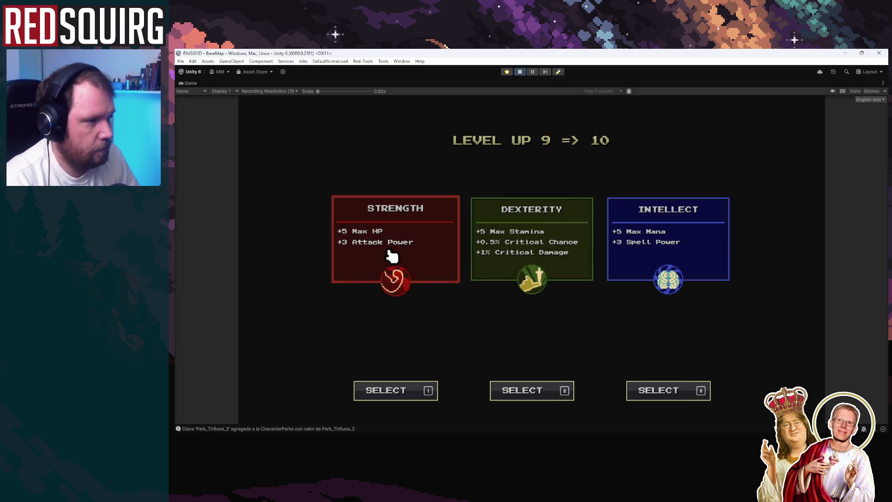
pyautogui.click(398, 283)
pyautogui.click(381, 250)
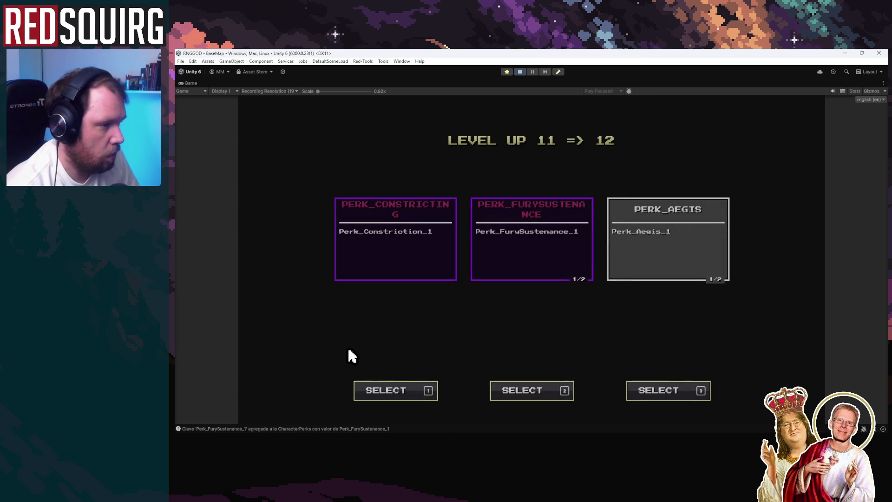
pyautogui.click(523, 252)
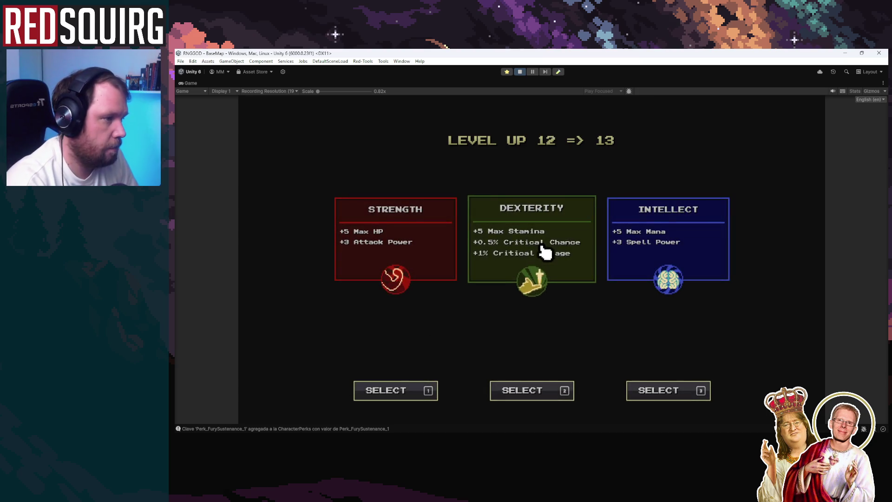
pyautogui.click(541, 255)
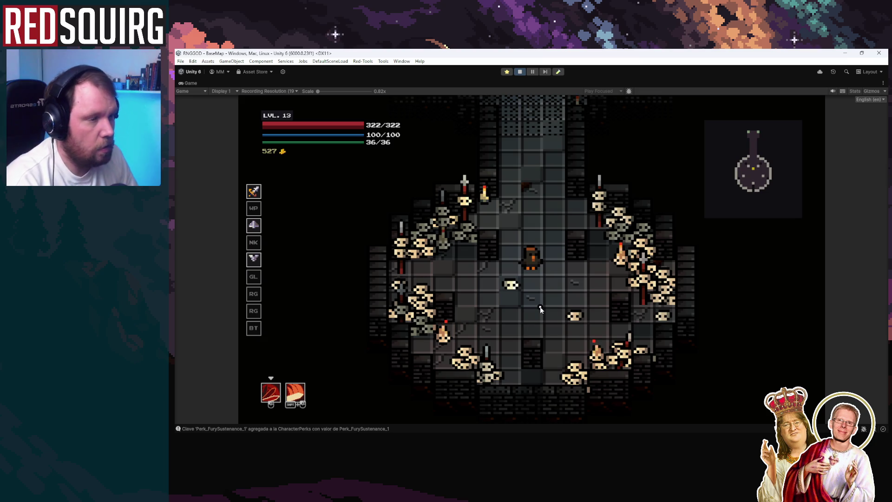
# Run the hero up and down the corridor to drain stamina, ending at the portal room
pyautogui.press('w')
pyautogui.press('s')
pyautogui.press('w')
pyautogui.press('s')
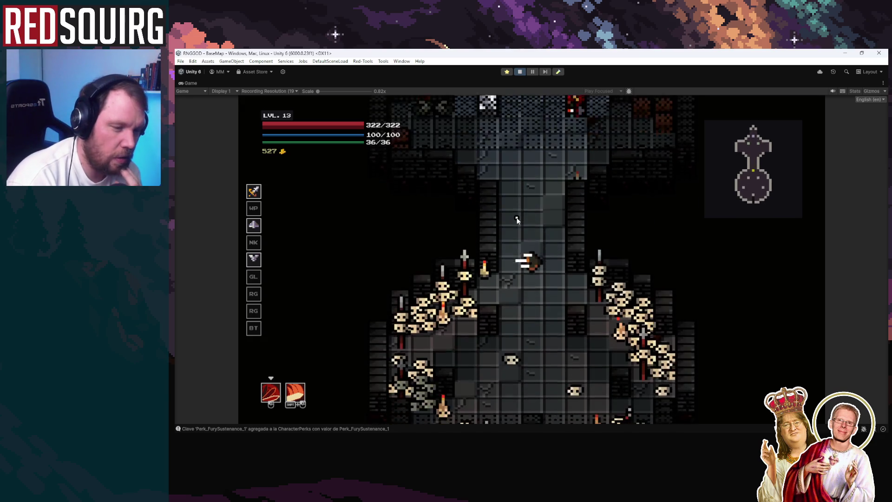
pyautogui.press('w')
pyautogui.press('s')
pyautogui.press('w')
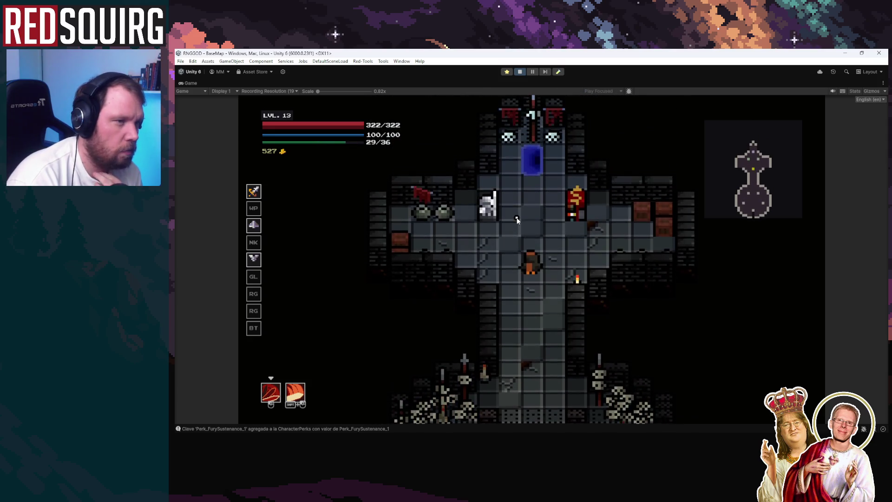
pyautogui.press('s')
pyautogui.press('w')
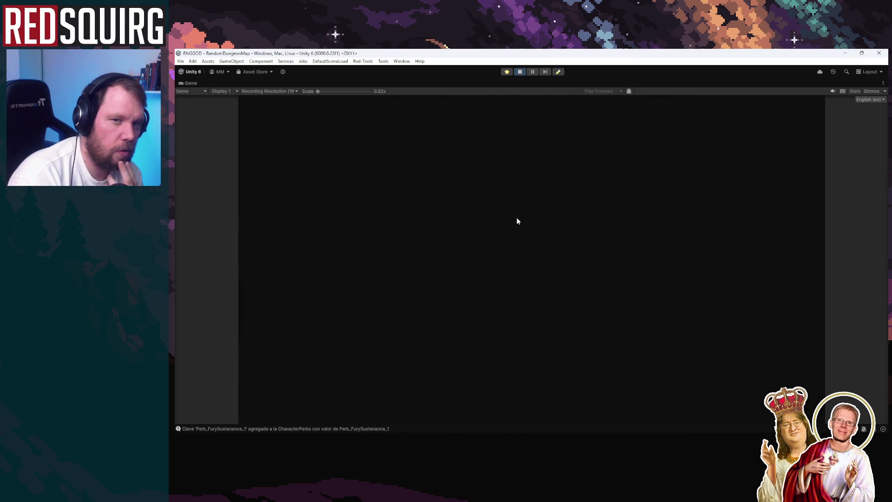
# Dash across the new crypt room, strike the brown enemy, and head into the zombie room
pyautogui.press('d')
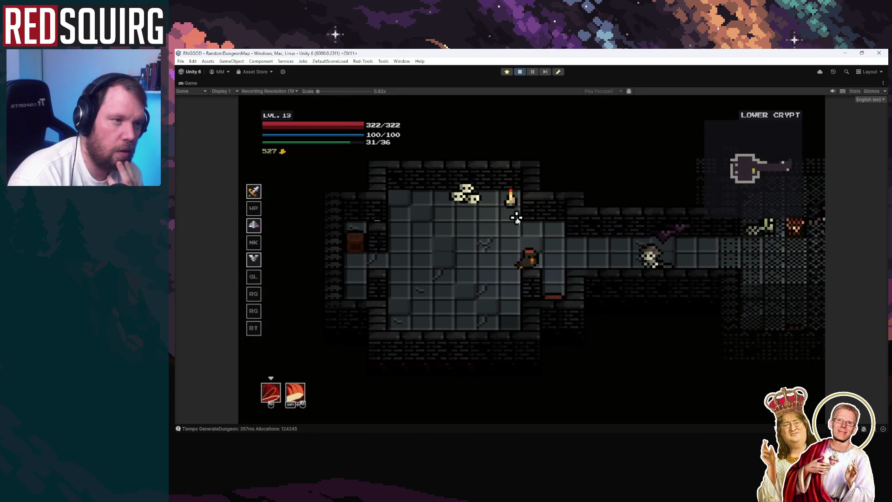
pyautogui.press('a')
pyautogui.press('shift')
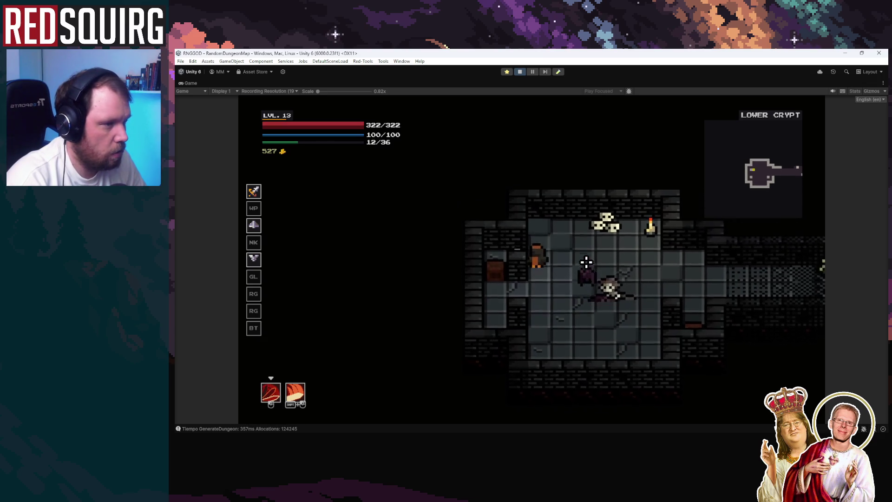
pyautogui.press('d')
pyautogui.press('d')
pyautogui.click(492, 243)
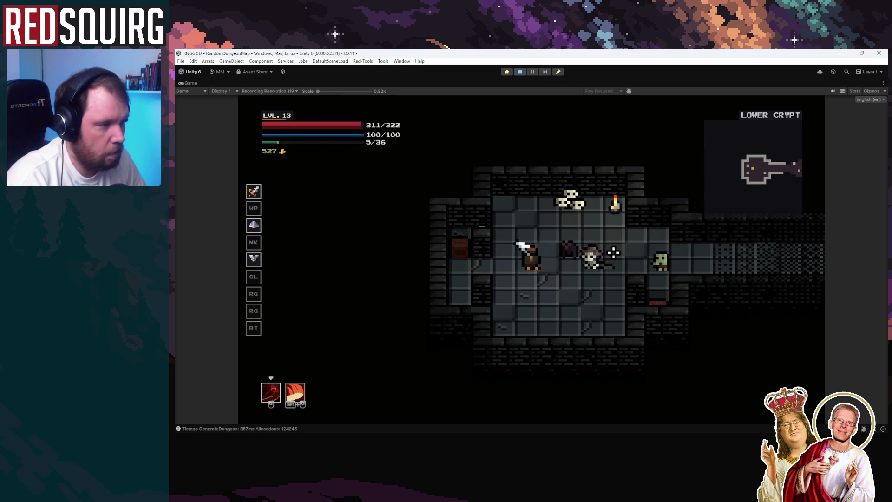
pyautogui.press('d')
pyautogui.press('s')
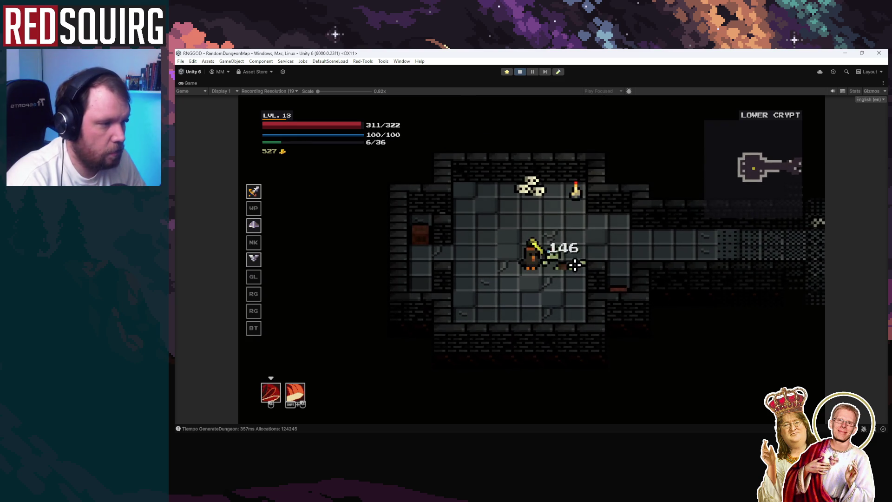
pyautogui.press('d')
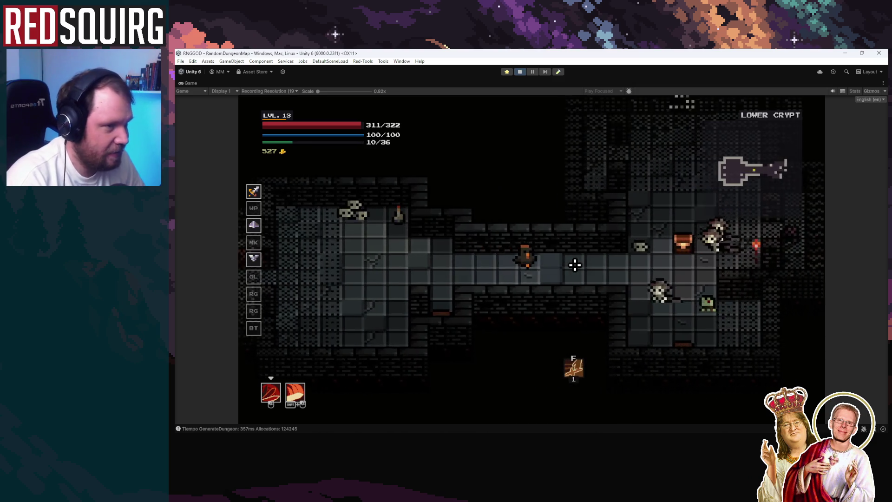
# Fight the zombies, retreating and re-engaging to check the damage dealt
pyautogui.click(574, 265)
pyautogui.press('a')
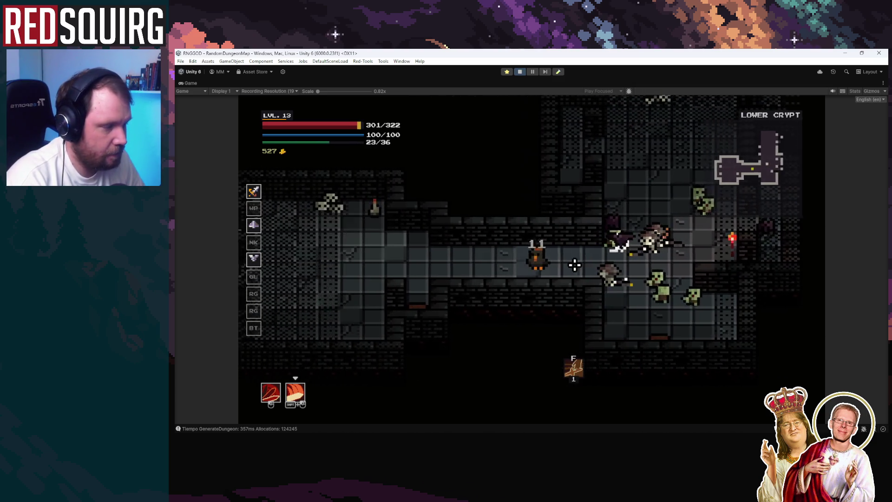
pyautogui.click(573, 269)
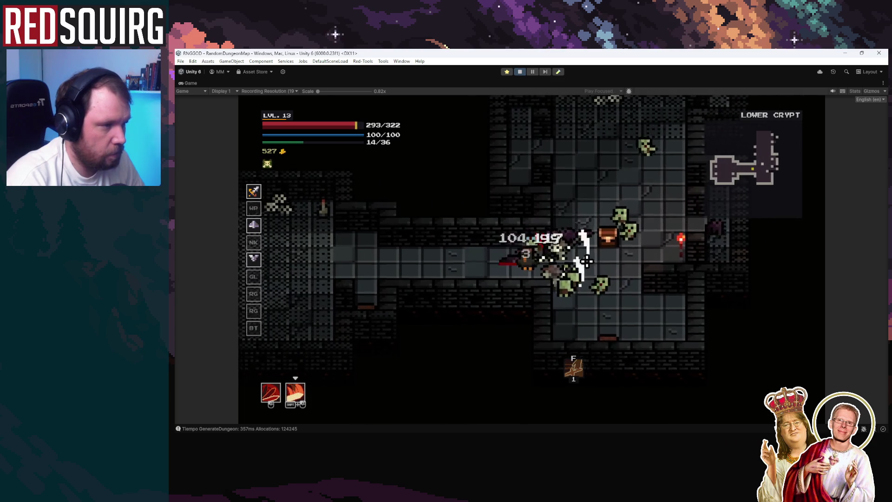
pyautogui.press('d')
pyautogui.click(534, 249)
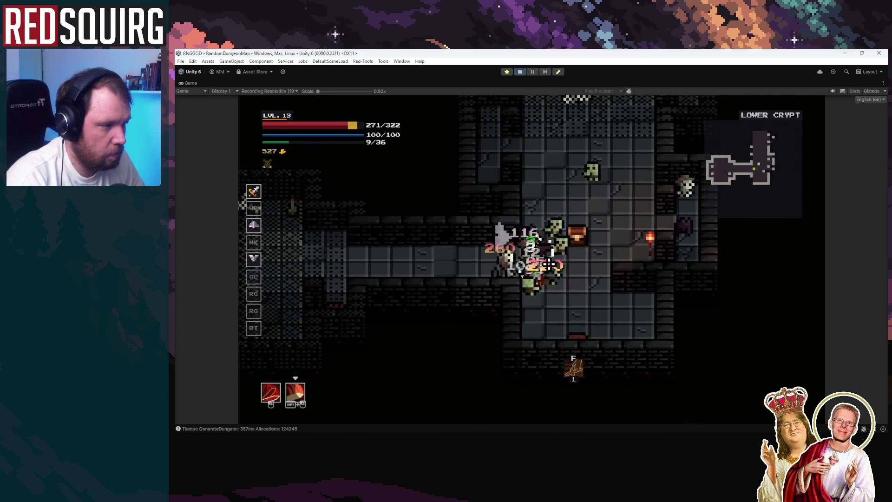
pyautogui.click(534, 250)
pyautogui.press('d')
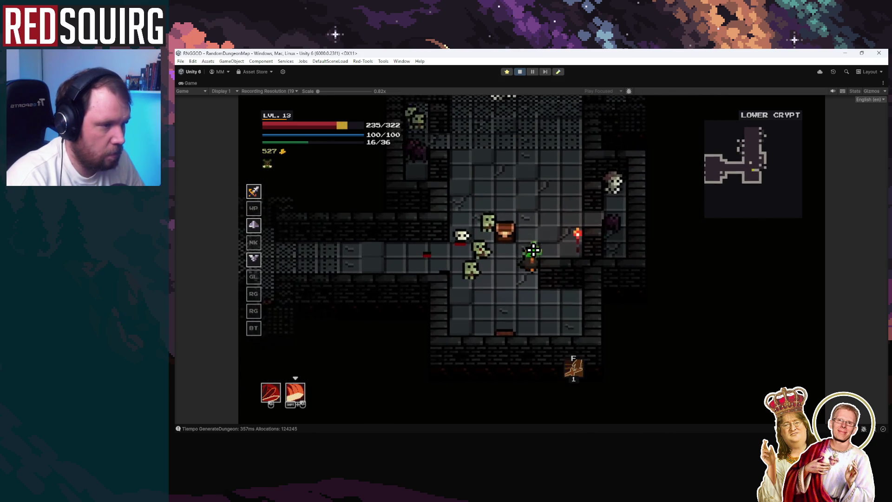
pyautogui.press('a')
pyautogui.click(529, 238)
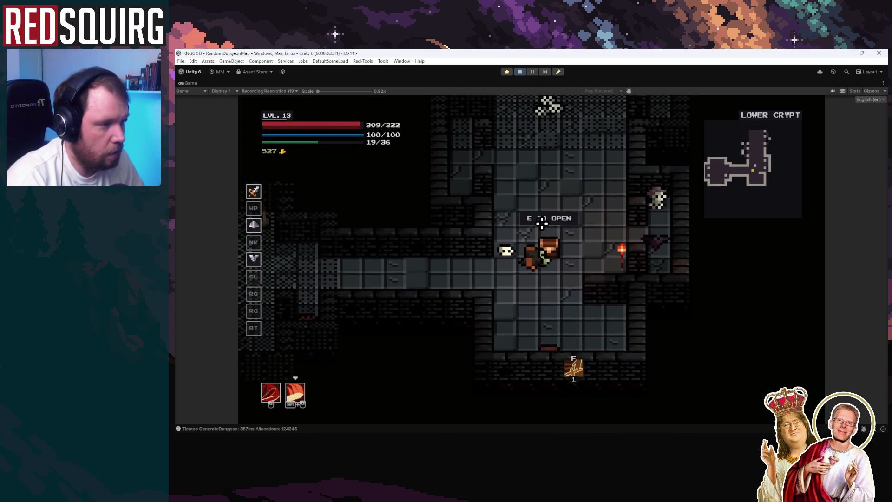
# Glance at the Barbarian skill tree, then fight through the room toward the skeletons
pyautogui.press('k')
pyautogui.press('k')
pyautogui.click(529, 231)
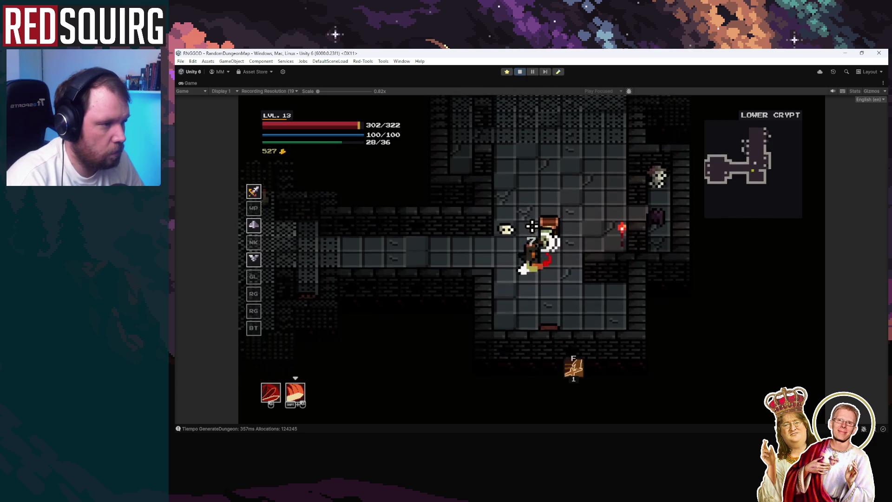
pyautogui.press('w')
pyautogui.press('d')
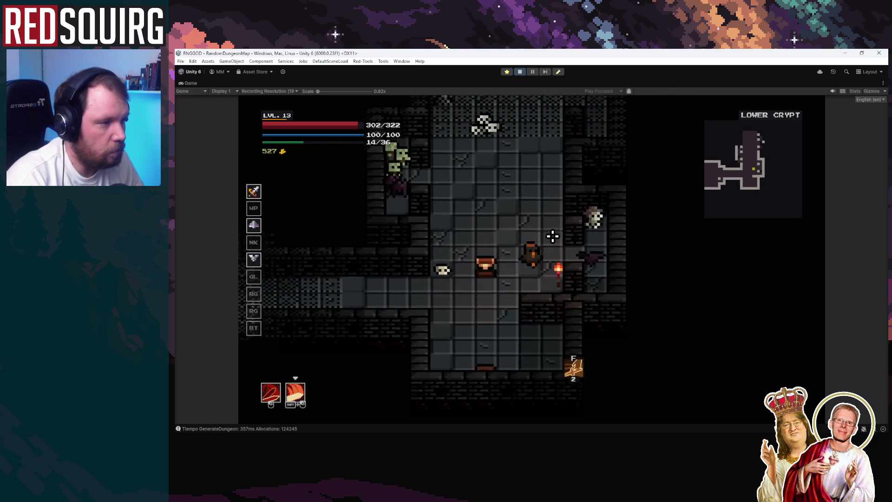
pyautogui.press('w')
pyautogui.press('a')
pyautogui.click(555, 243)
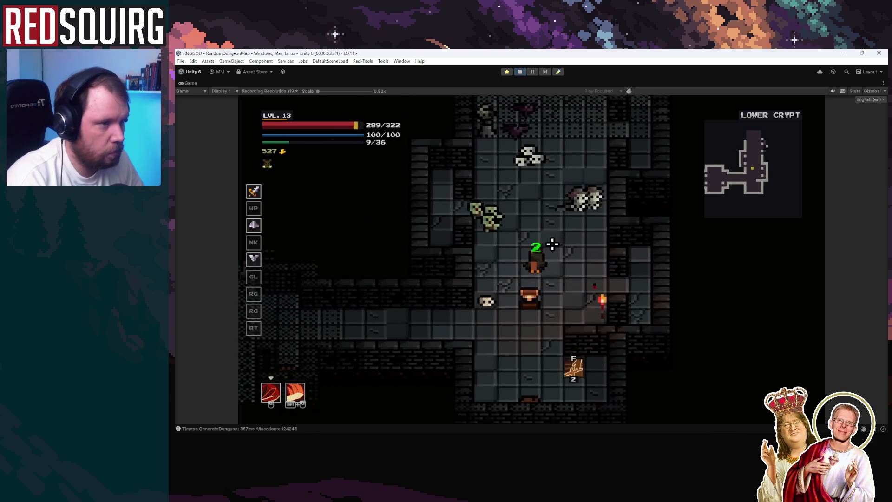
pyautogui.press('d')
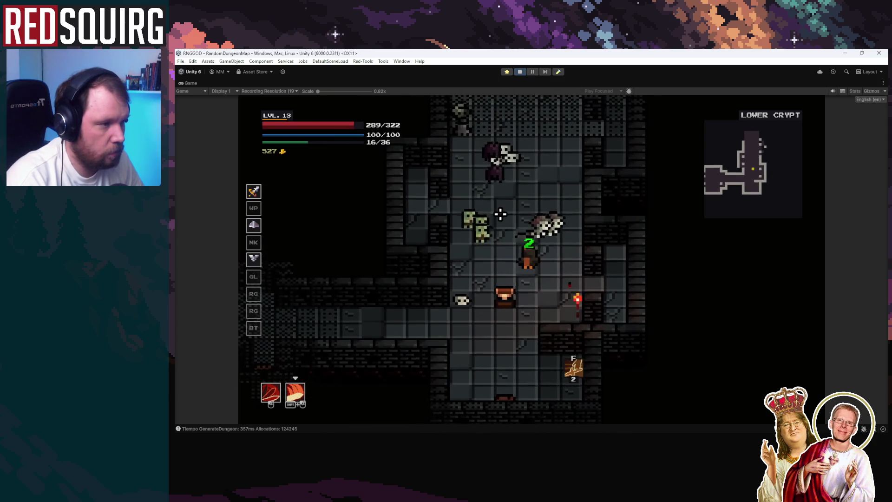
pyautogui.click(500, 214)
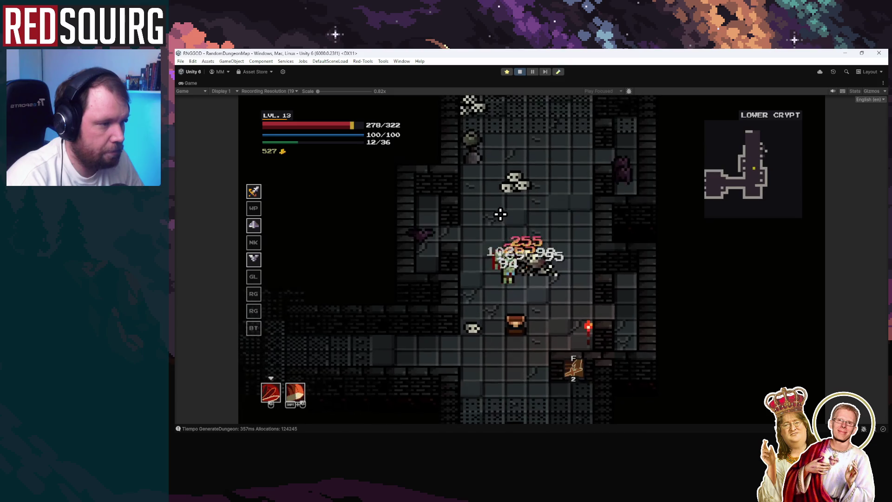
# Spend perk points on two SPIN levels in the Barbarian skill tree
pyautogui.press('k')
pyautogui.press('k')
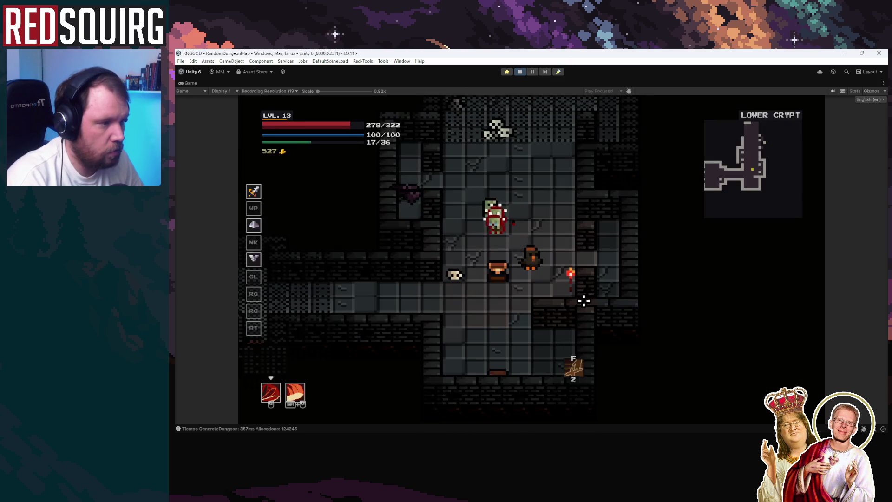
pyautogui.press('k')
pyautogui.click(483, 360)
pyautogui.click(481, 272)
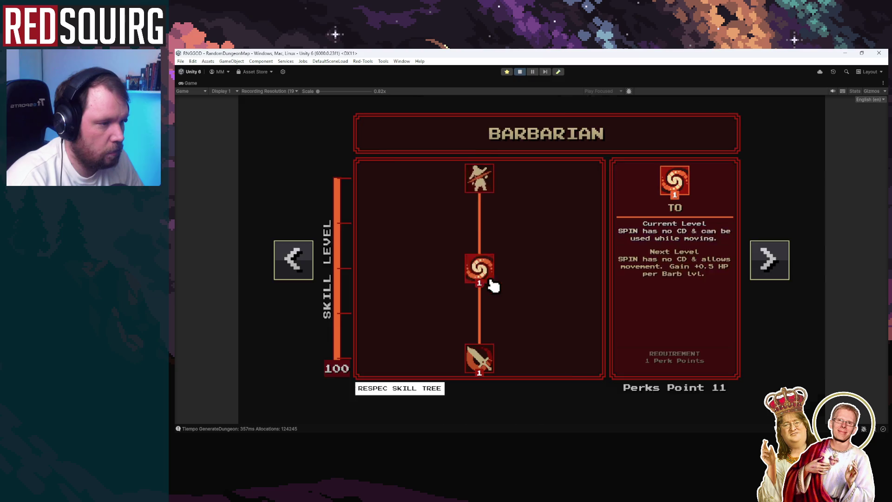
pyautogui.press('k')
pyautogui.click(484, 249)
# Push north through the crypt, using a multi-hit attack on the surrounding pack
pyautogui.press('w')
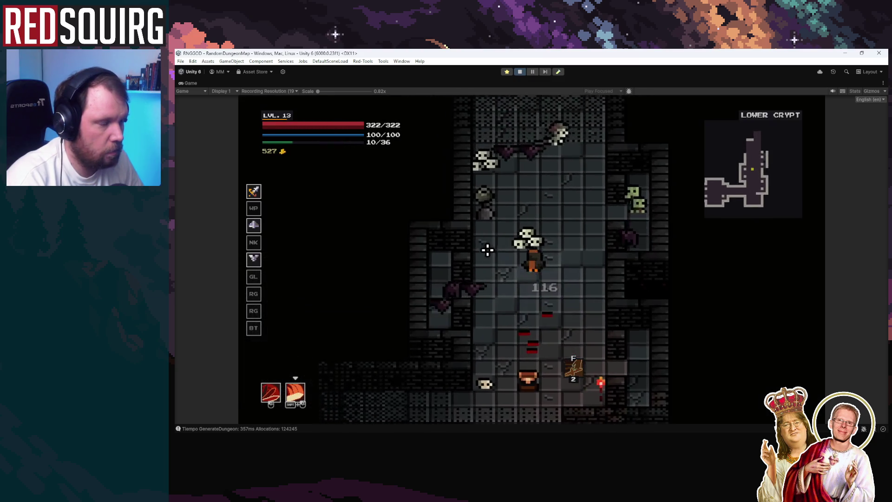
pyautogui.click(527, 247)
pyautogui.click(534, 253)
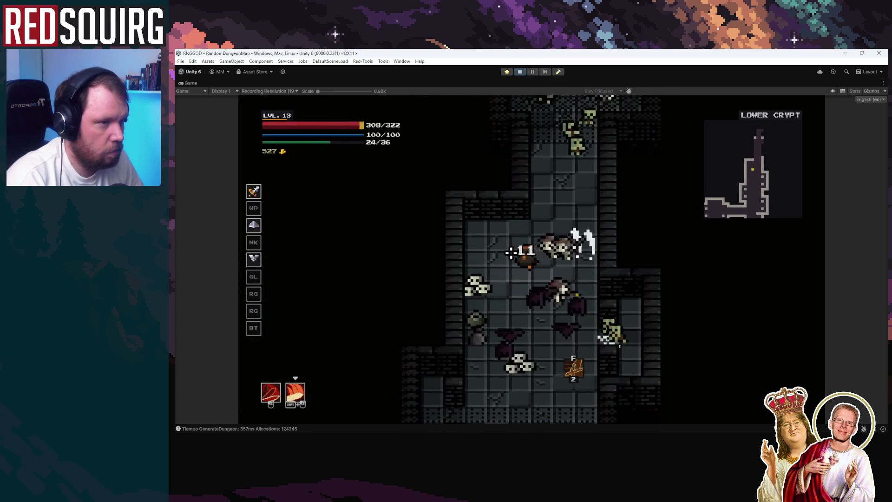
pyautogui.press('w')
pyautogui.click(545, 259)
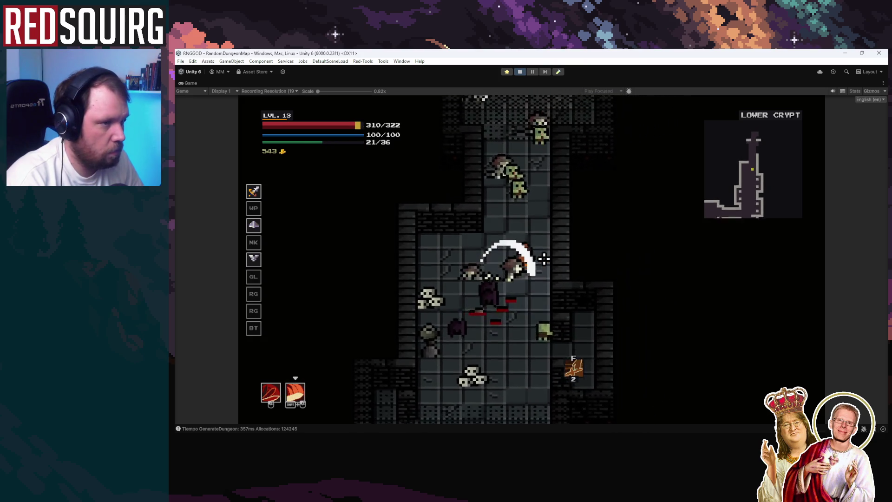
pyautogui.press('w')
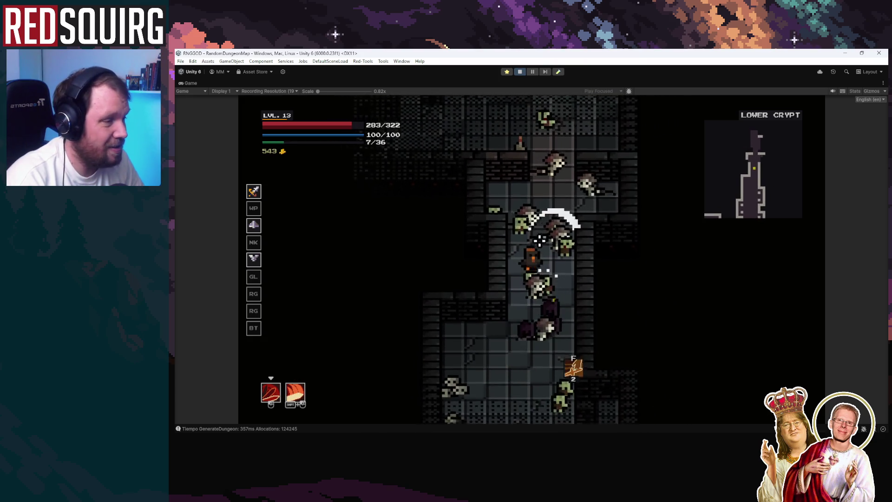
pyautogui.click(538, 228)
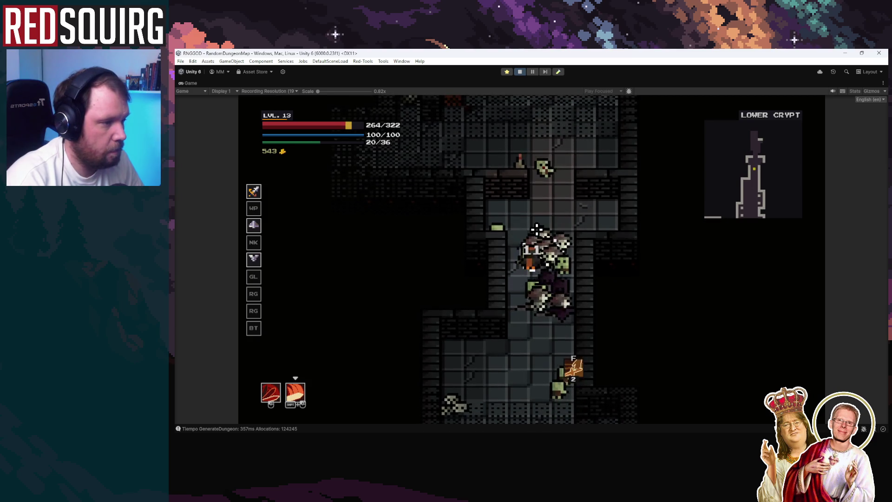
pyautogui.keyDown('shift'); pyautogui.click(535, 265); pyautogui.keyUp('shift')
pyautogui.click(535, 266)
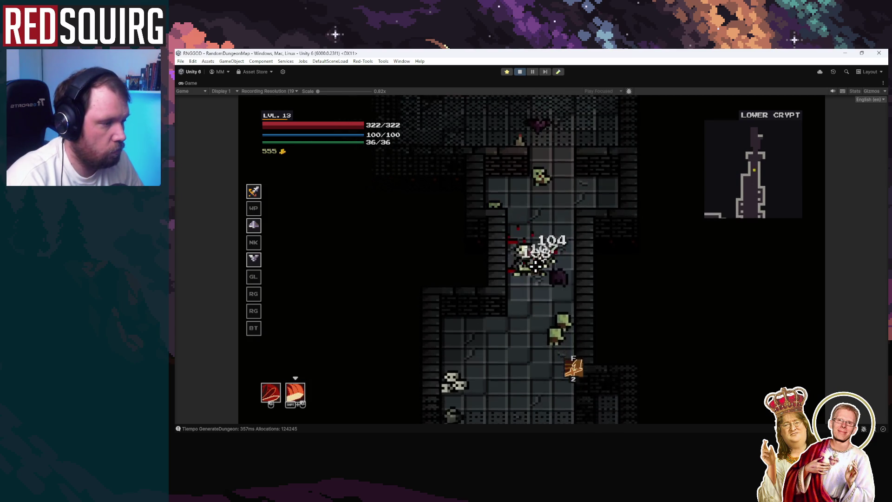
# Advance up the corridor into the next room, slashing the skeleton pack repeatedly
pyautogui.press('w')
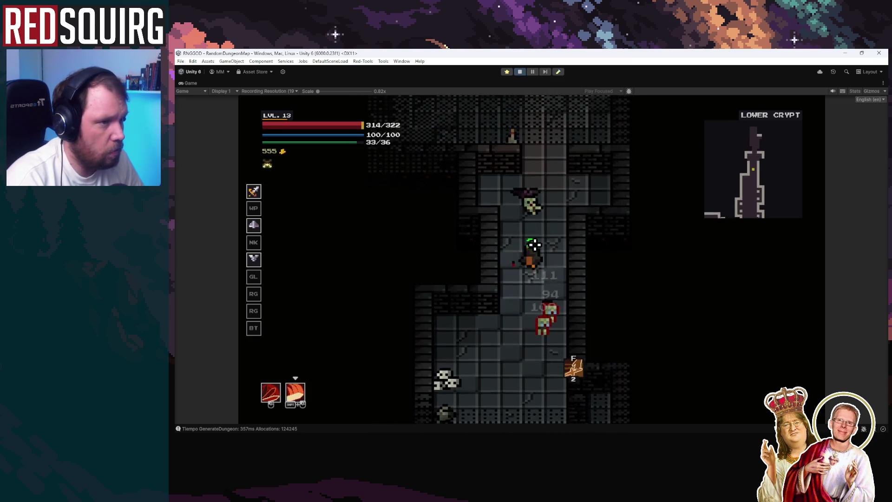
pyautogui.click(534, 244)
pyautogui.press('w')
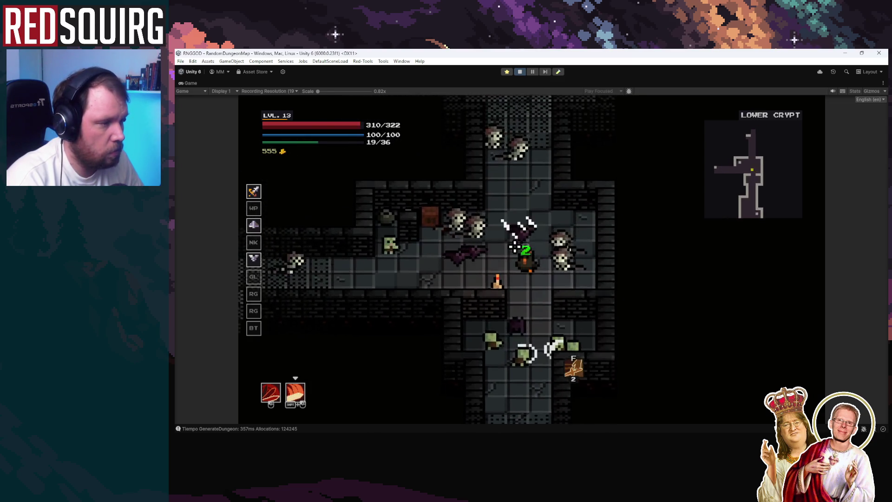
pyautogui.click(534, 243)
pyautogui.click(506, 241)
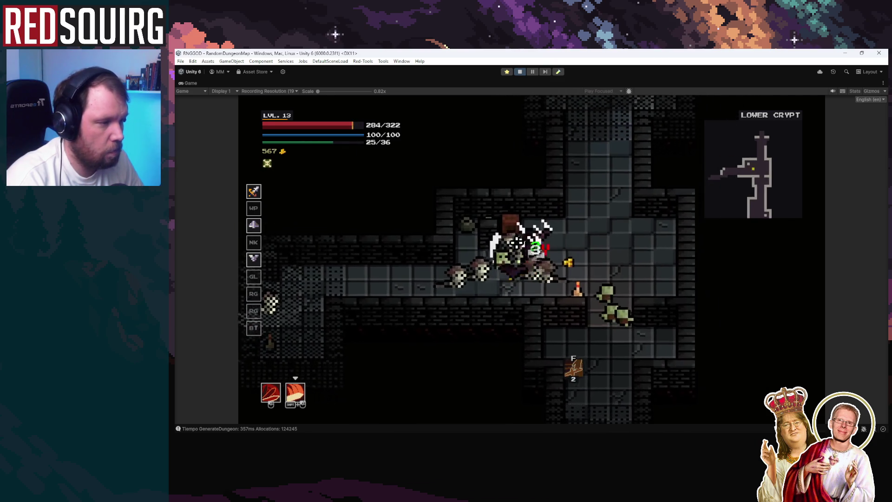
pyautogui.click(515, 242)
pyautogui.click(517, 242)
pyautogui.press('w')
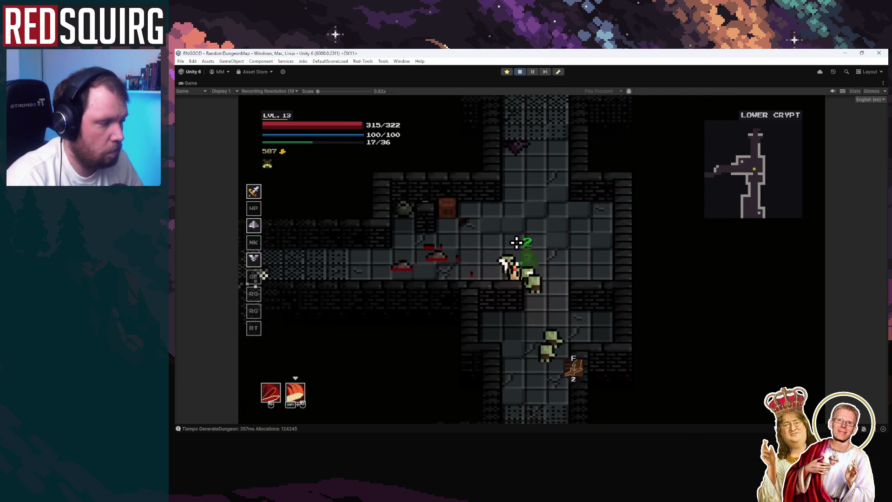
pyautogui.click(517, 242)
pyautogui.press('w')
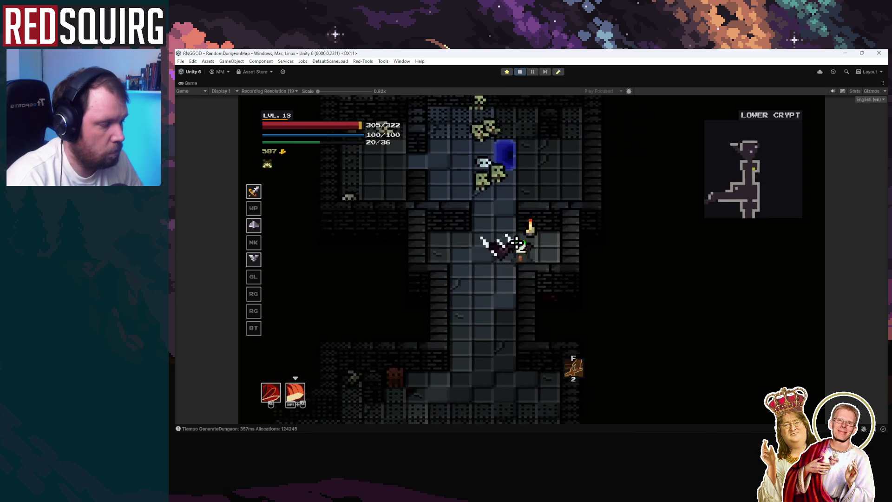
pyautogui.click(535, 217)
# Fight the zombies in the upper room, then stop the playtest
pyautogui.press('d')
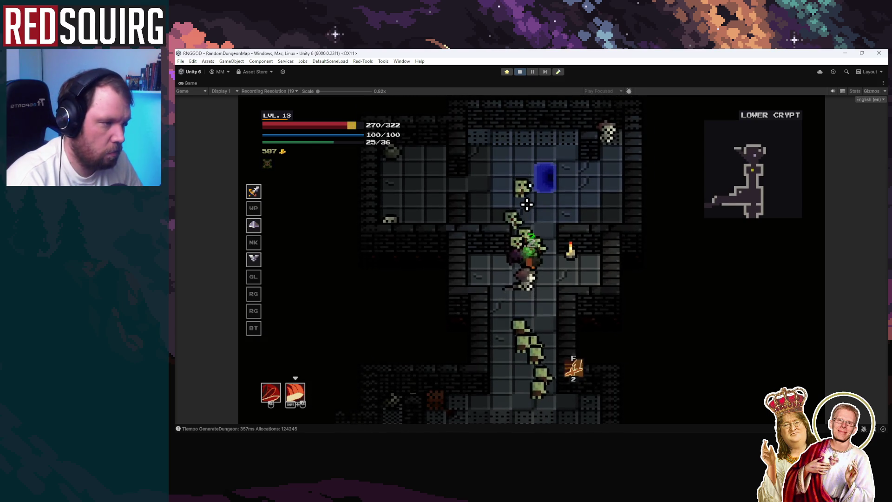
pyautogui.click(525, 211)
pyautogui.press('w')
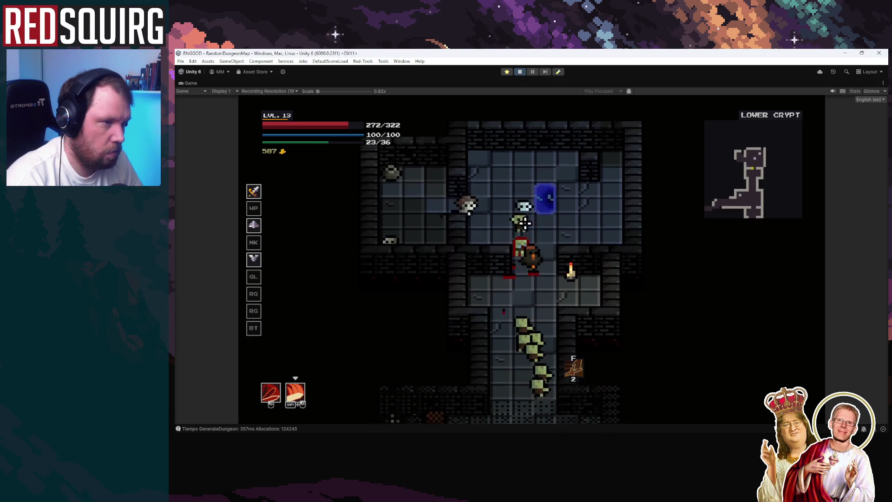
pyautogui.press('s')
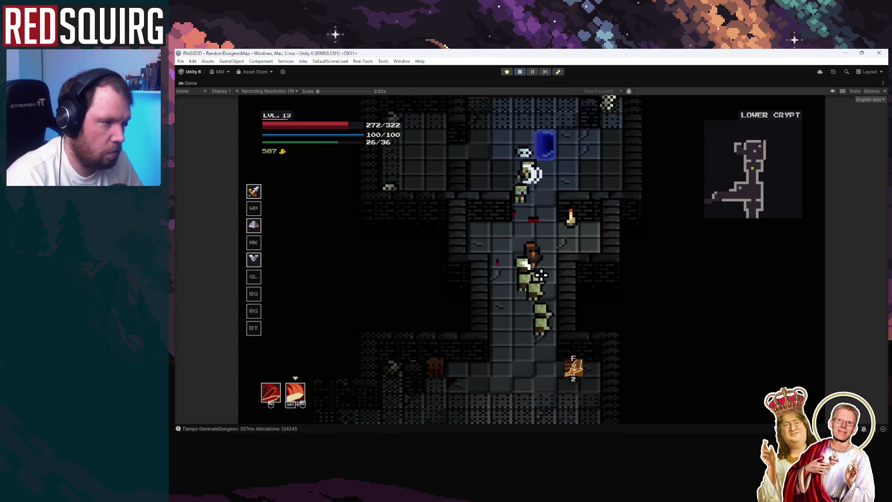
pyautogui.click(542, 256)
pyautogui.press('w')
pyautogui.click(534, 241)
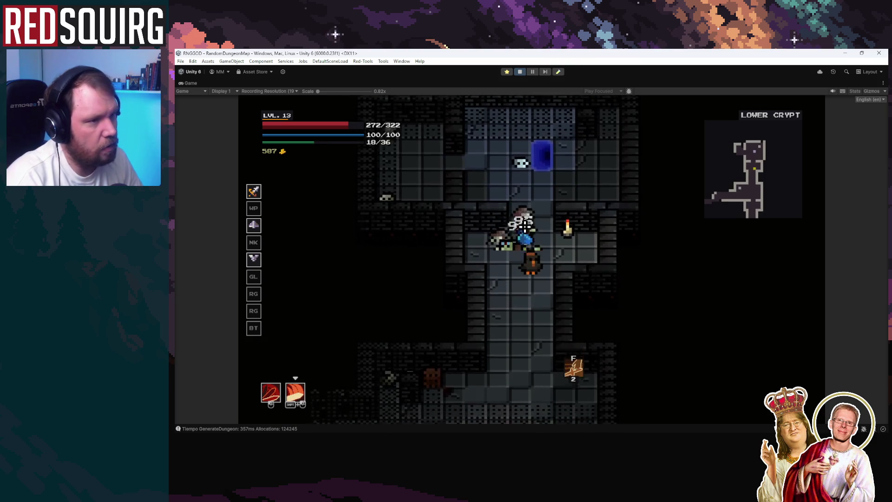
pyautogui.hotkey('ctrl', 'p')
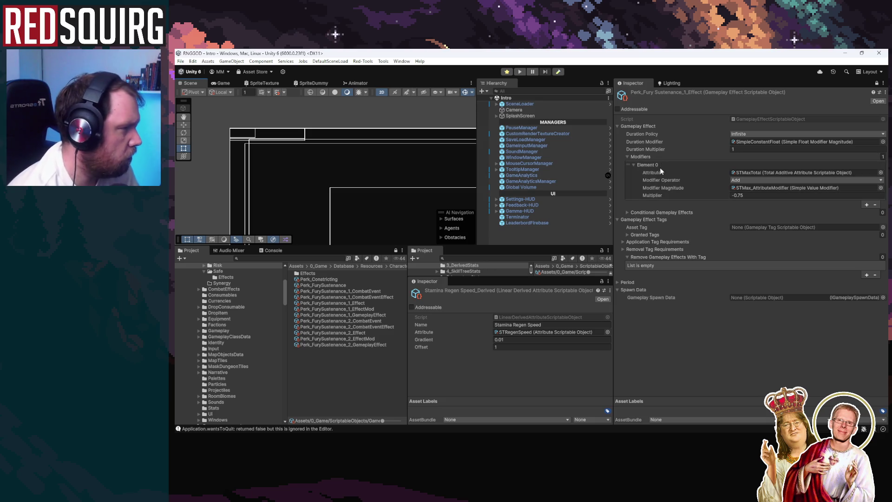
# Retarget Modifiers Element 0's attribute to ATKPOWERTotal, searching 'dama', 'attack', then 'pow'
pyautogui.click(880, 172)
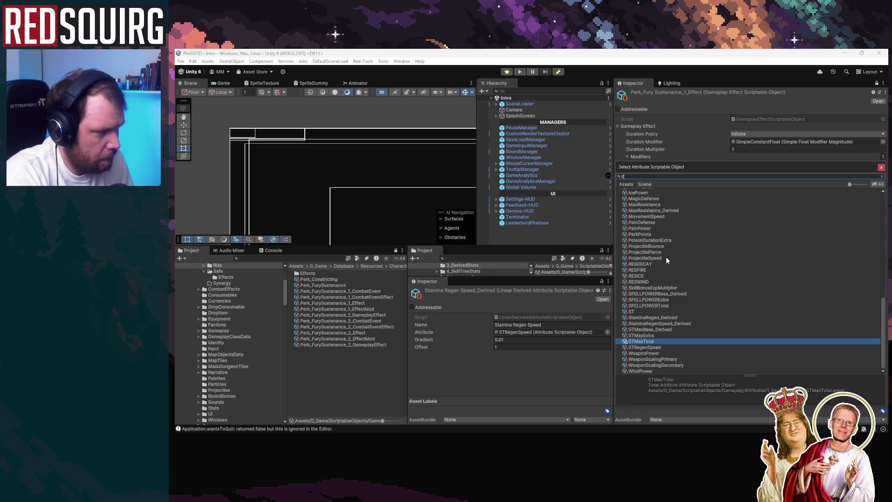
pyautogui.write('dama')
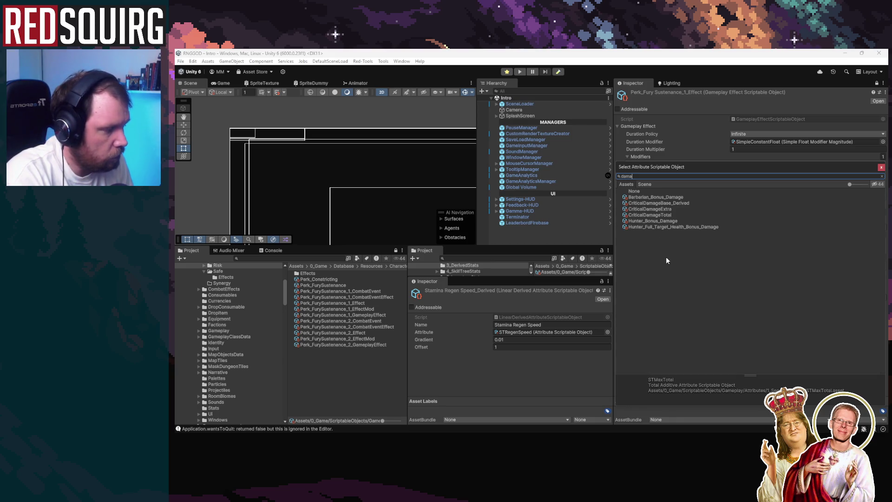
pyautogui.press('BackSpace')
pyautogui.press('BackSpace')
pyautogui.press('BackSpace')
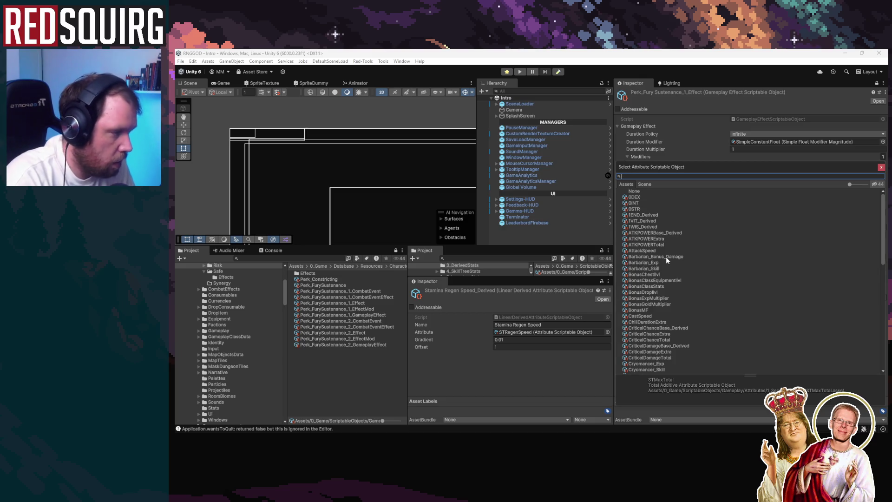
pyautogui.press('Down')
pyautogui.press('Down')
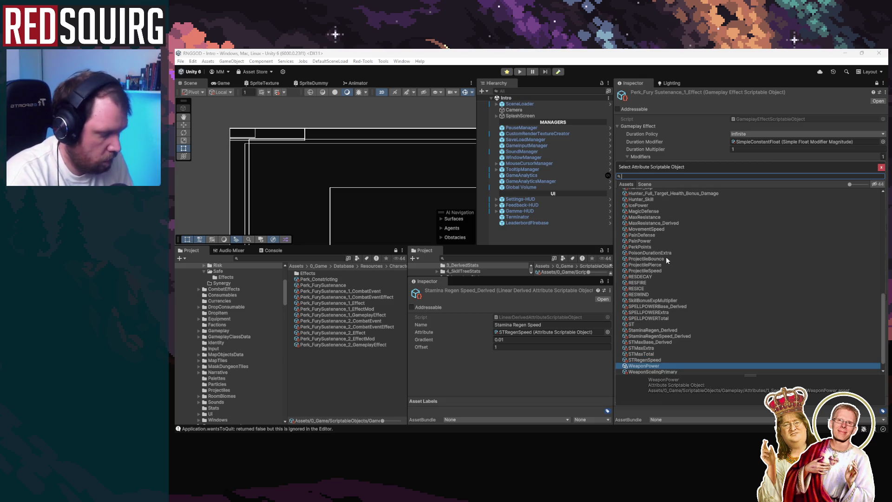
pyautogui.write('attack')
pyautogui.press('BackSpace')
pyautogui.press('BackSpace')
pyautogui.press('BackSpace')
pyautogui.write('pow')
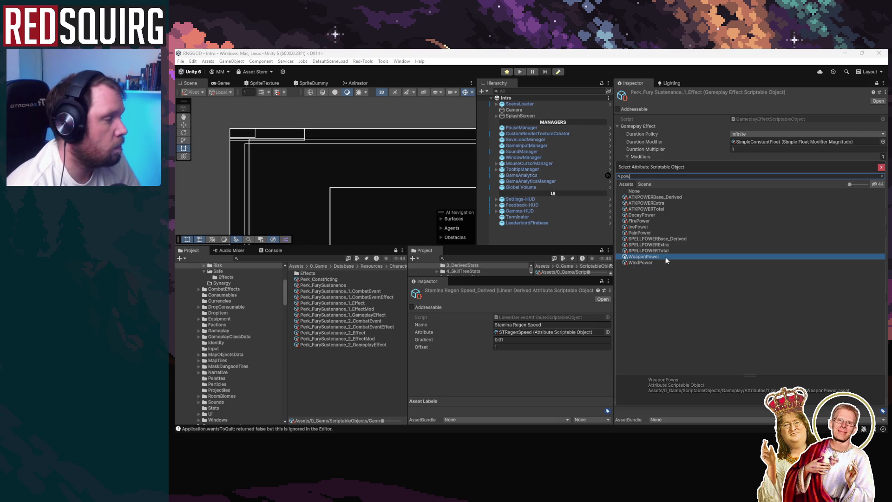
pyautogui.doubleClick(662, 209)
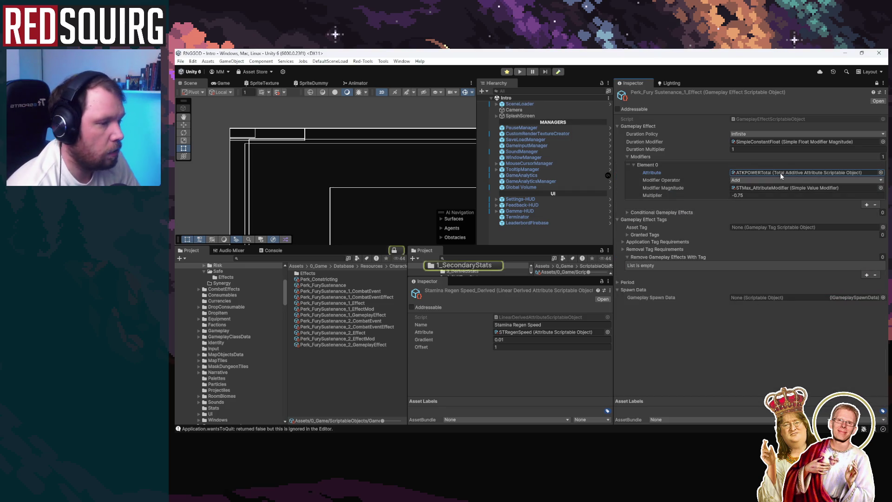
pyautogui.moveTo(490, 276); pyautogui.dragTo(492, 357)
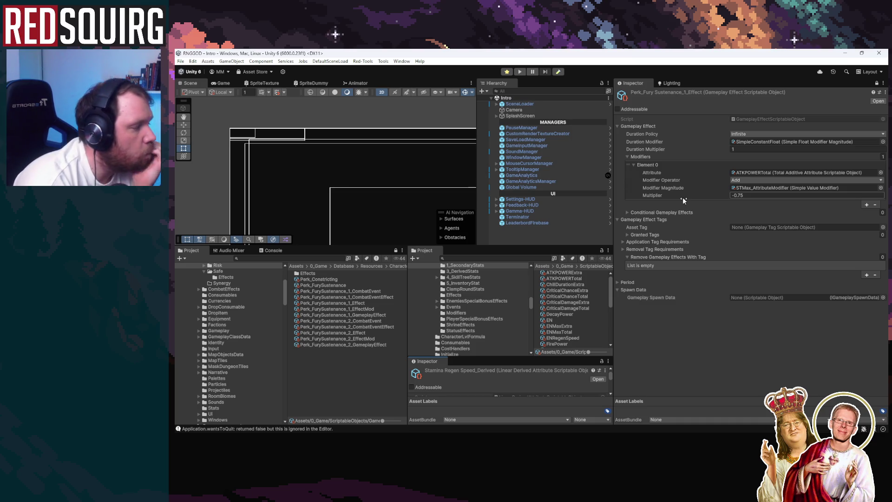
# Expand Period, toggle Execute On Application on and back off, and keep Duration Policy Infinite
pyautogui.click(618, 282)
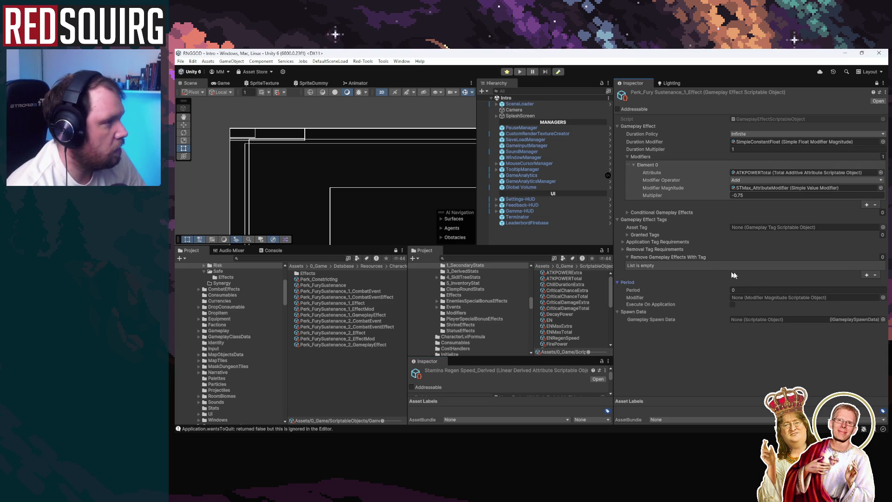
pyautogui.click(732, 304)
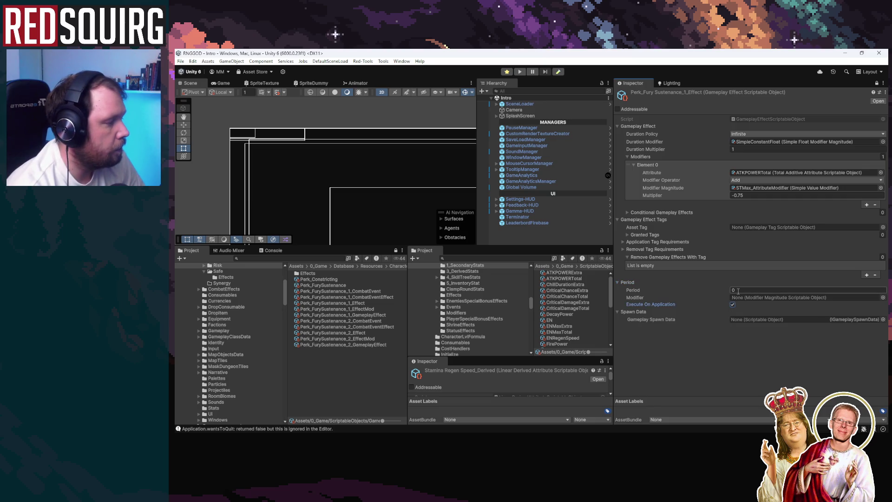
pyautogui.click(732, 303)
pyautogui.click(744, 134)
pyautogui.click(738, 372)
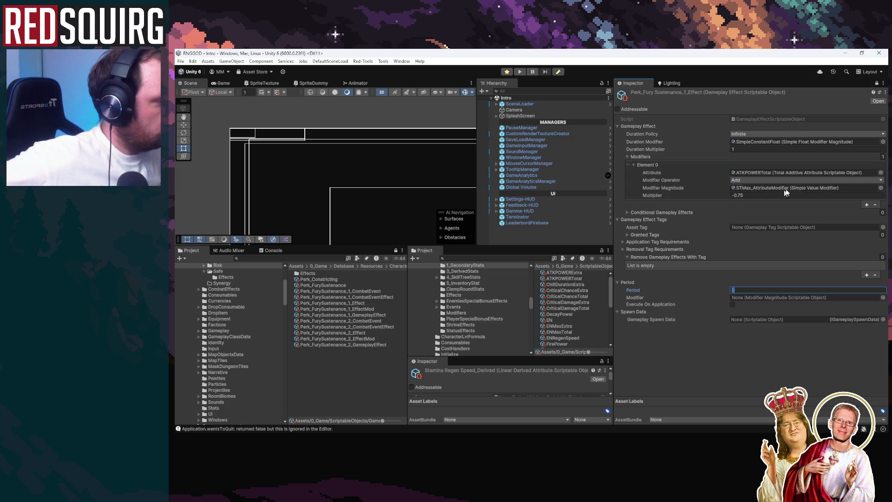
pyautogui.click(810, 172)
# Set the modifier magnitude to the ATKPOWERTotal_AttributeModifier asset
pyautogui.click(563, 279)
pyautogui.click(880, 188)
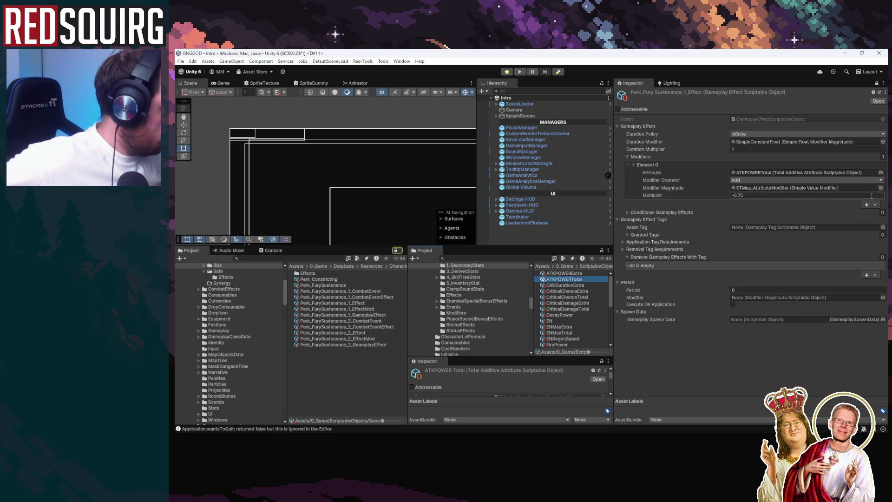
pyautogui.press('Up')
pyautogui.press('Up')
pyautogui.press('Up')
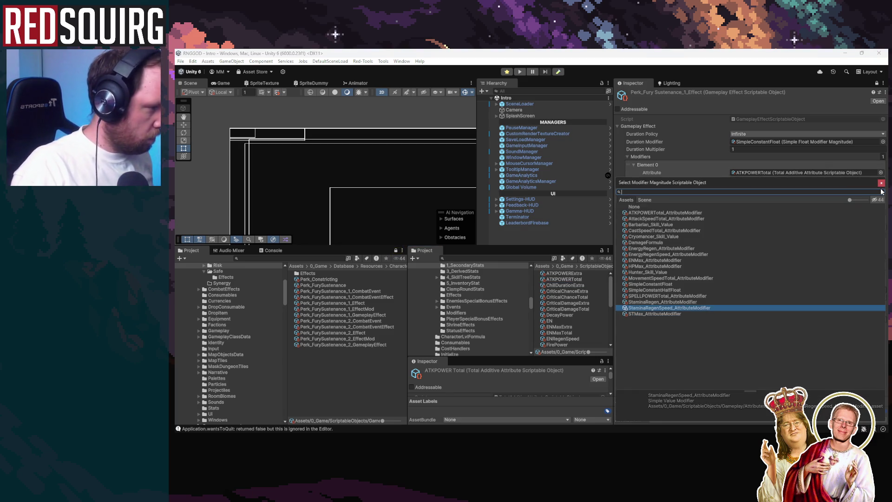
pyautogui.press('Return')
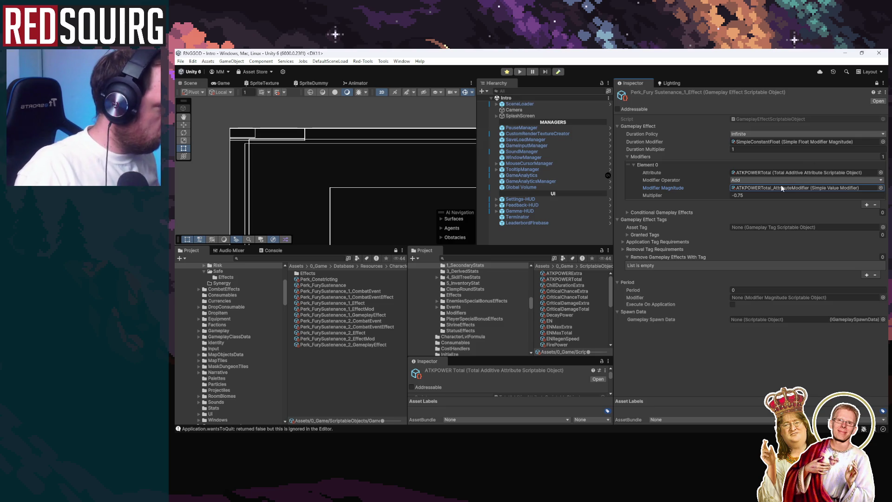
pyautogui.click(779, 188)
pyautogui.click(567, 274)
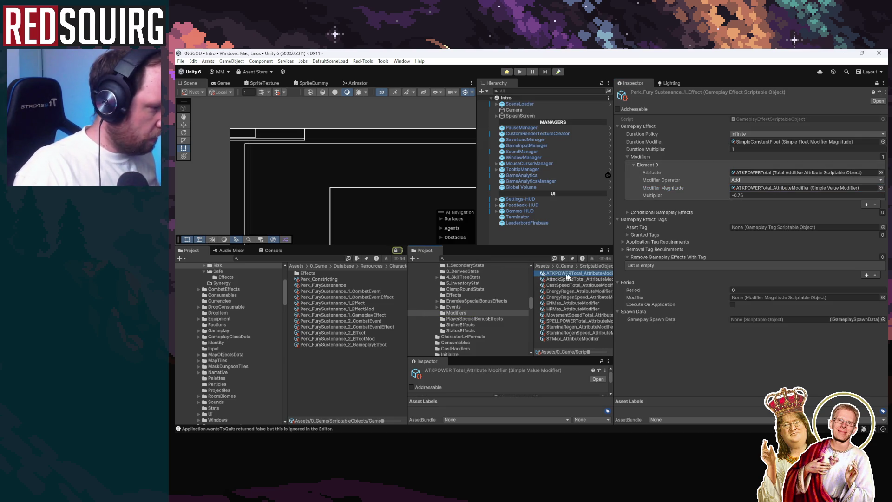
pyautogui.click(763, 188)
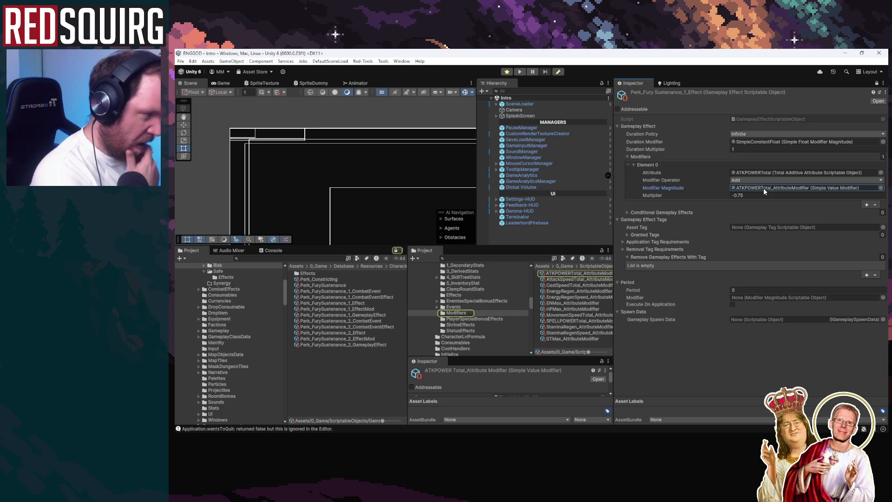
# Set the modifier Multiplier to -0.5 and start Play mode
pyautogui.click(741, 195)
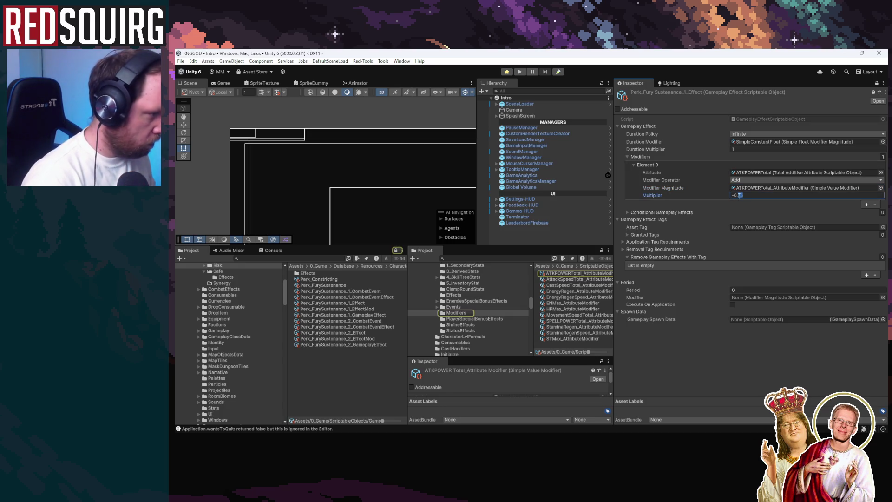
pyautogui.write('-0.5')
pyautogui.click(741, 360)
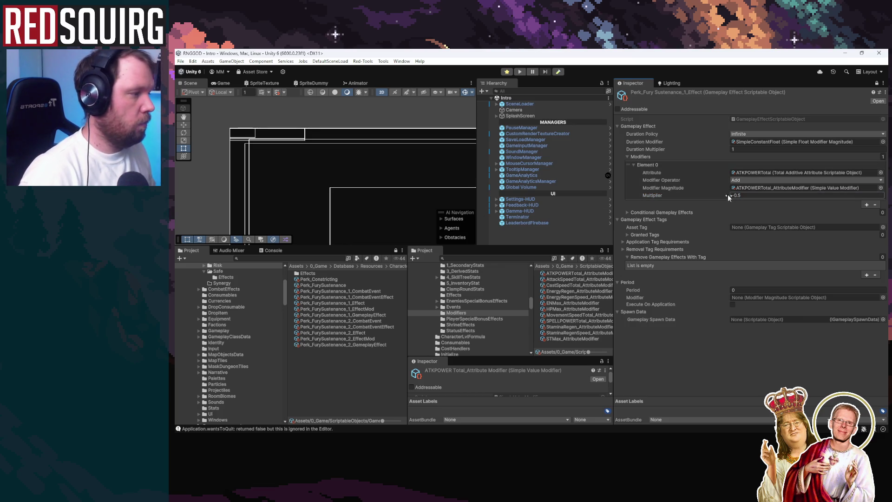
pyautogui.click(519, 72)
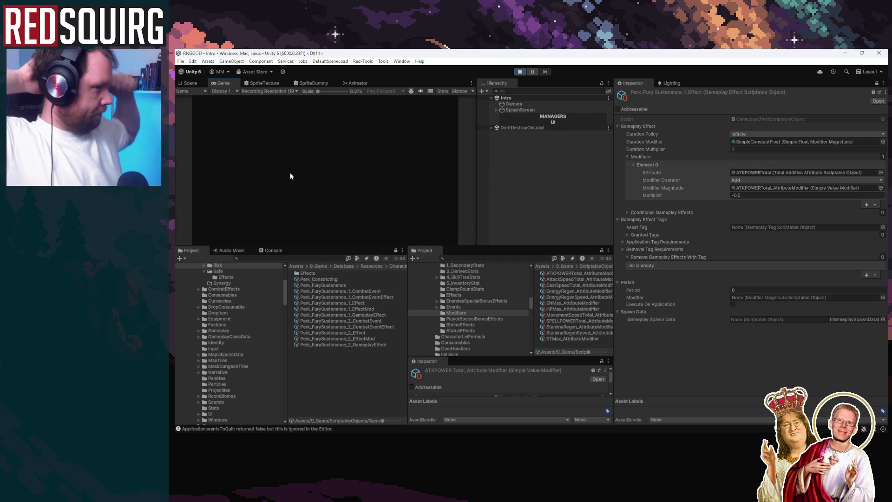
# Skip the loading screens, continue the saved game, and claim a Barbarian character
pyautogui.doubleClick(225, 82)
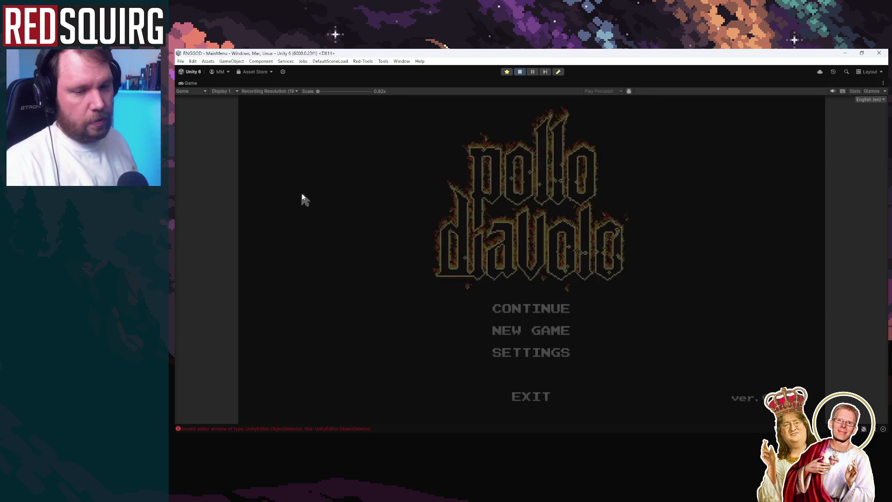
pyautogui.click(509, 314)
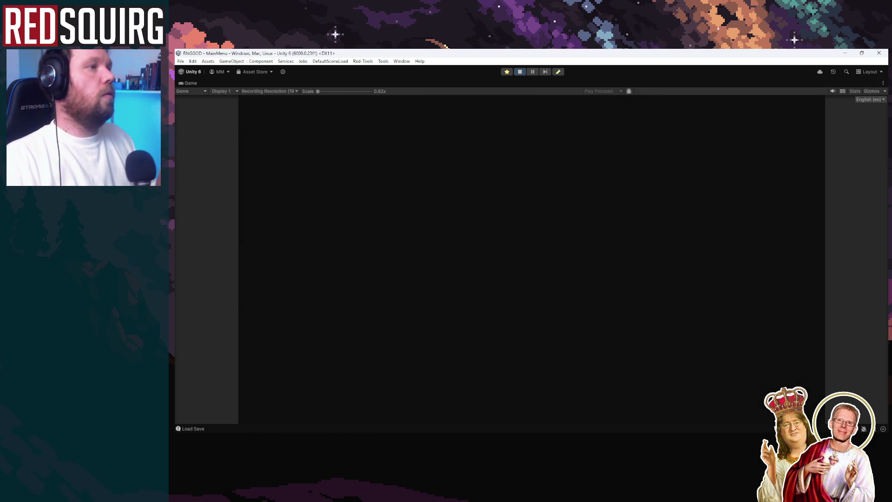
pyautogui.click(360, 290)
pyautogui.click(425, 376)
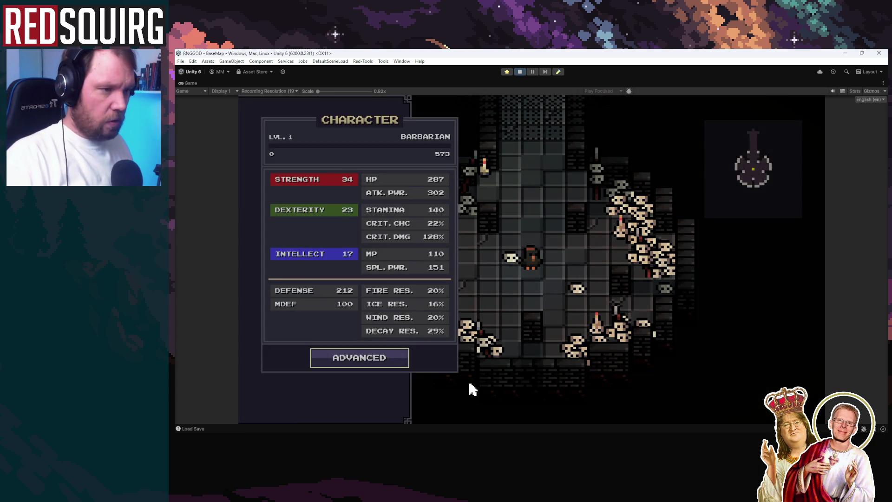
pyautogui.press('Tab')
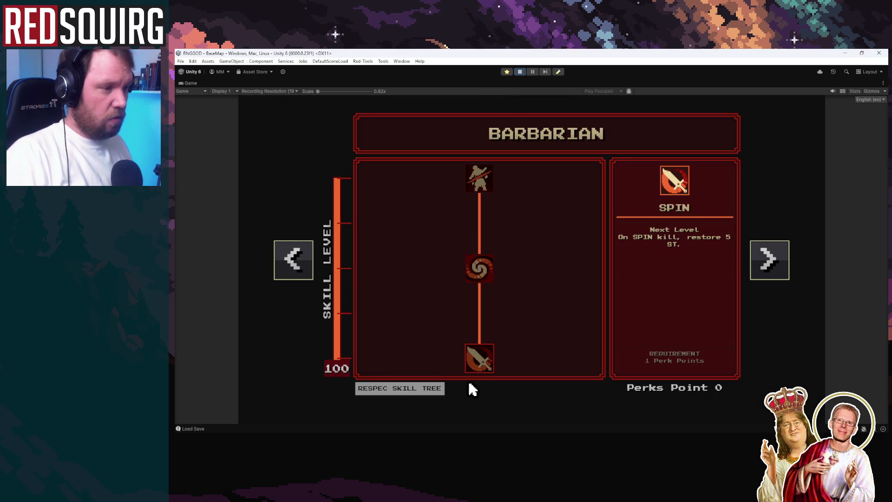
pyautogui.press('Tab')
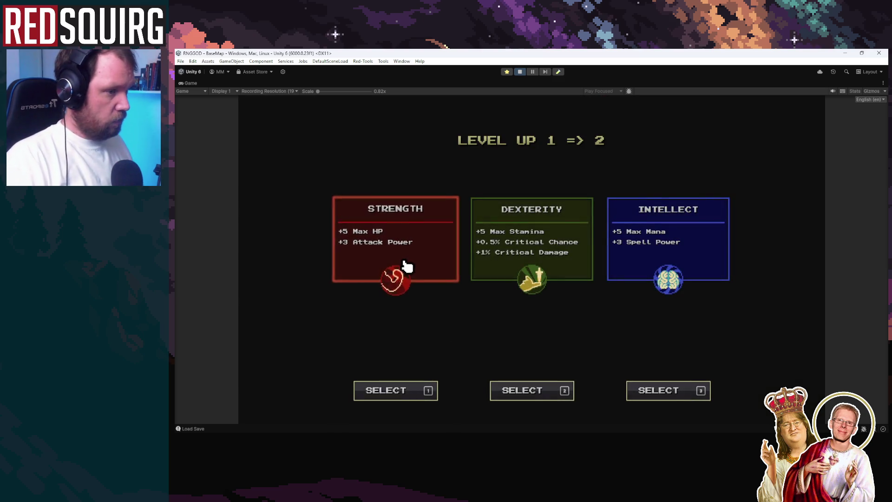
# Level up with Strength, Intellect twice and a final stat, taking the FurySustenance and Faster perks
pyautogui.click(393, 274)
pyautogui.click(414, 266)
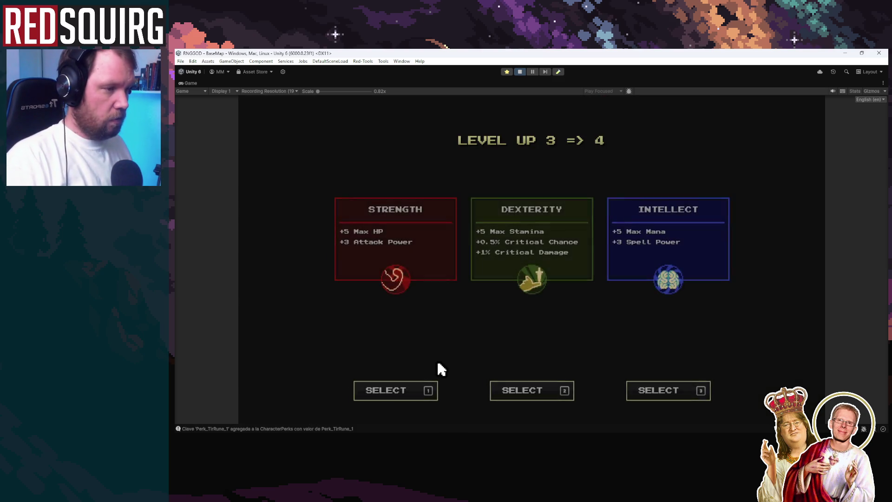
pyautogui.click(718, 259)
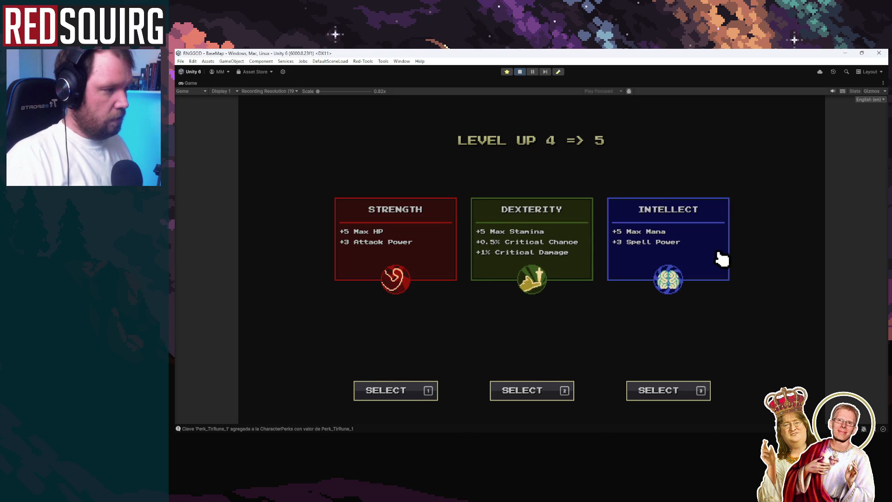
pyautogui.click(710, 262)
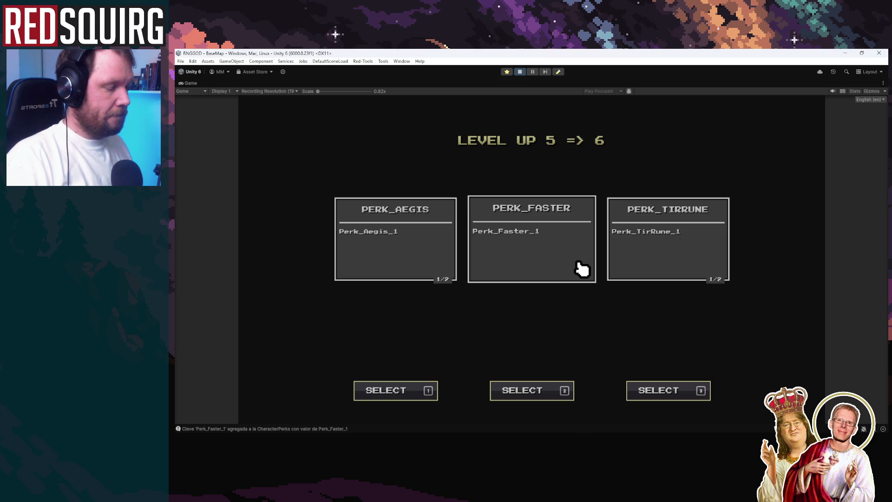
pyautogui.click(579, 262)
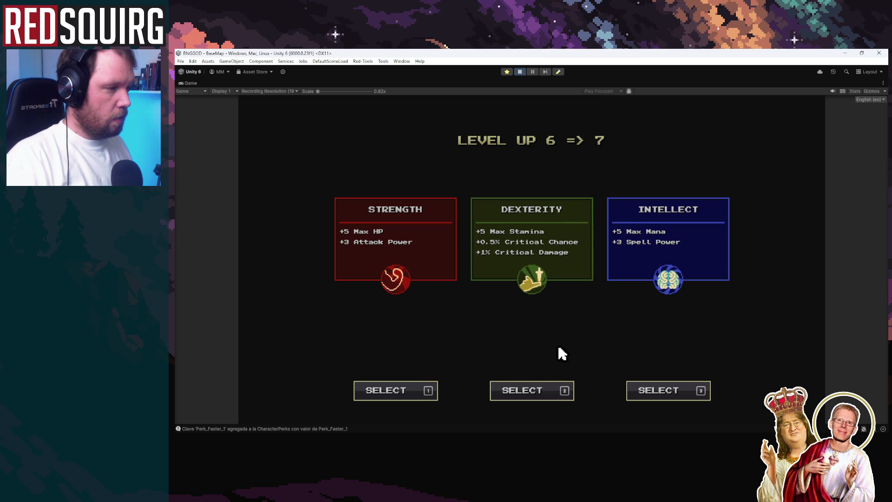
pyautogui.click(563, 290)
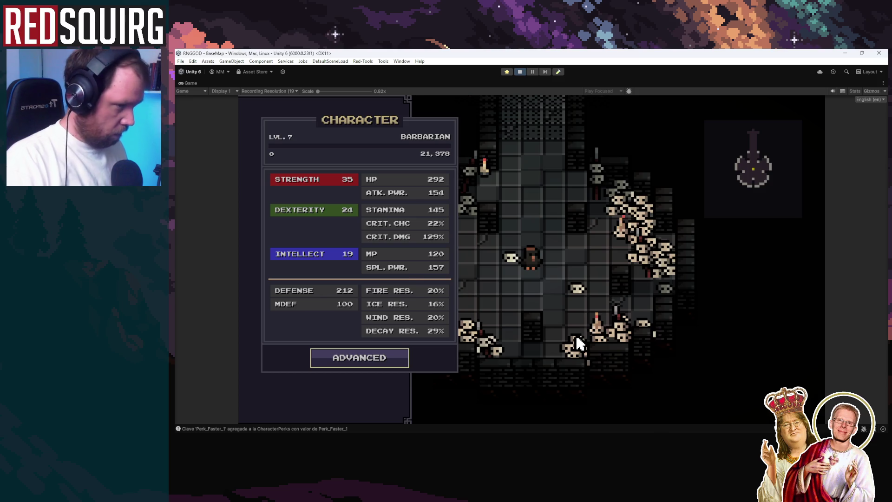
pyautogui.press('Escape')
# Enter the Lower Crypt portal and fight the skeletons in the corridor and room
pyautogui.press('w')
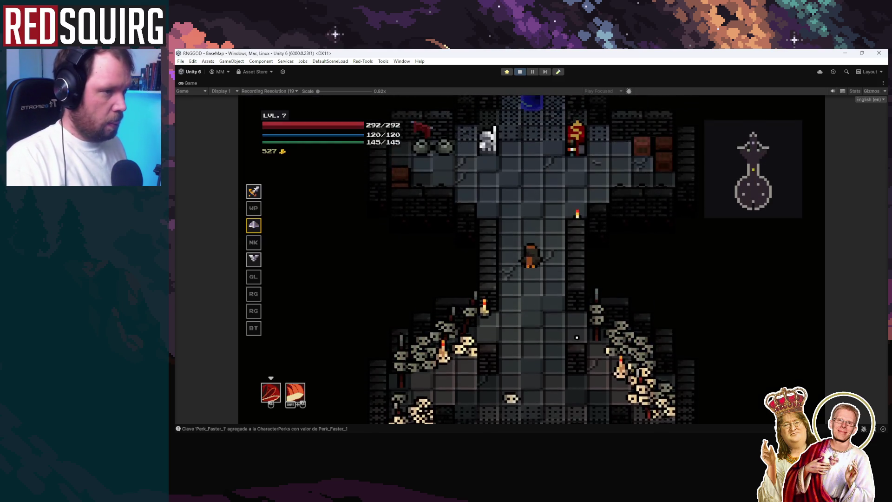
pyautogui.press('w')
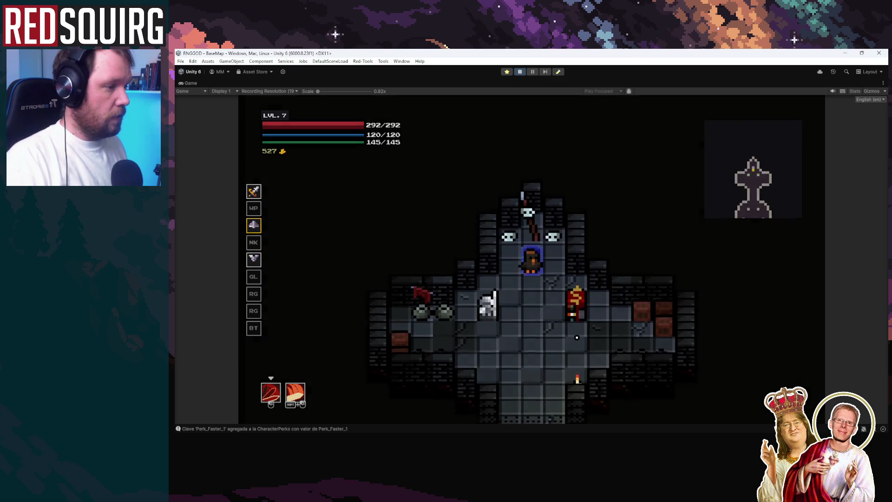
pyautogui.press('d')
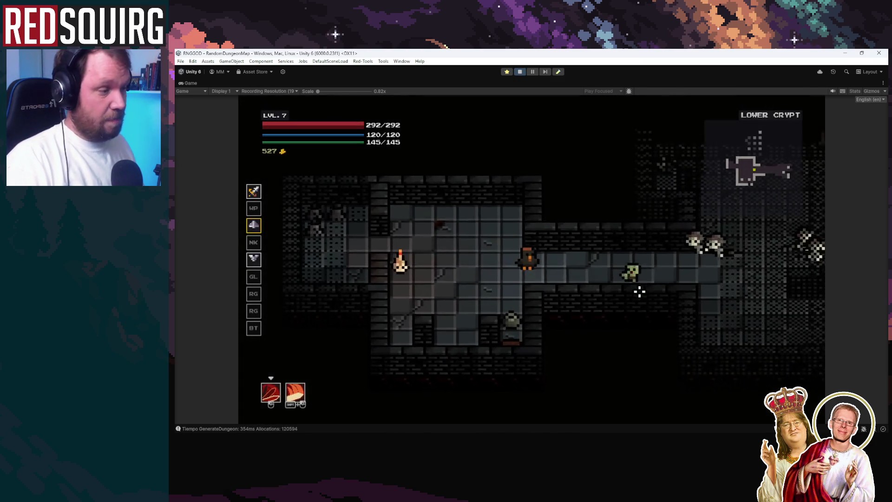
pyautogui.click(595, 262)
pyautogui.press('d')
pyautogui.click(592, 256)
pyautogui.press('w')
pyautogui.press('w')
pyautogui.click(576, 238)
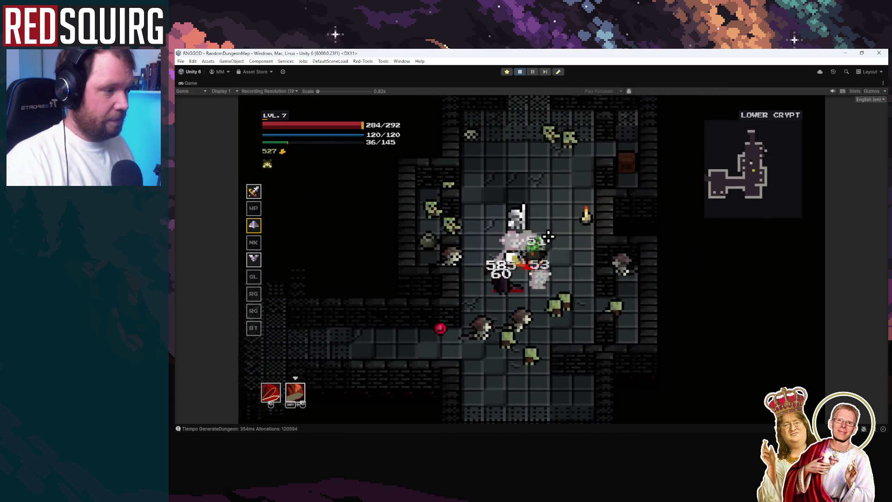
pyautogui.press('w')
pyautogui.click(548, 240)
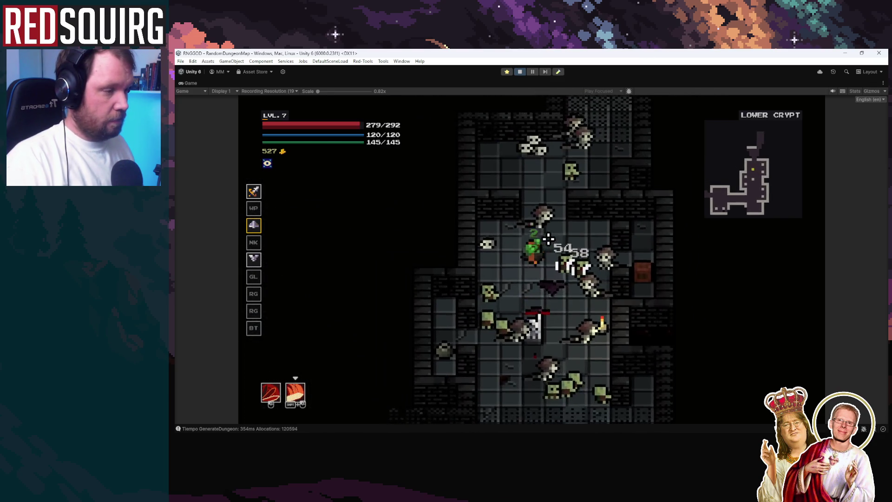
# Battle the surrounding enemies and zombies while moving around the crypt room
pyautogui.press('a')
pyautogui.click(548, 240)
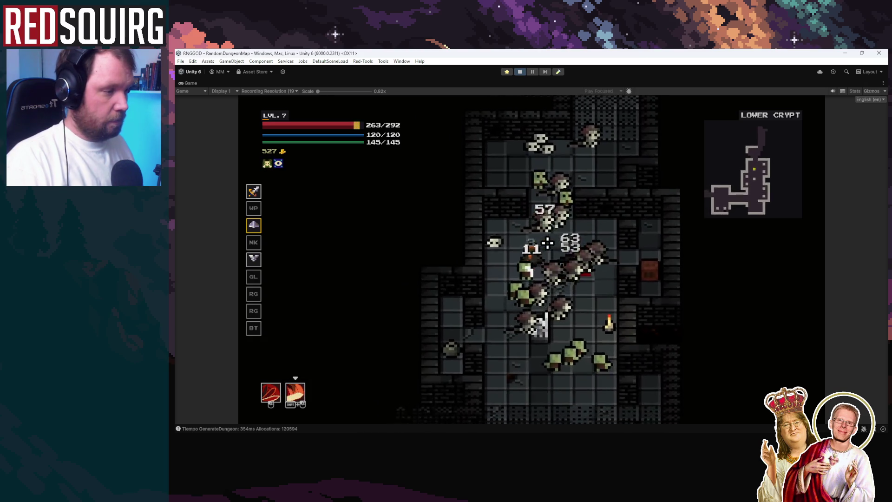
pyautogui.press('s')
pyautogui.click(548, 241)
pyautogui.press('d')
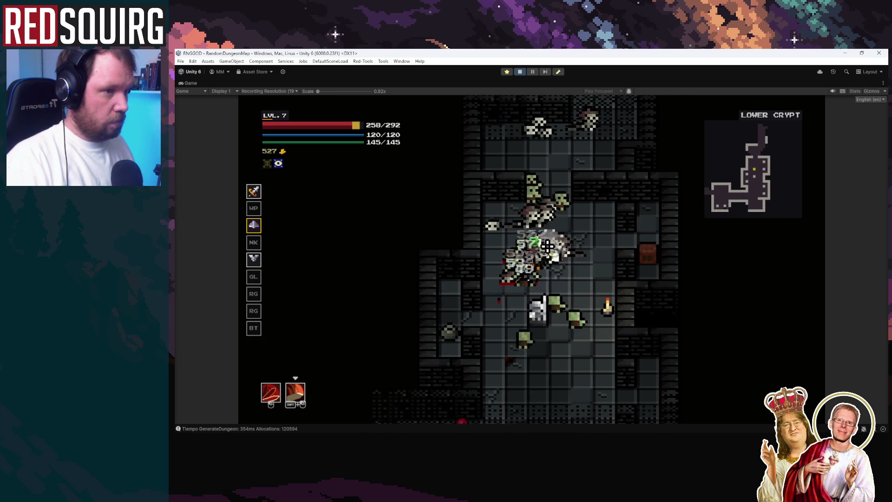
pyautogui.press('s')
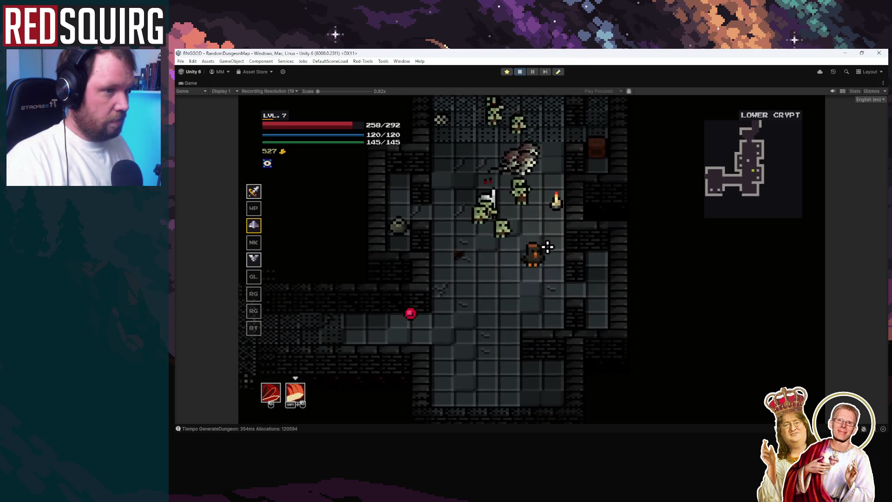
pyautogui.press('w')
pyautogui.click(536, 211)
pyautogui.press('w')
pyautogui.click(533, 223)
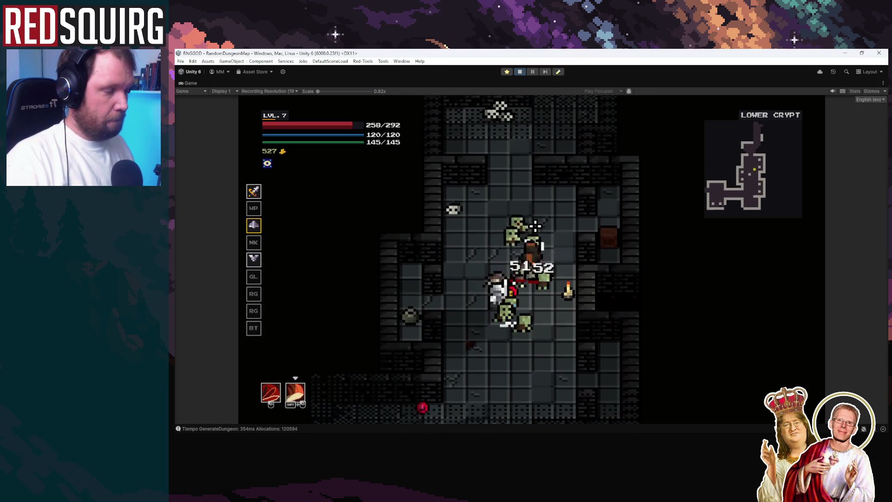
# Learn the Spin skill and the whirl skill that follows it in the Barbarian skill tree
pyautogui.press('k')
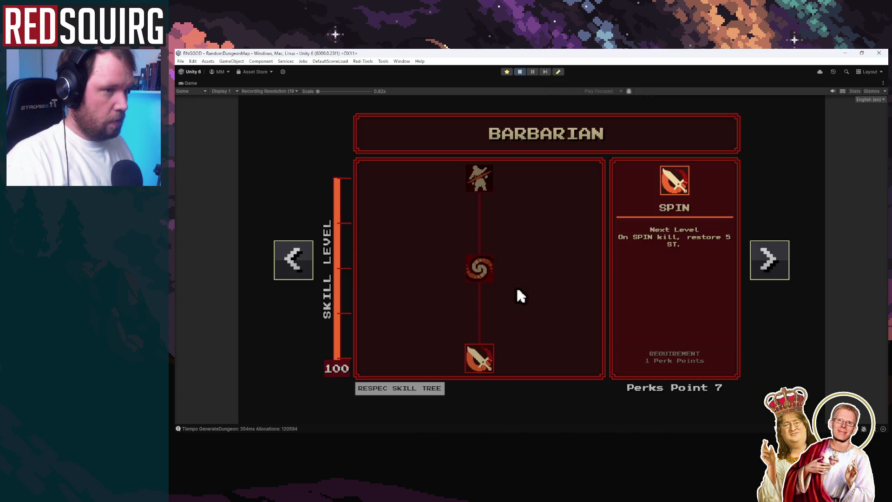
pyautogui.click(486, 360)
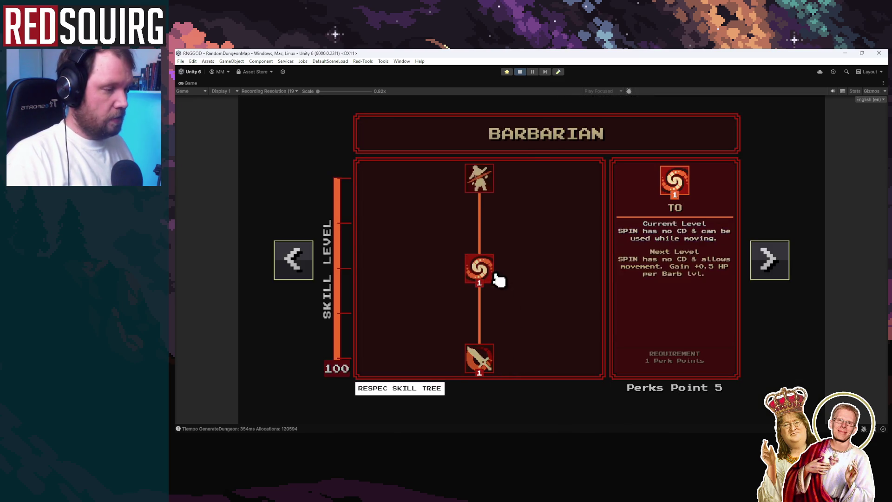
pyautogui.click(495, 276)
pyautogui.press('k')
# Fight the zombie, rat and corridor enemies through the crypt, then stop the playtest
pyautogui.press('s')
pyautogui.click(543, 284)
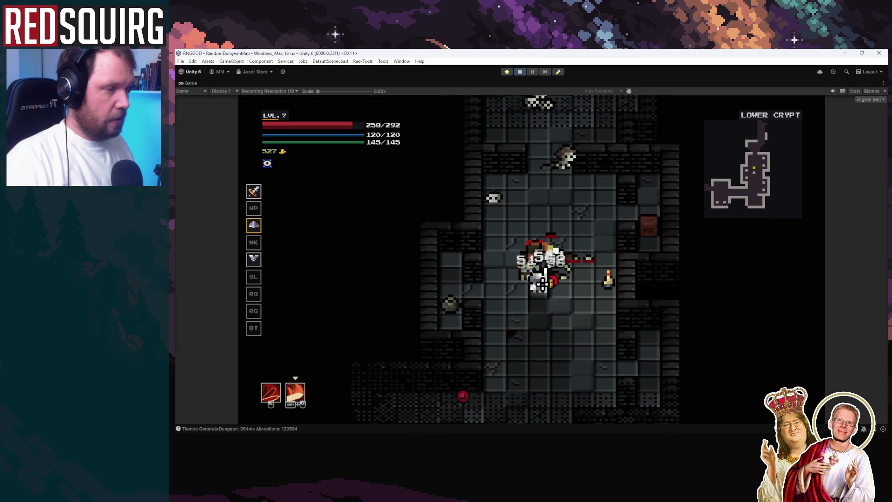
pyautogui.click(558, 255)
pyautogui.press('w')
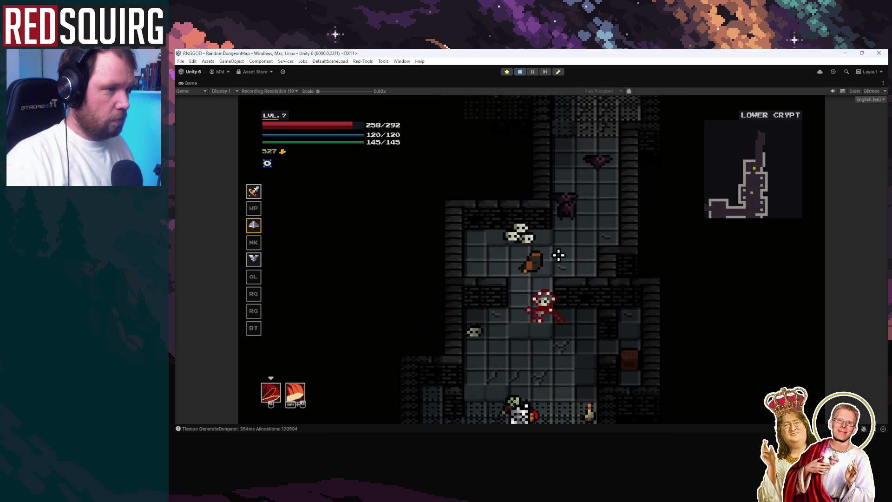
pyautogui.press('w')
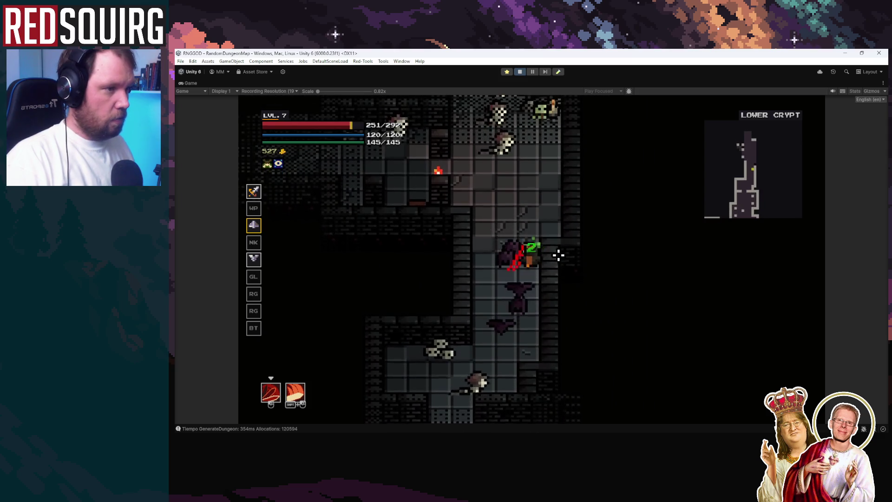
pyautogui.click(558, 254)
pyautogui.press('w')
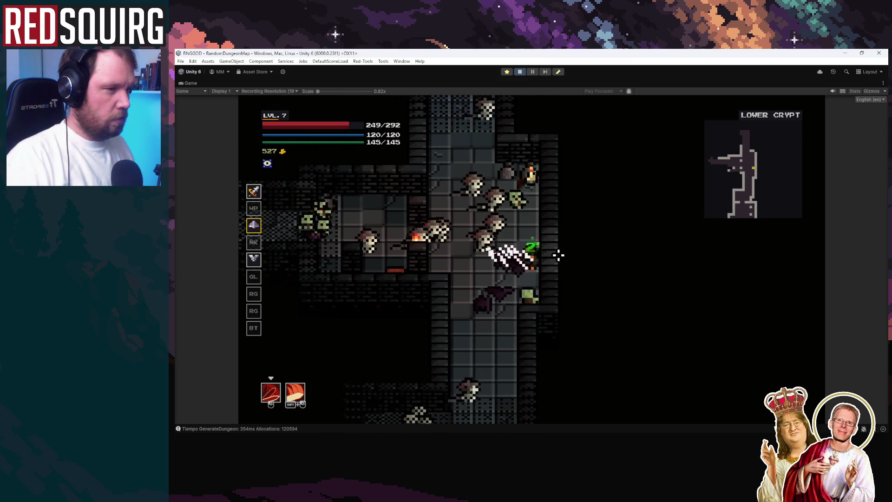
pyautogui.click(558, 255)
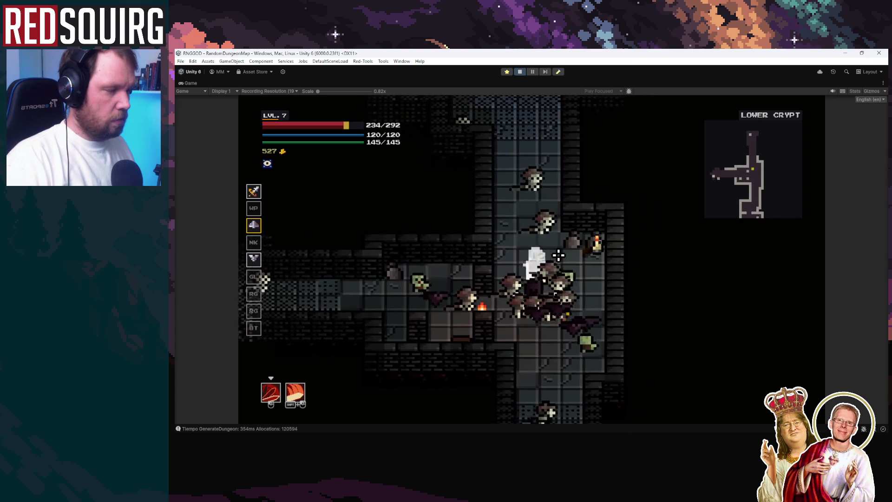
pyautogui.press('s')
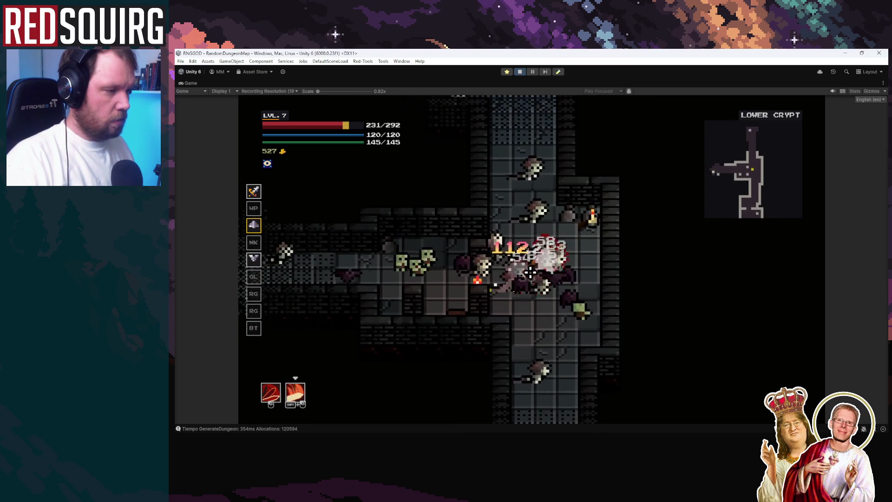
pyautogui.scroll(-1, 559, 254)
pyautogui.press('w')
pyautogui.scroll(1, 531, 269)
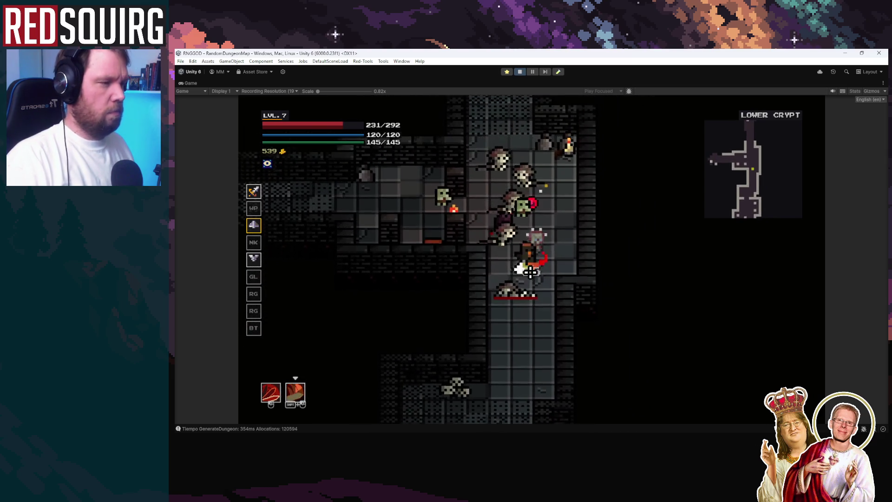
pyautogui.click(530, 270)
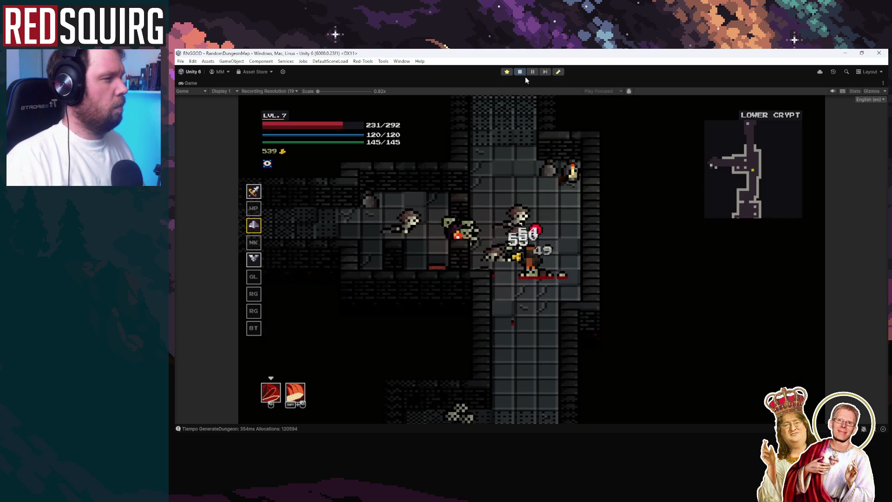
pyautogui.click(520, 72)
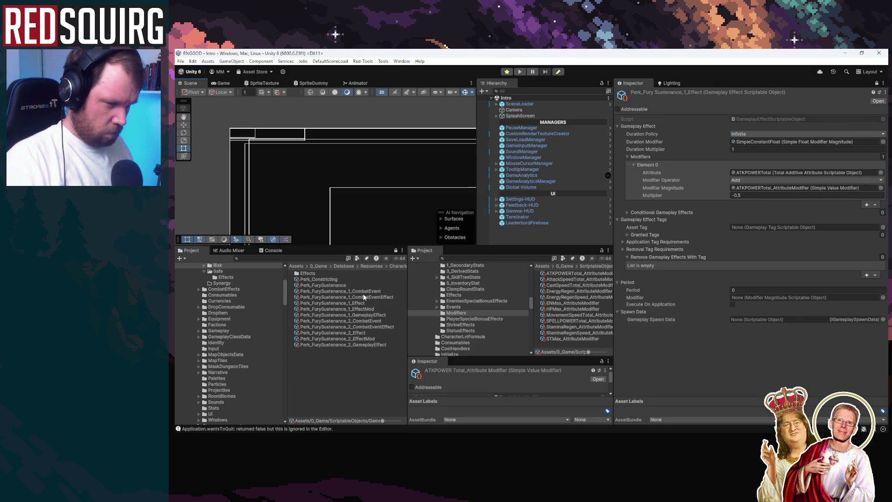
# Step through the Fury Sustenance assets: Effect, GameplayEffect, CombatEvent, CombatEventEffect and EffectMod
pyautogui.click(361, 303)
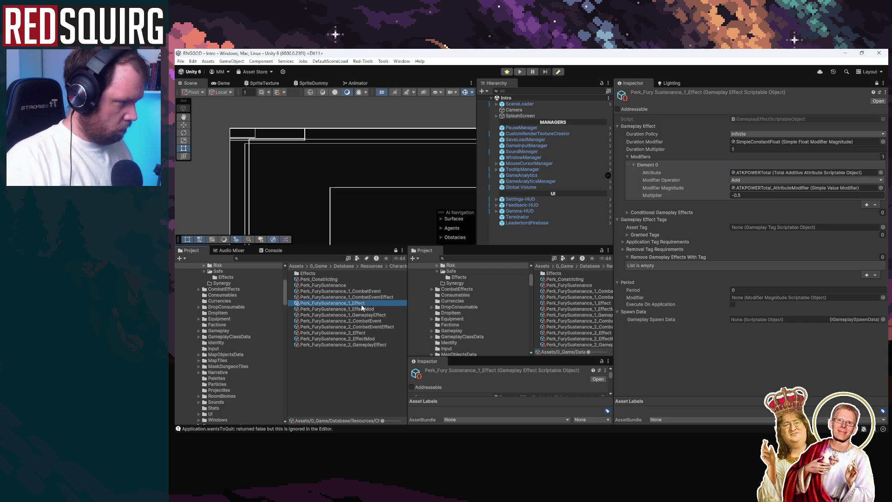
pyautogui.click(369, 315)
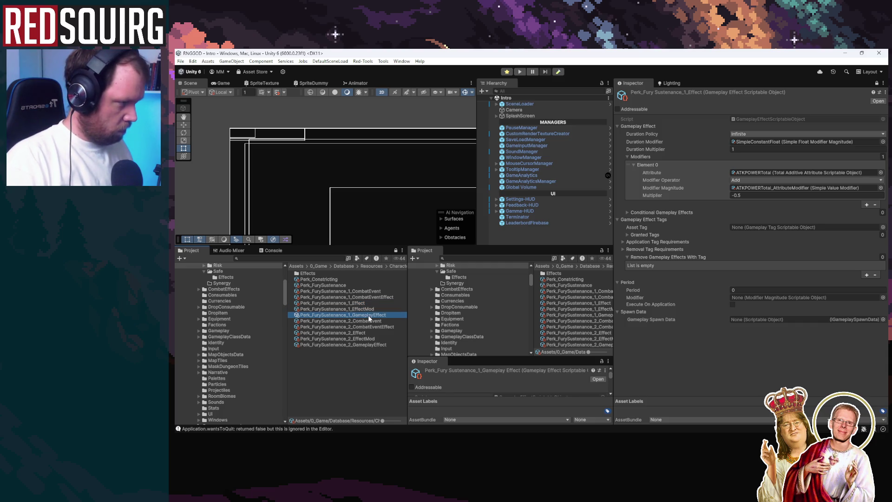
pyautogui.click(369, 291)
pyautogui.click(352, 285)
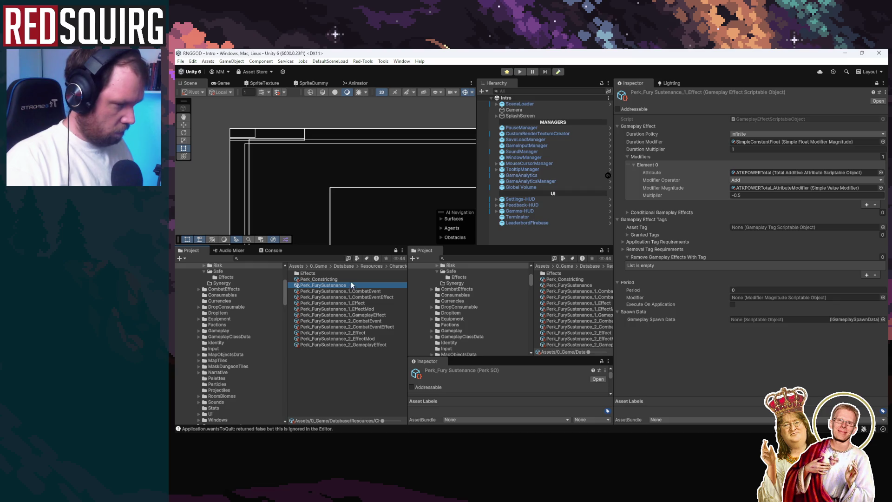
pyautogui.click(360, 291)
pyautogui.click(364, 297)
pyautogui.click(367, 302)
pyautogui.click(370, 309)
pyautogui.click(370, 315)
pyautogui.click(368, 321)
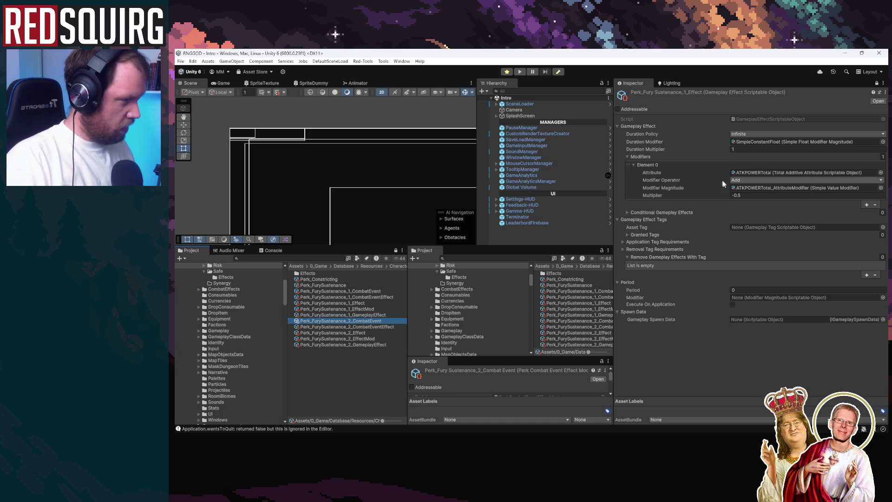
# Select Perk_FurySustenance_1_CombatEvent and enlarge the lower Inspector to show its On Deal Damage trigger
pyautogui.click(367, 304)
pyautogui.click(377, 293)
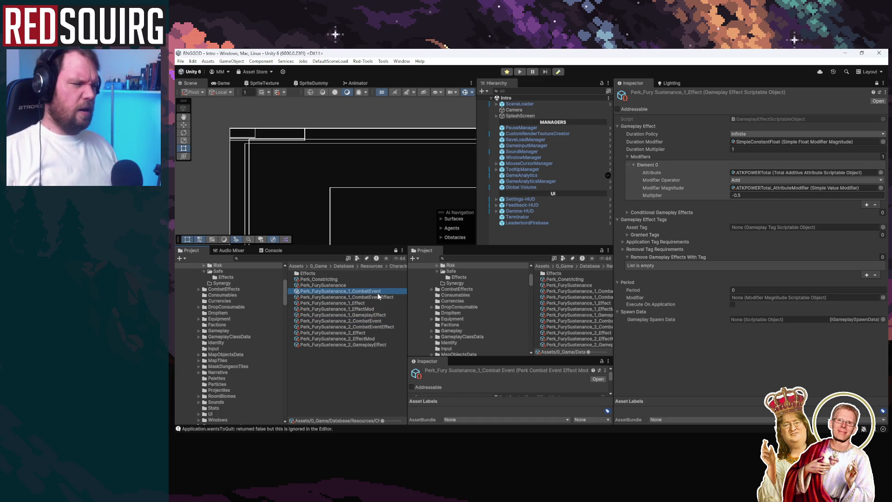
pyautogui.press('Up')
pyautogui.press('Up')
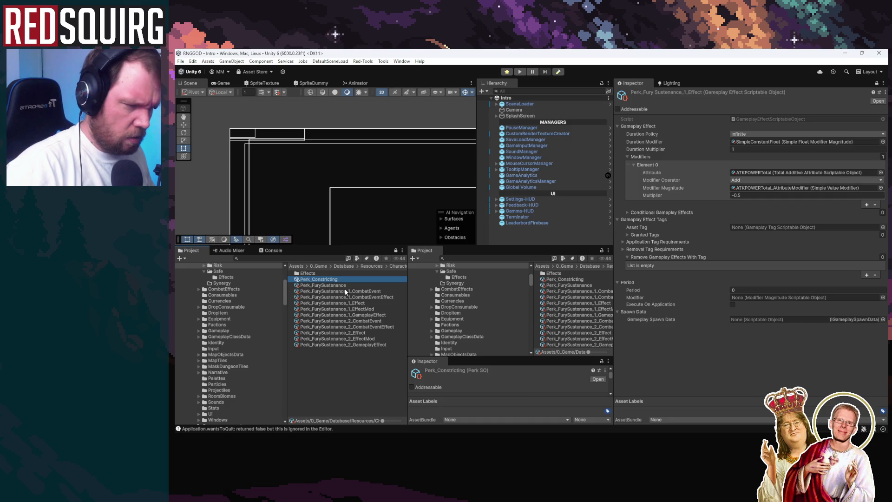
pyautogui.click(320, 291)
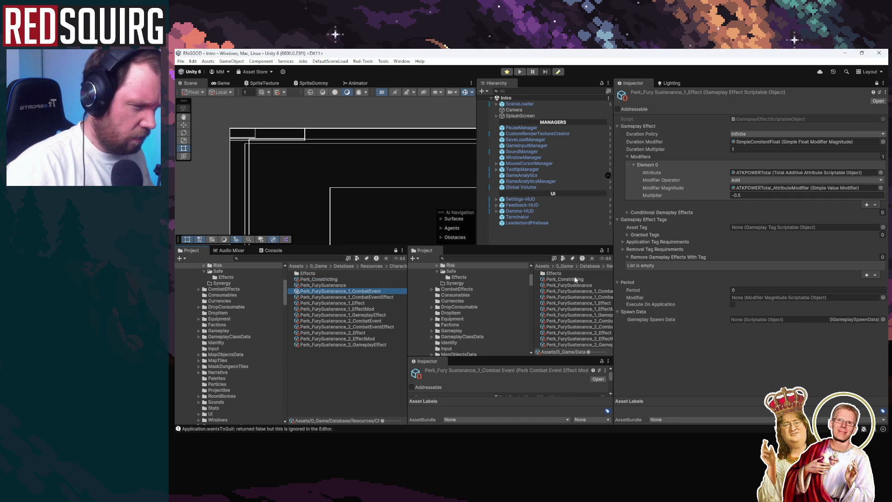
pyautogui.moveTo(513, 357); pyautogui.dragTo(519, 274)
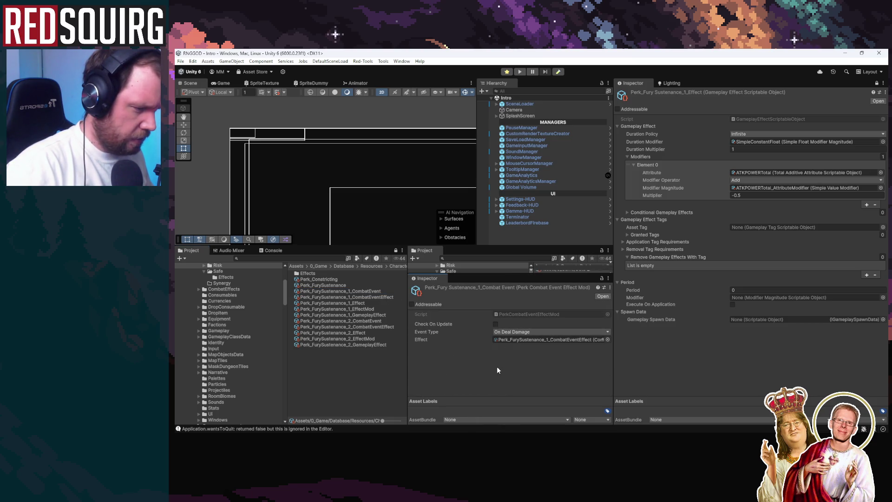
# Open the combat event's linked CombatEventEffect and check its required attack type choices
pyautogui.click(511, 339)
pyautogui.click(511, 346)
pyautogui.doubleClick(548, 339)
pyautogui.scroll(-1, 474, 360)
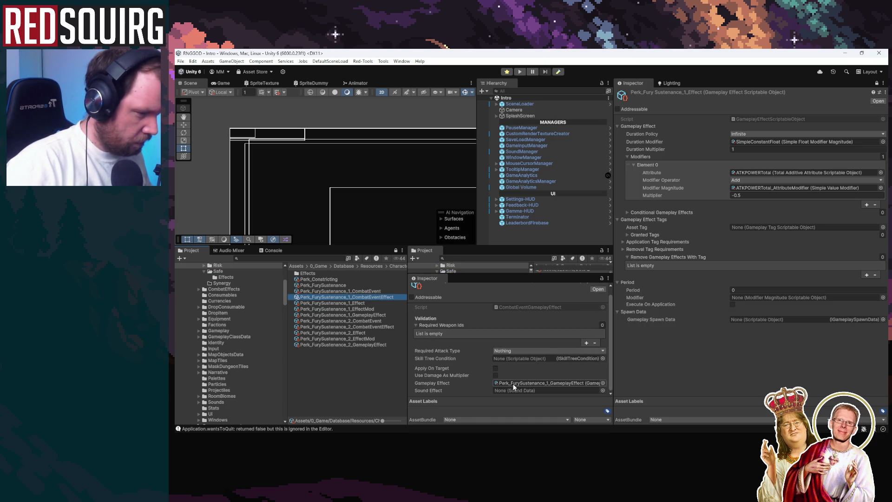
pyautogui.click(520, 349)
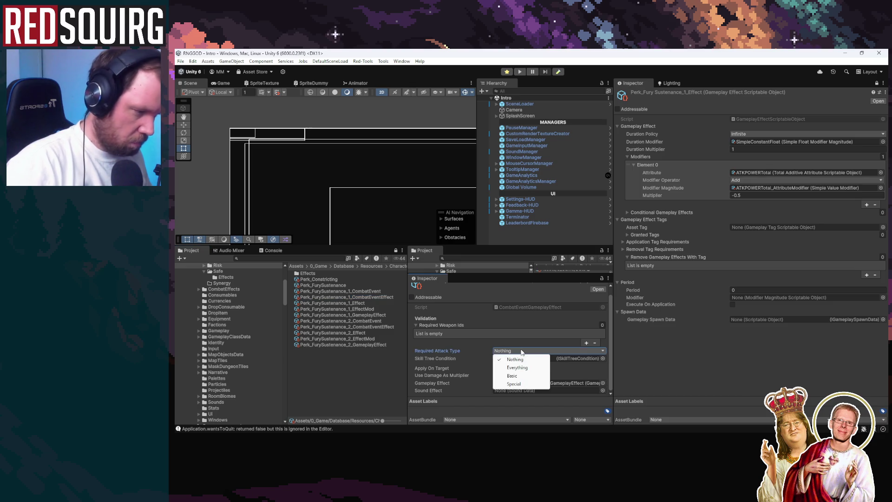
pyautogui.click(449, 352)
pyautogui.click(522, 384)
# Open Perk_FurySustenance_1_GameplayEffect (Instant, add to ST, multiplier 2) and expand its application tag requirements
pyautogui.click(370, 316)
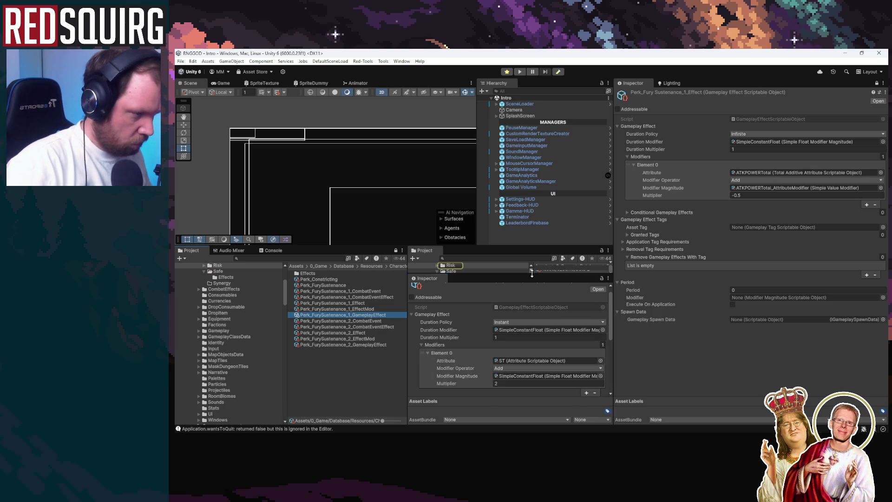
pyautogui.moveTo(513, 246); pyautogui.dragTo(511, 152)
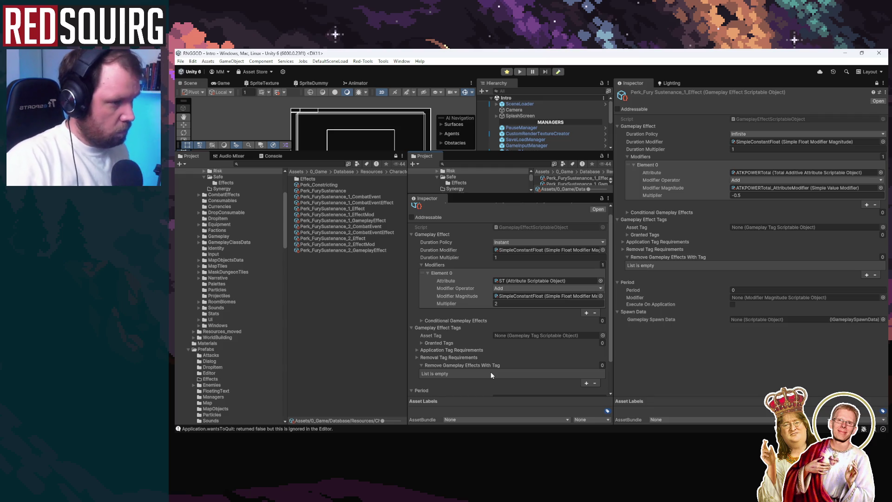
pyautogui.scroll(-2, 464, 297)
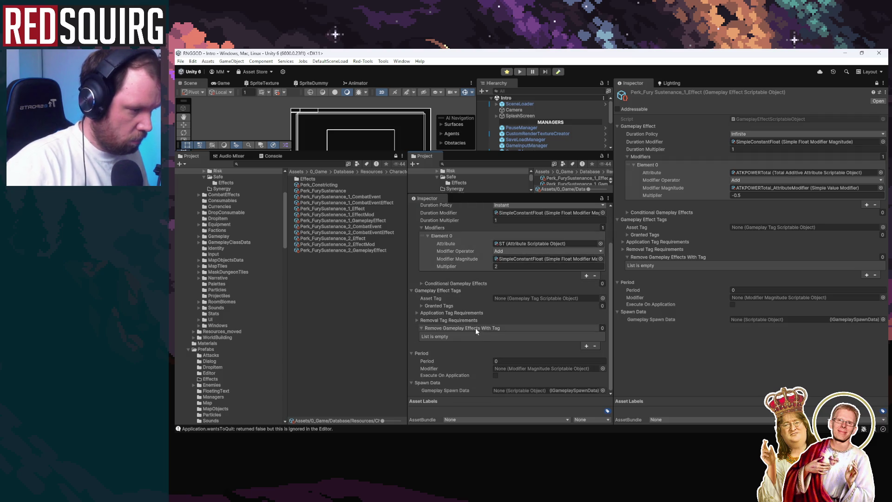
pyautogui.click(417, 312)
pyautogui.scroll(3, 492, 340)
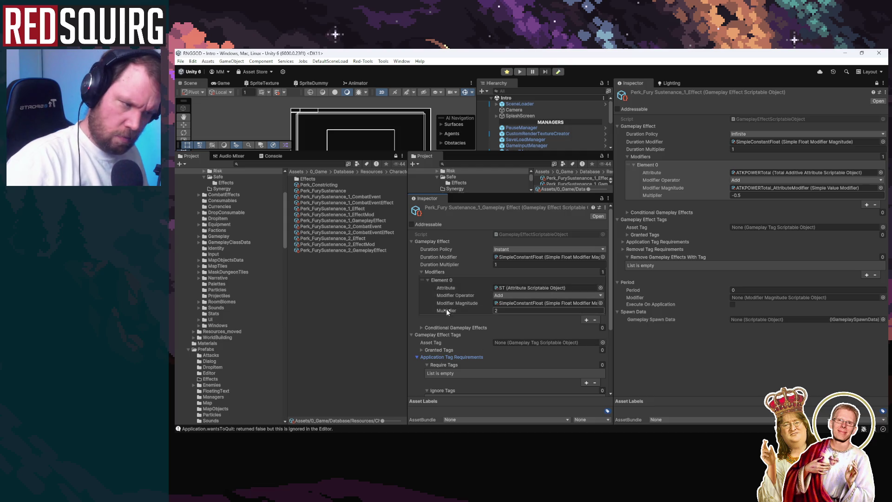
# Add and then remove a conditional gameplay effect entry, and switch the viewport to the Game view
pyautogui.click(422, 327)
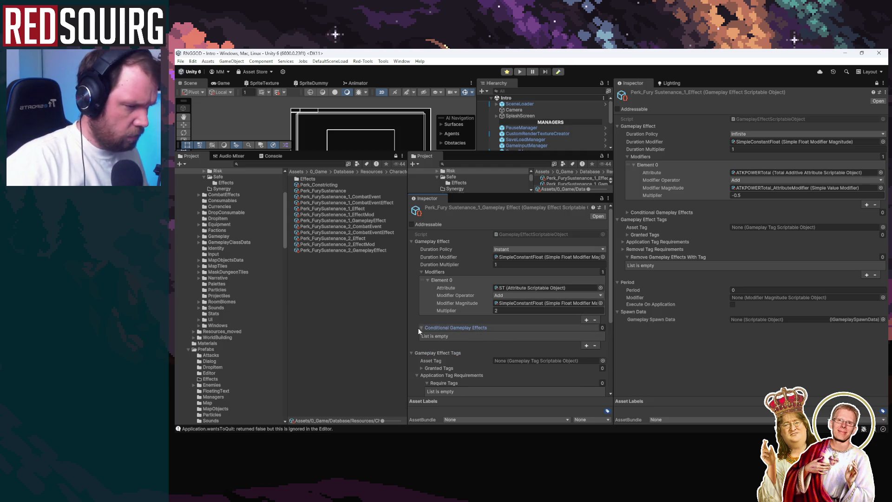
pyautogui.click(421, 327)
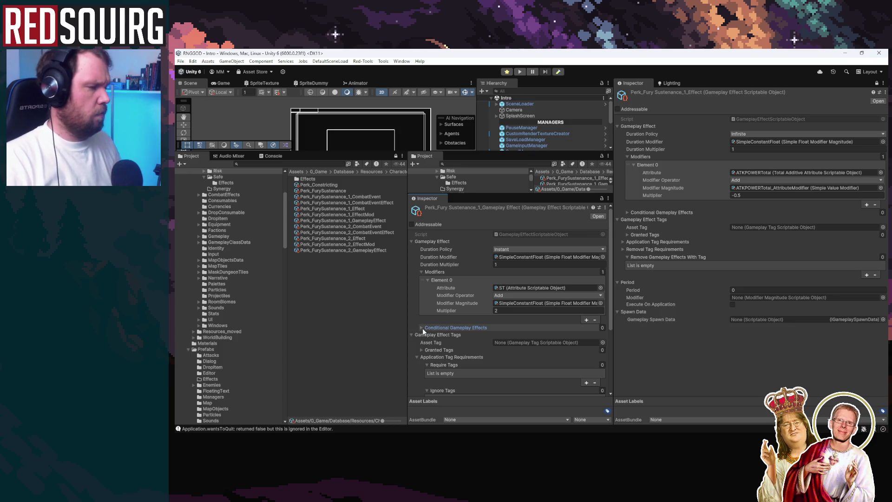
pyautogui.click(422, 328)
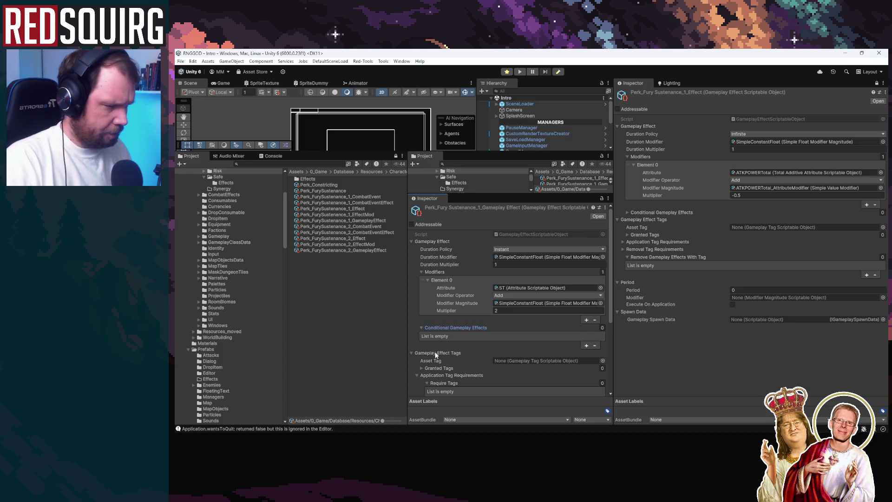
pyautogui.click(585, 345)
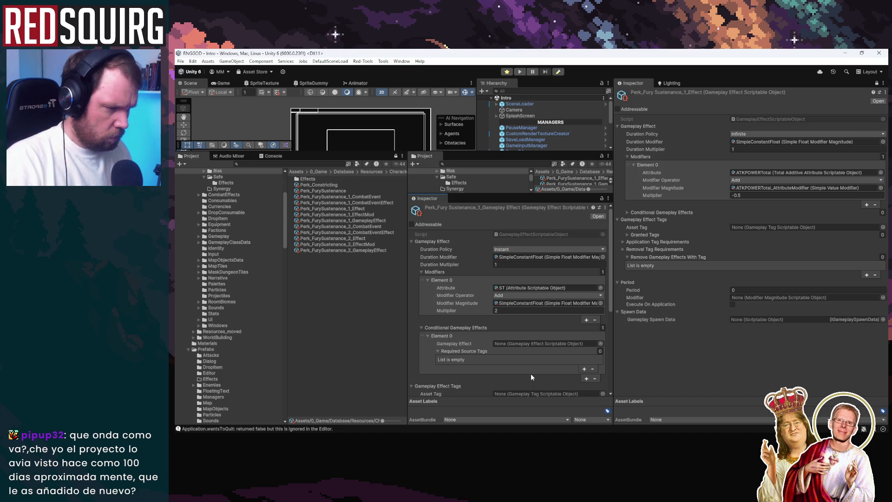
pyautogui.click(594, 379)
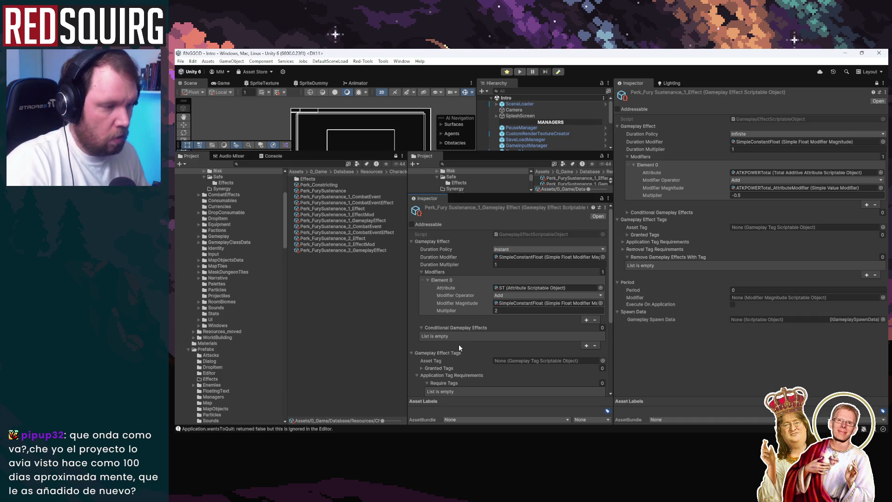
pyautogui.moveTo(345, 153); pyautogui.dragTo(346, 291)
pyautogui.click(221, 84)
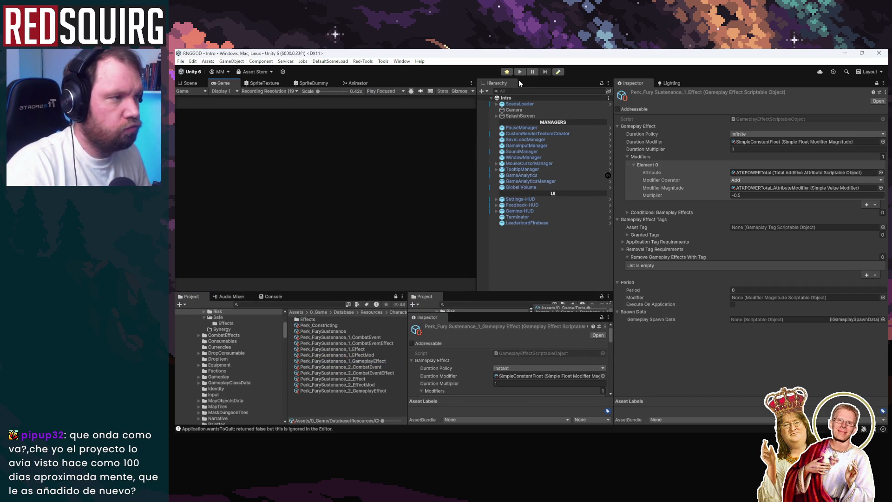
# Start Play mode maximized, continue the save, claim the CRITHIE Barbarian and walk up the corridor
pyautogui.click(520, 72)
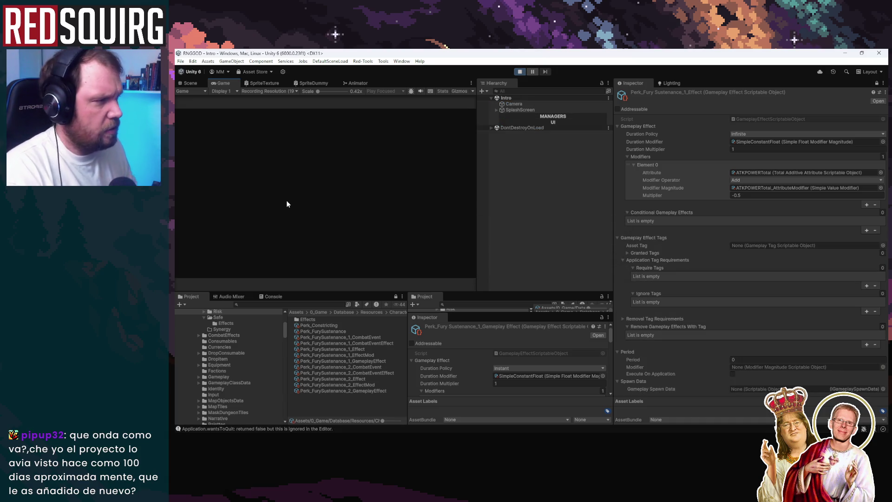
pyautogui.doubleClick(220, 85)
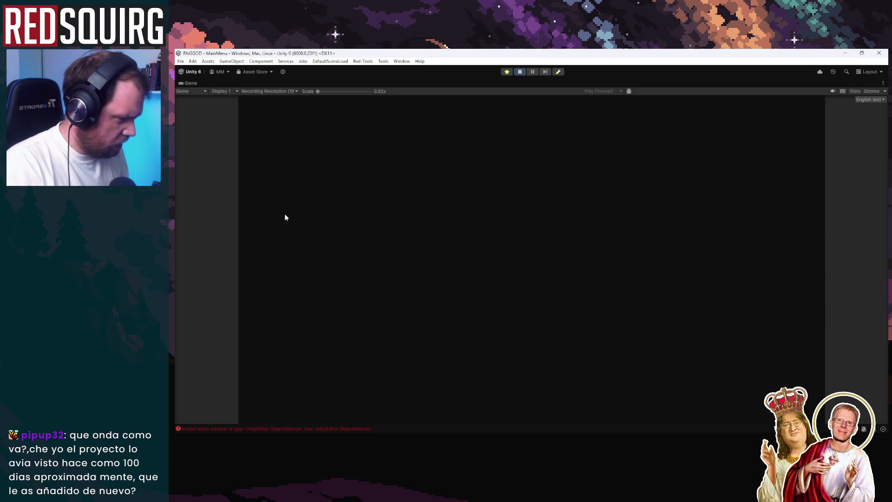
pyautogui.click(522, 310)
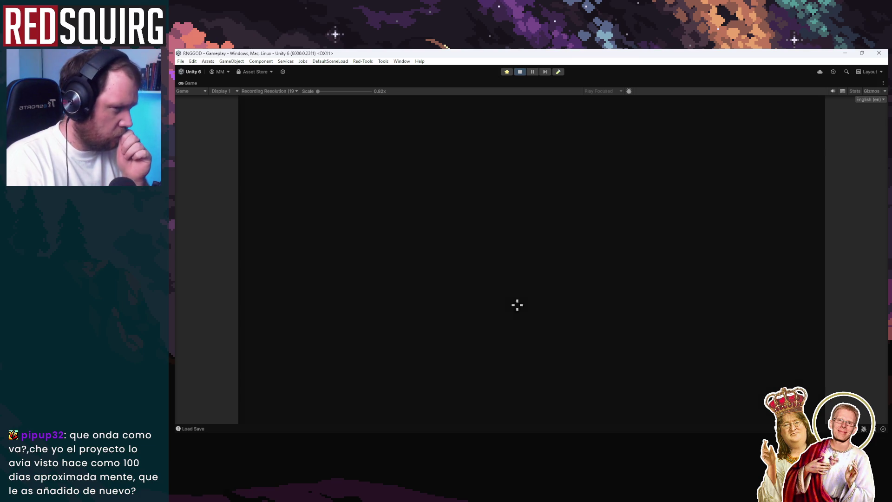
pyautogui.click(461, 323)
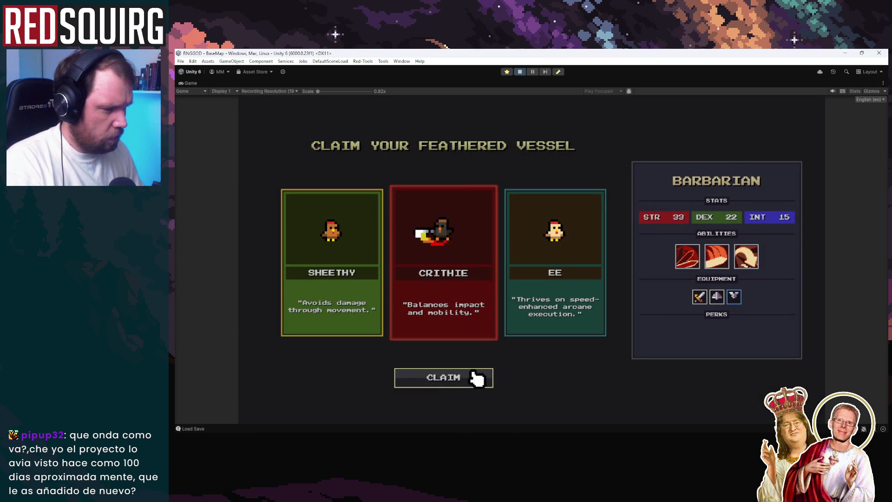
pyautogui.click(475, 373)
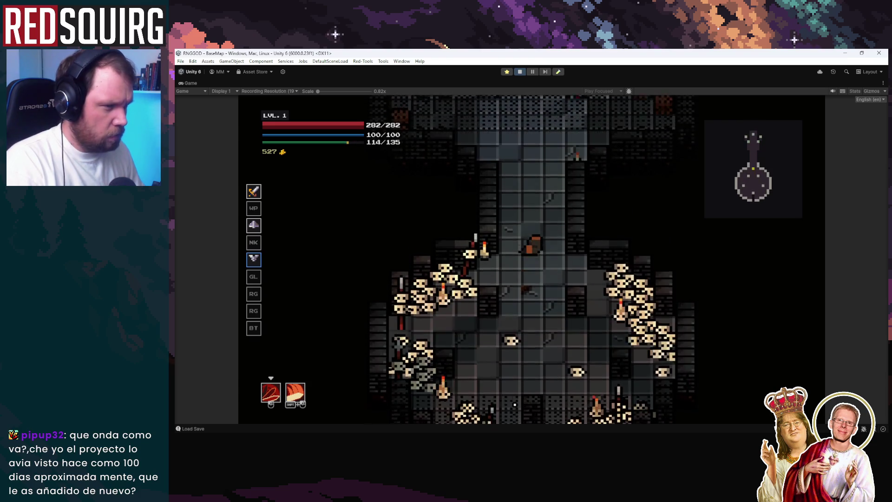
pyautogui.press('w')
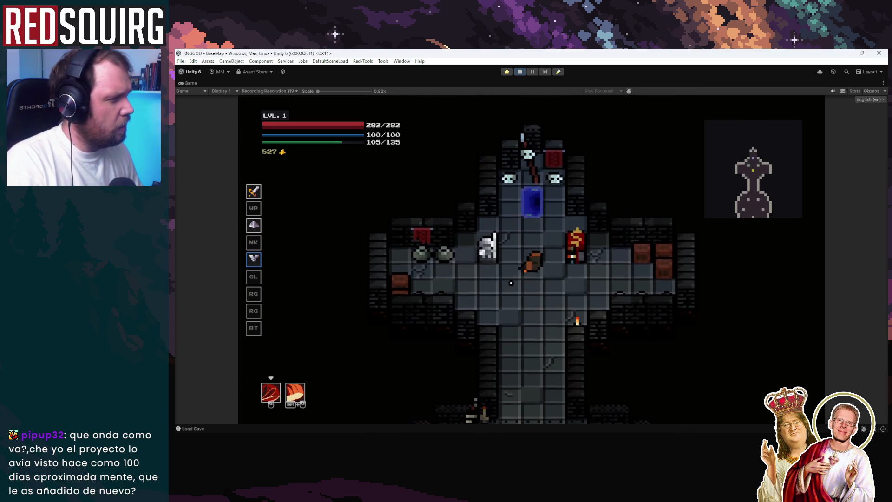
# Enter the portal and fight the skeletons moving right and down through the Lower Crypt
pyautogui.press('e')
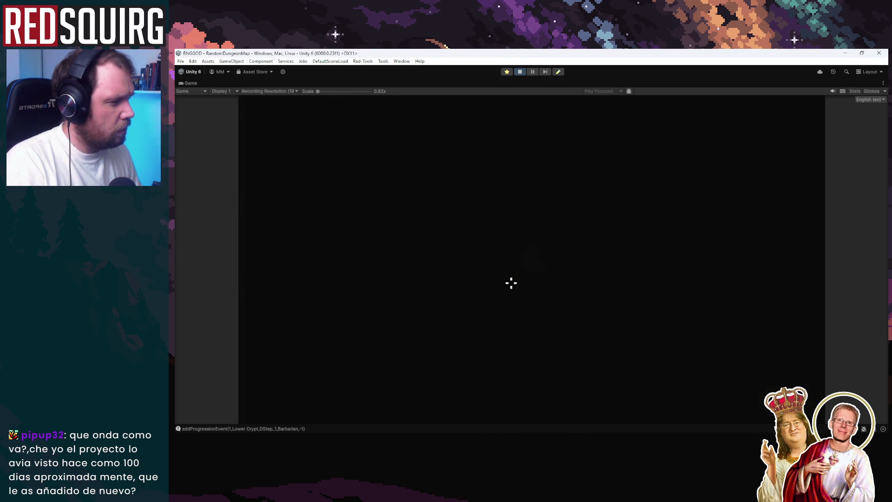
pyautogui.press('d')
pyautogui.click(440, 241)
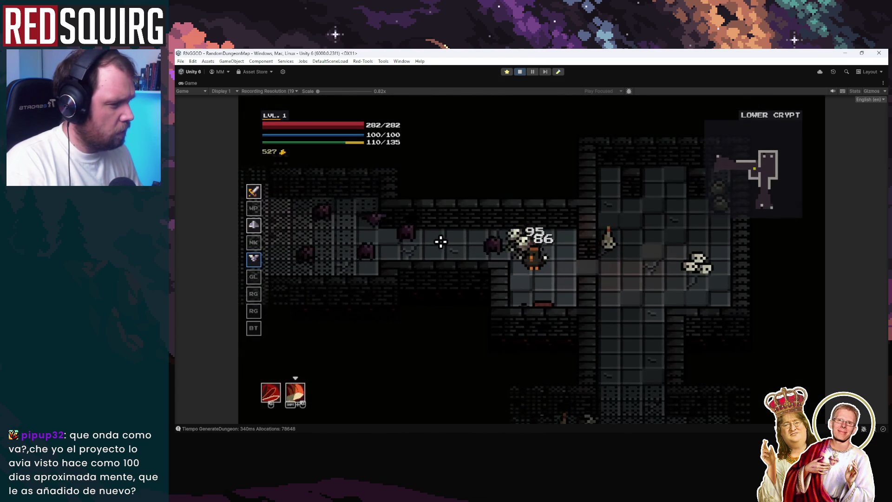
pyautogui.click(440, 241)
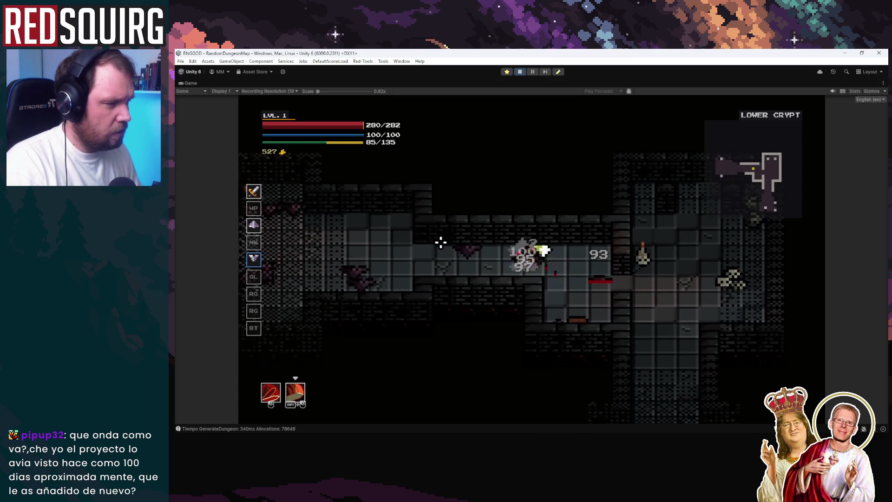
pyautogui.click(441, 241)
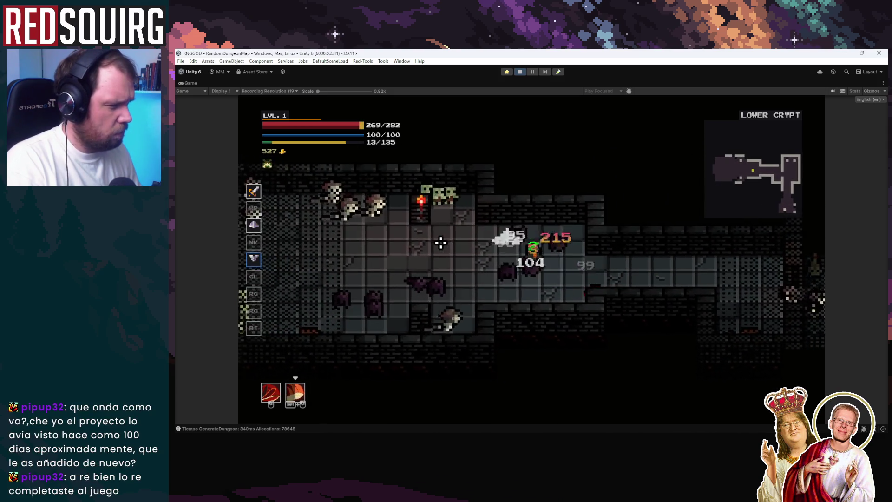
pyautogui.press('d')
pyautogui.click(567, 272)
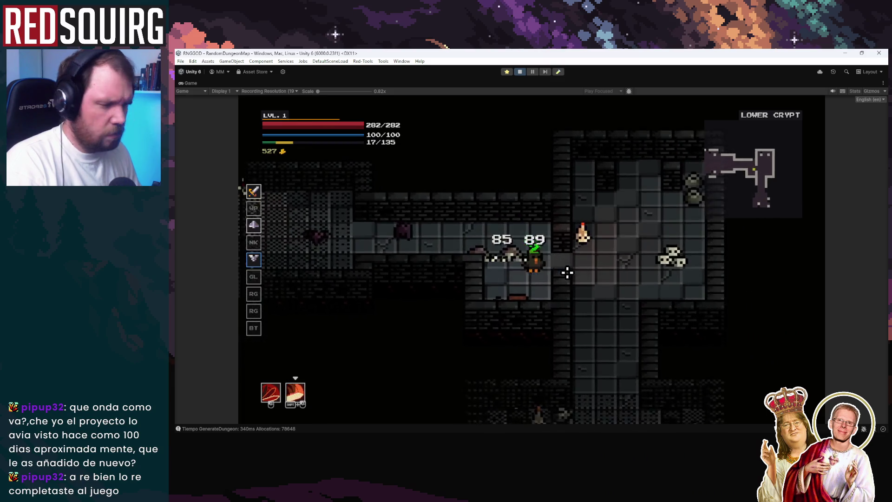
pyautogui.press('d')
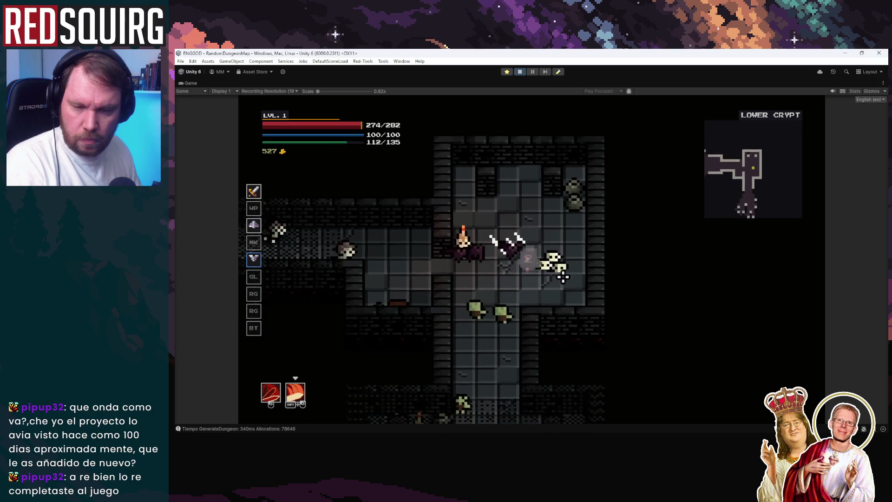
pyautogui.press('s')
pyautogui.click(540, 264)
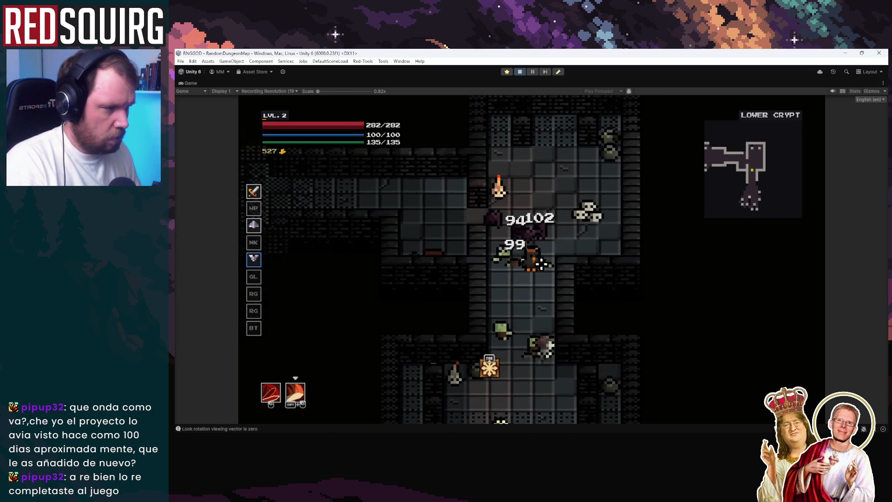
pyautogui.press('s')
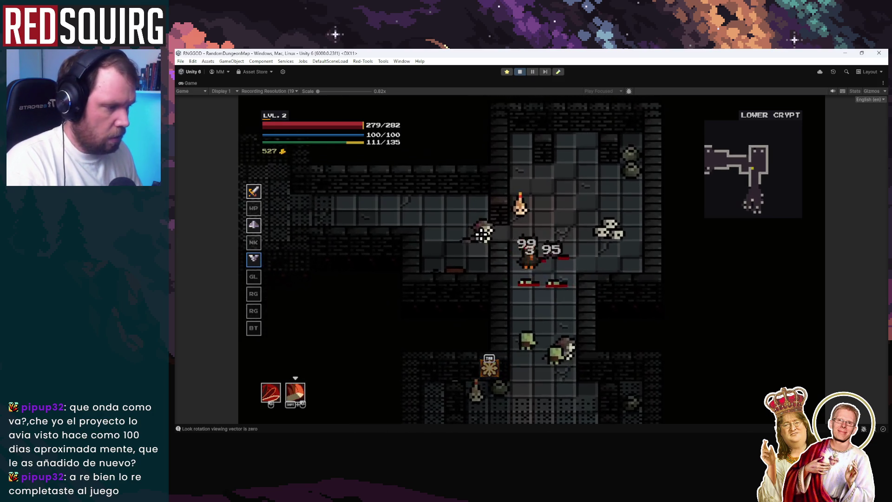
# Keep fighting through the upper and lower crypt rooms until levelling up, choosing Dexterity
pyautogui.click(532, 288)
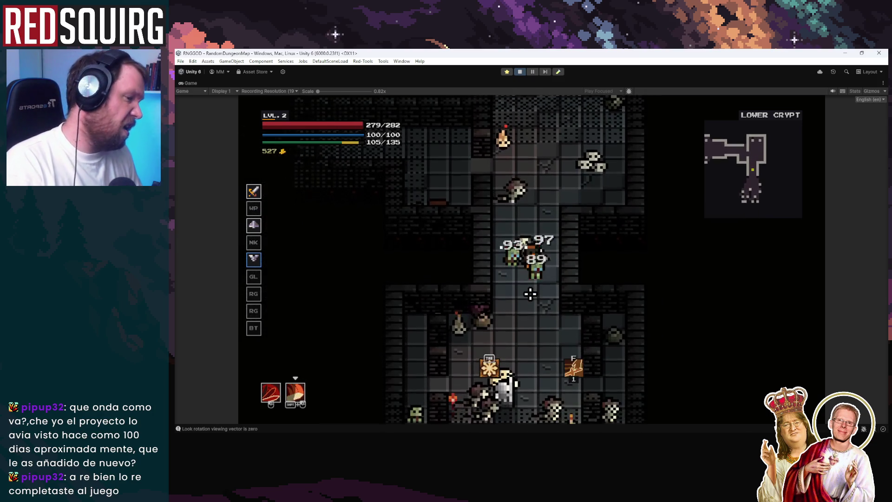
pyautogui.press('w')
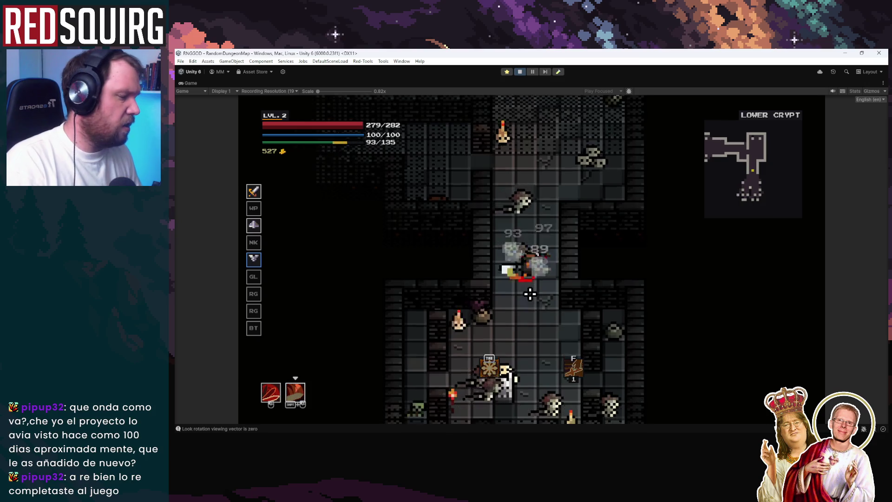
pyautogui.click(529, 292)
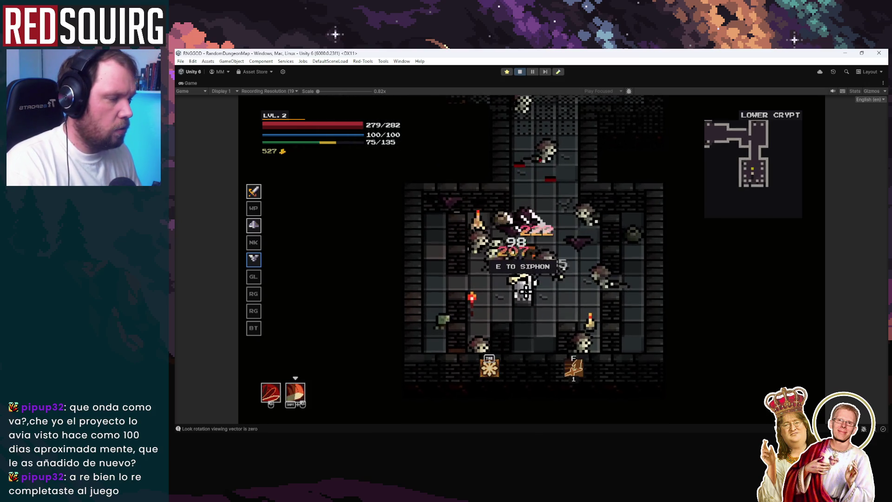
pyautogui.press('s')
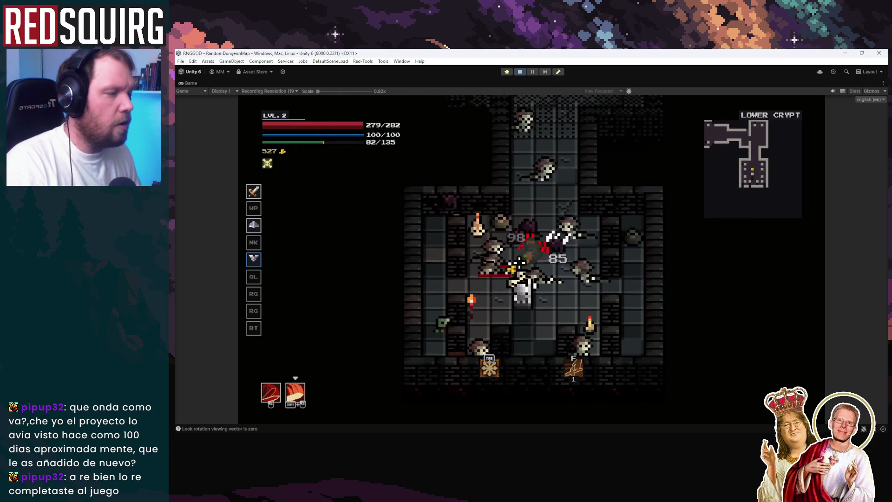
pyautogui.click(527, 299)
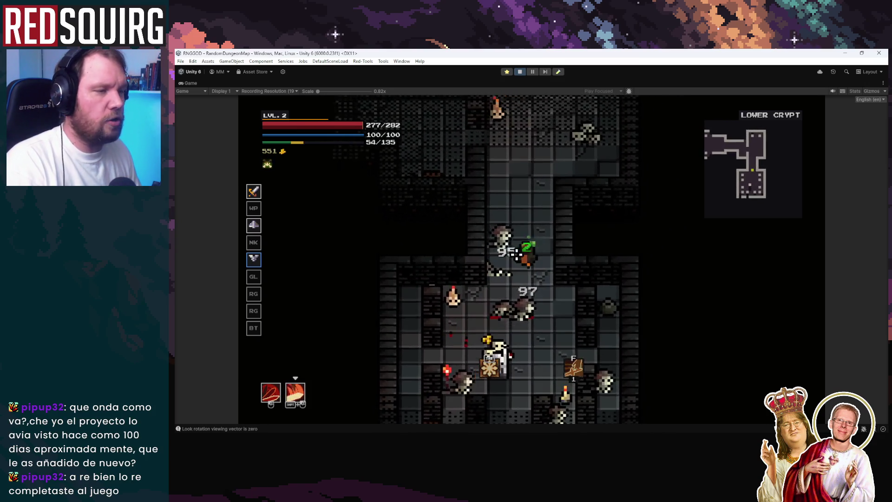
pyautogui.press('w')
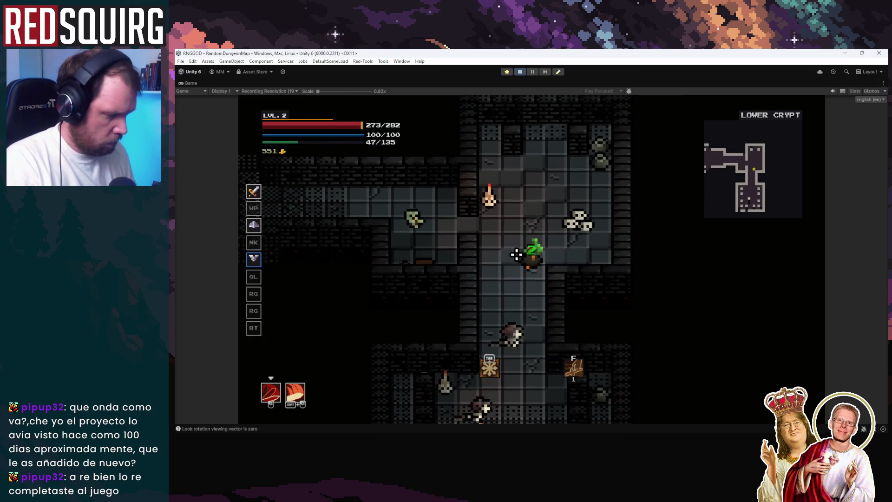
pyautogui.press('s')
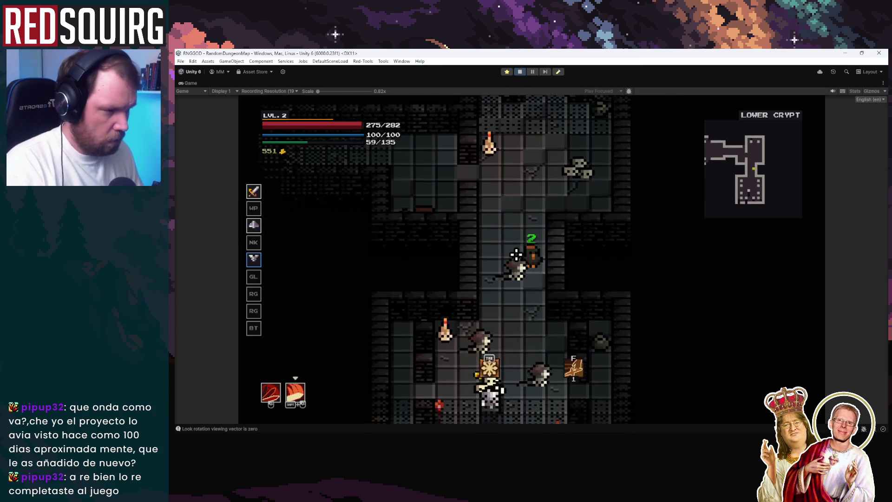
pyautogui.click(516, 253)
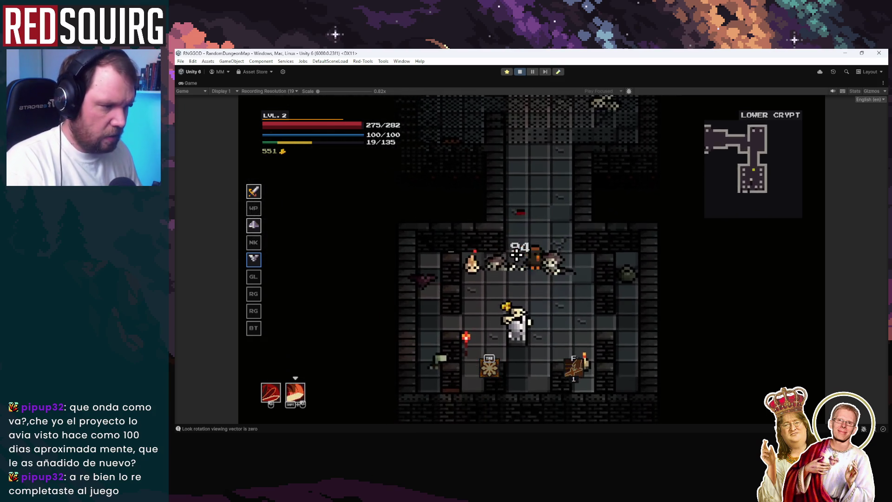
pyautogui.press('s')
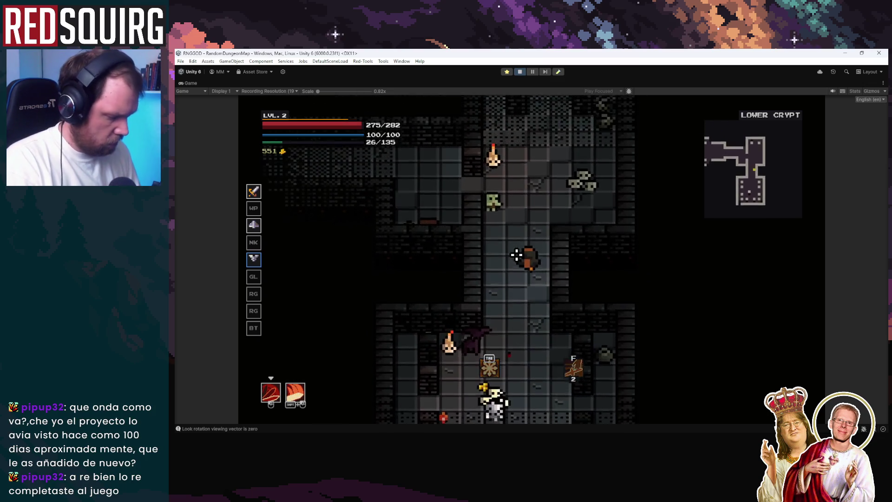
pyautogui.press('w')
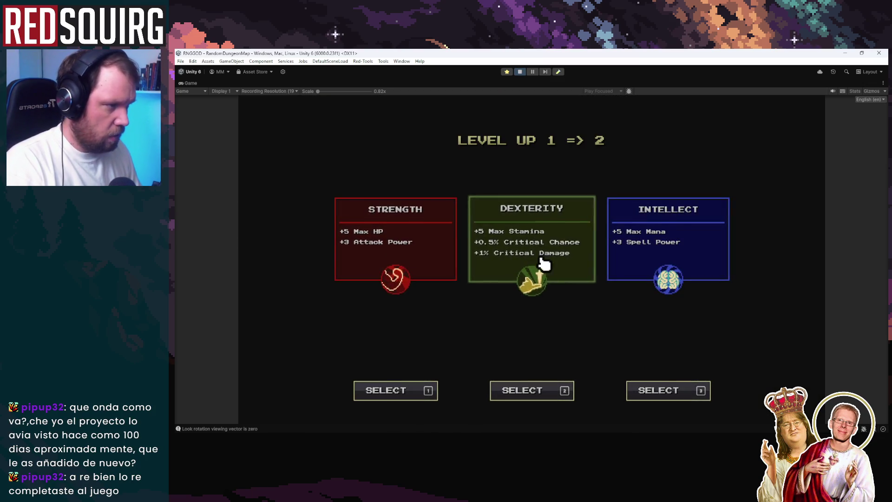
pyautogui.click(544, 264)
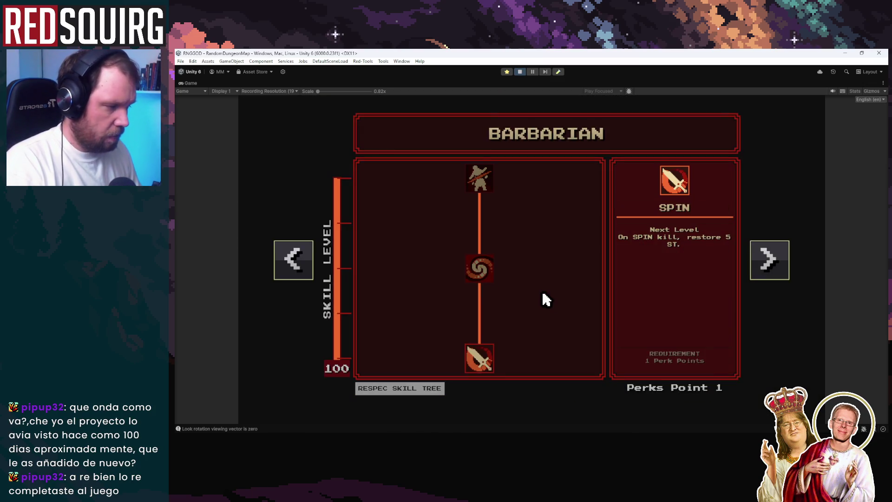
# Reach level 7 taking Faster, Dexterity, Strength, Fury Sustenance and Dexterity, plus the spiral skill
pyautogui.press('Escape')
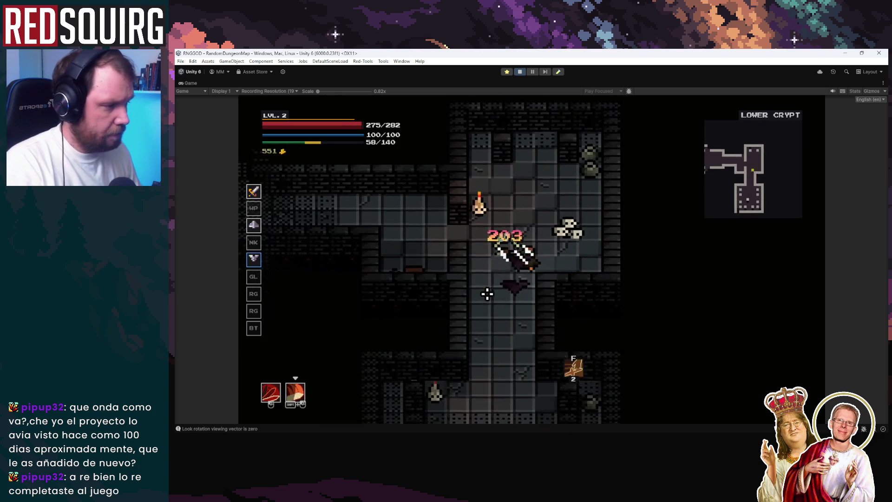
pyautogui.press('k')
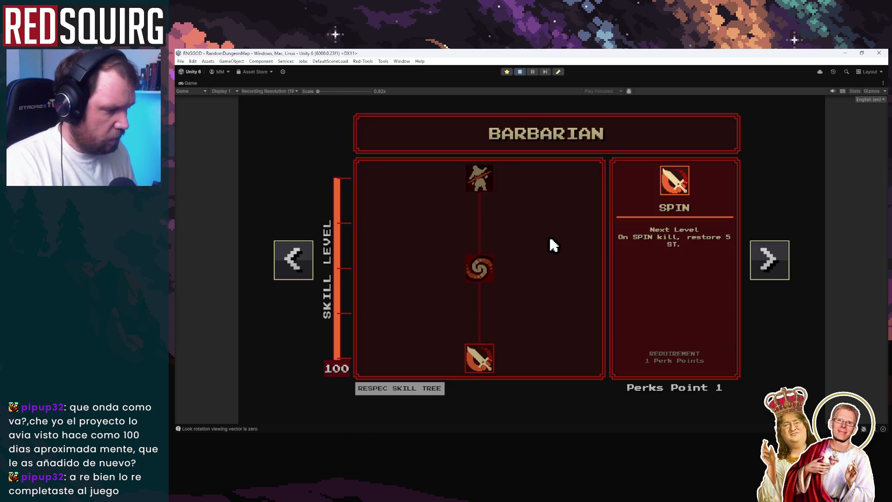
pyautogui.press('Escape')
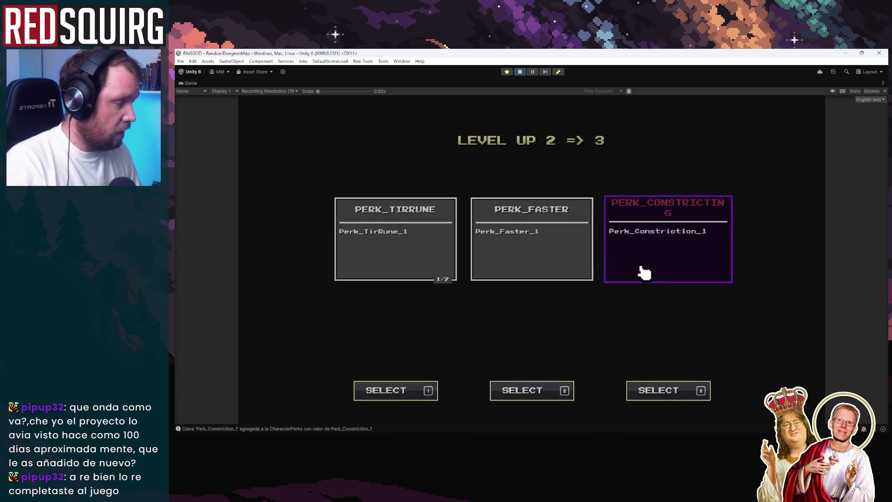
pyautogui.click(529, 229)
pyautogui.click(558, 253)
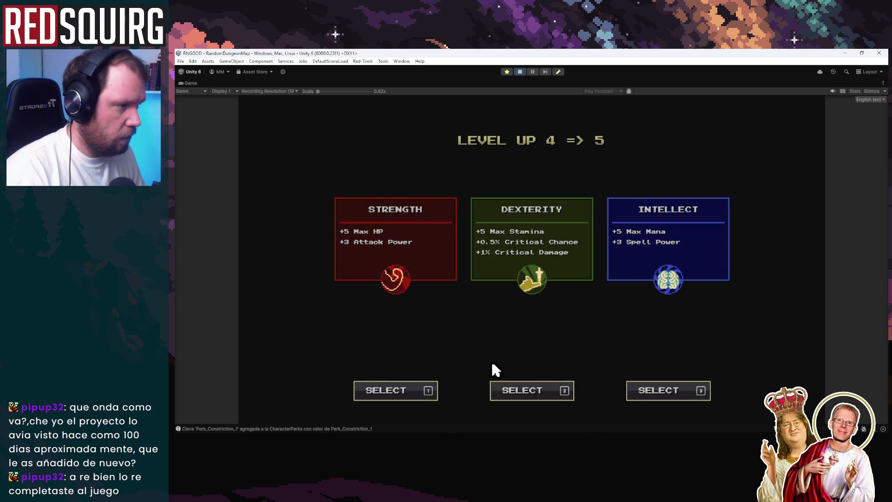
pyautogui.click(388, 239)
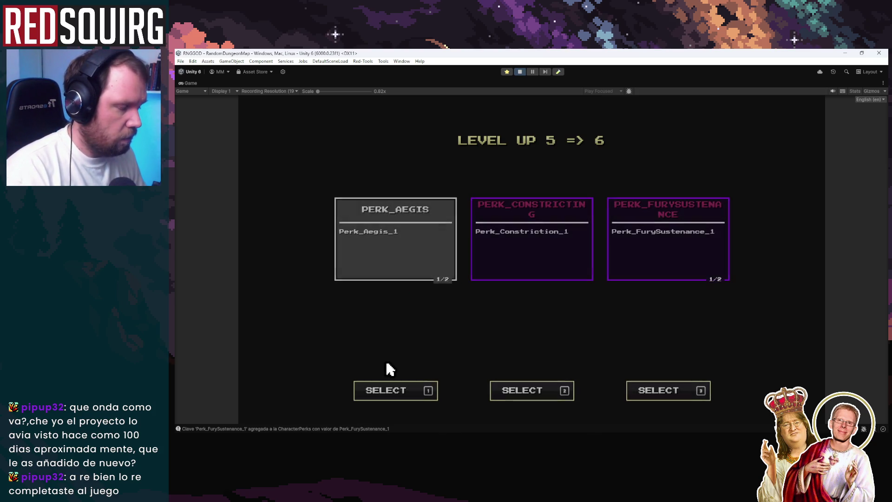
pyautogui.click(681, 232)
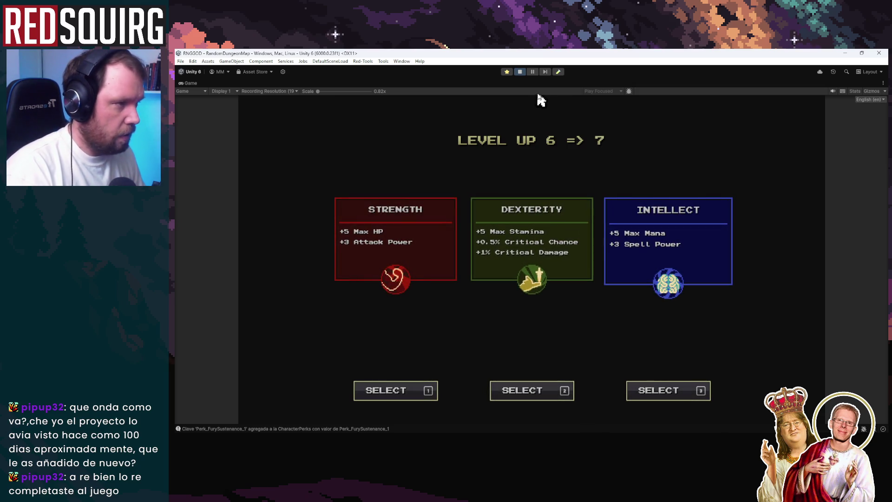
pyautogui.click(539, 274)
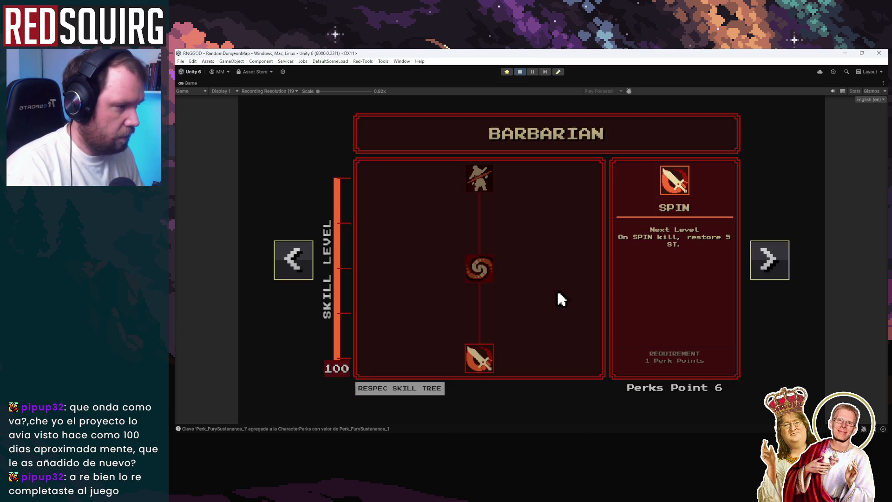
pyautogui.click(479, 269)
pyautogui.press('Escape')
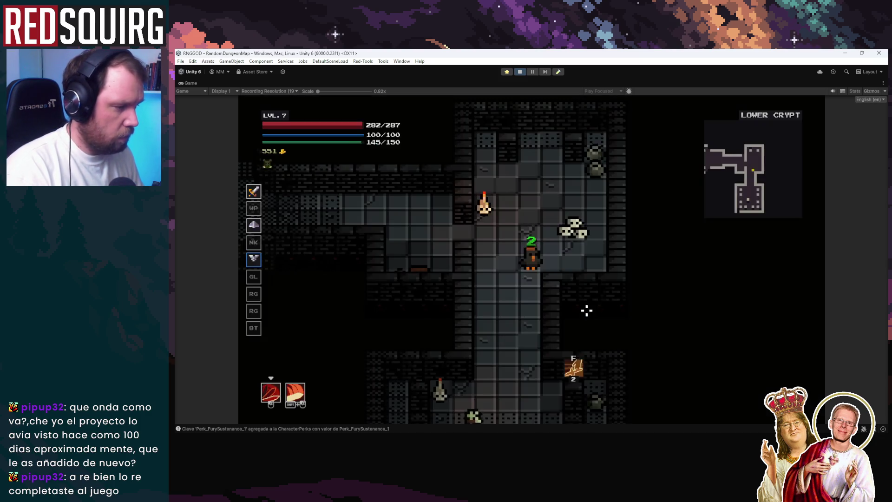
# Fight the skeletons in the corridor and the horizontal hall
pyautogui.click(570, 314)
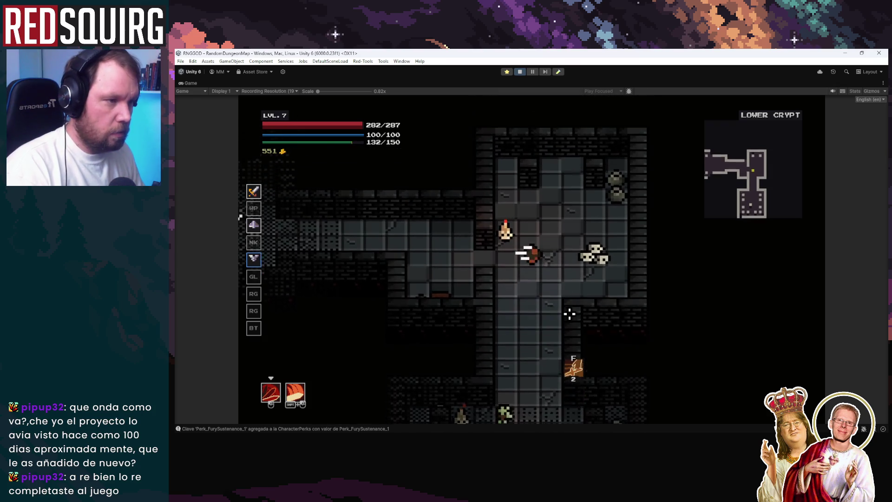
pyautogui.press('s')
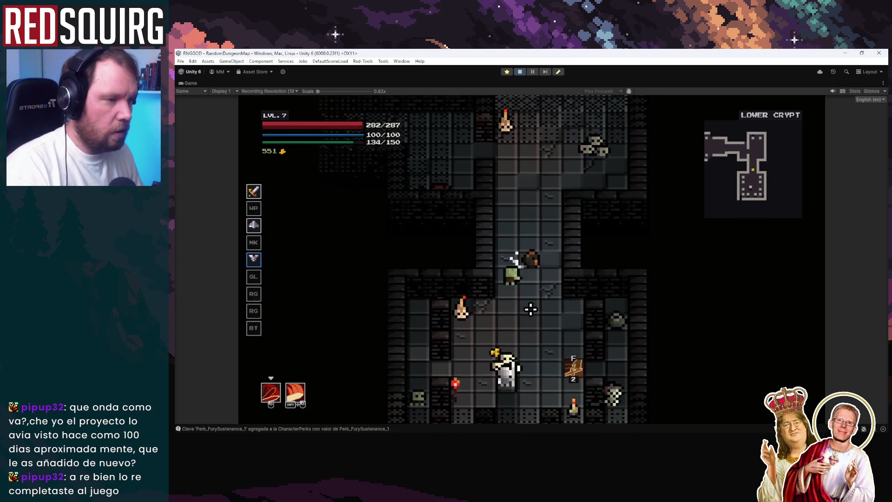
pyautogui.press('s')
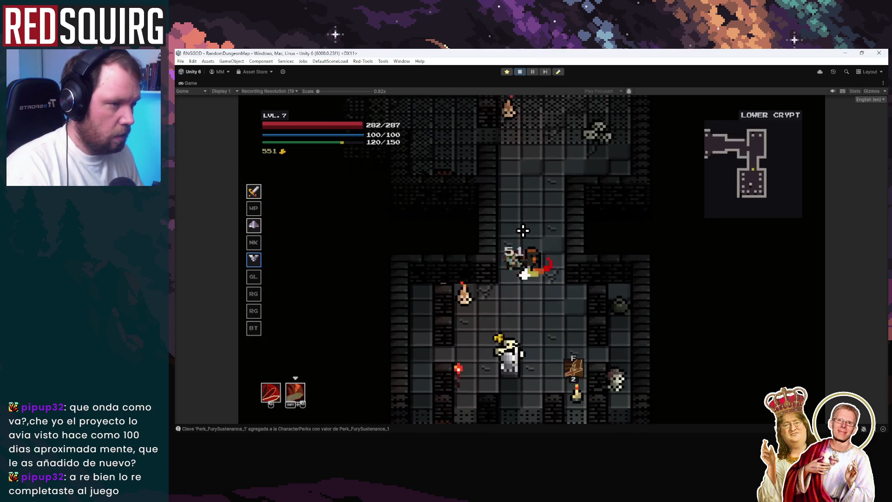
pyautogui.press('w')
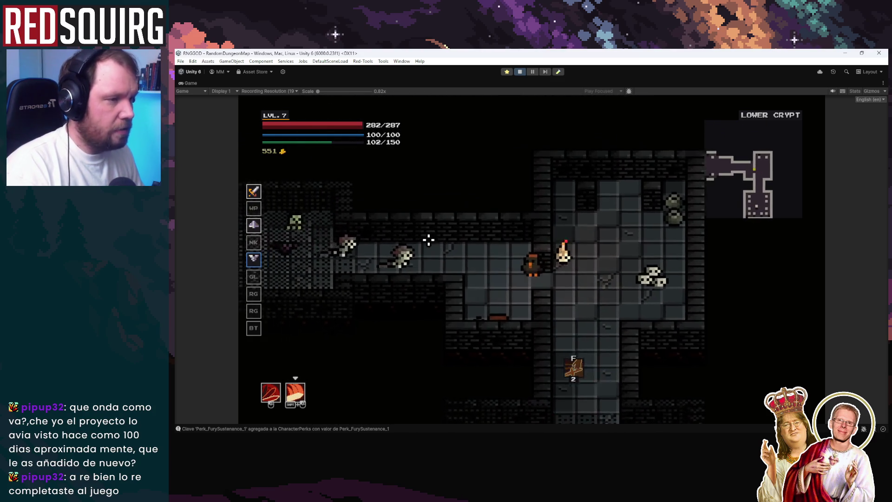
pyautogui.press('a')
pyautogui.click(421, 242)
pyautogui.press('a')
pyautogui.click(422, 242)
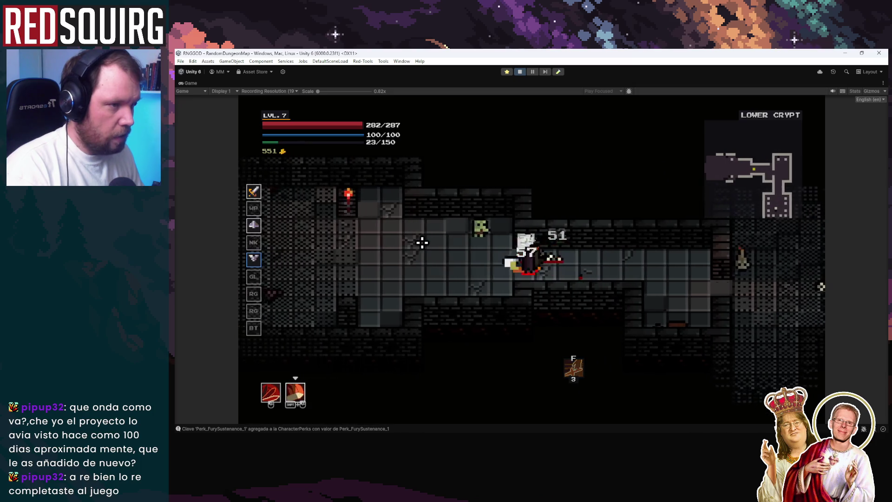
pyautogui.press('a')
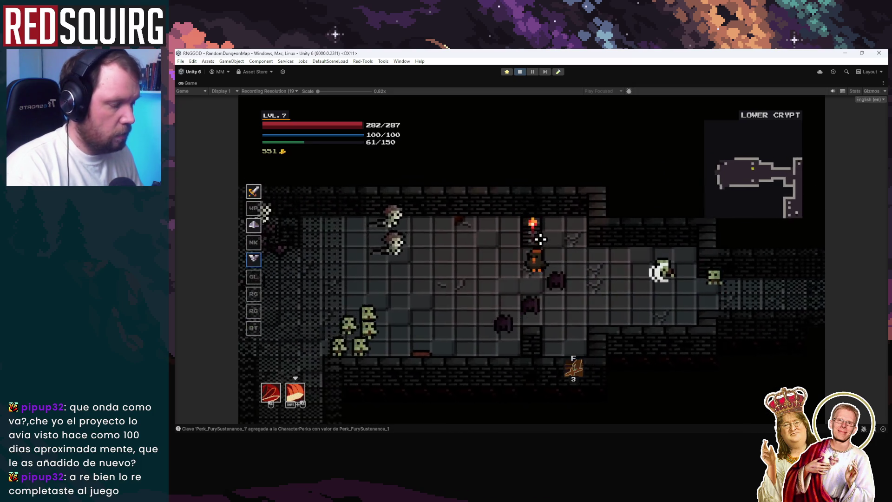
pyautogui.press('d')
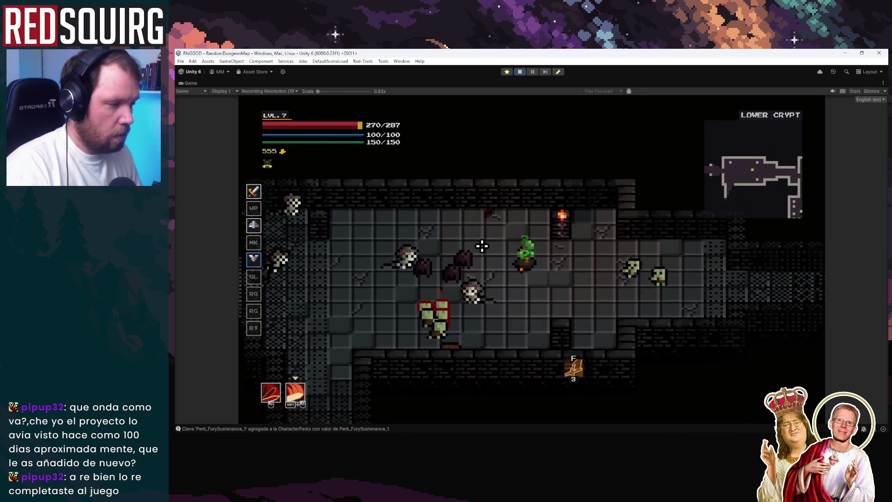
pyautogui.click(482, 245)
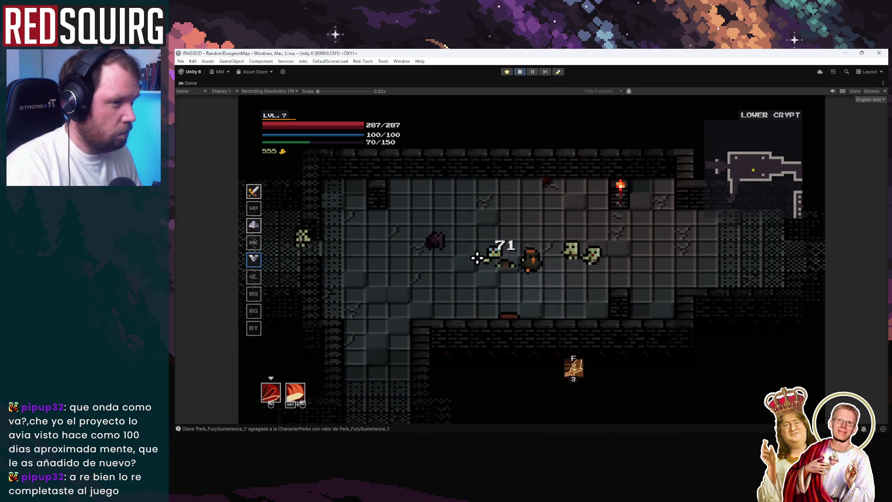
# Explore the lower rooms, switch to the second skill and check the character stats
pyautogui.press('s')
pyautogui.press('d')
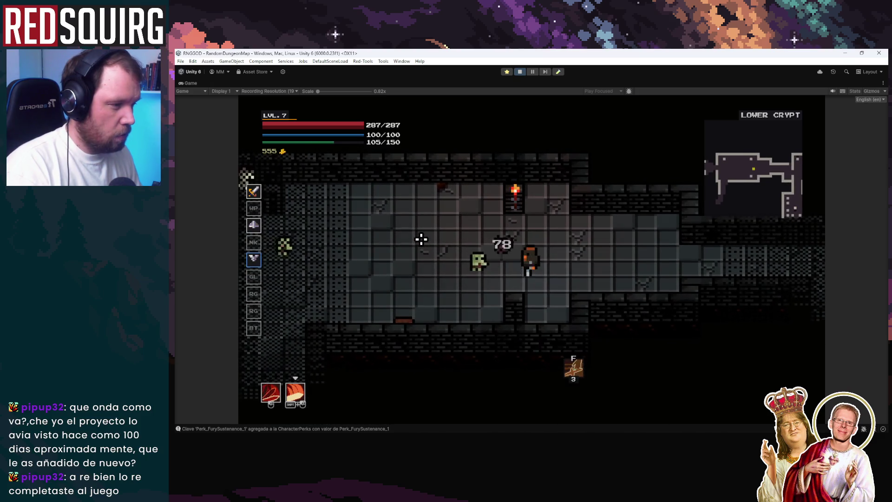
pyautogui.press('d')
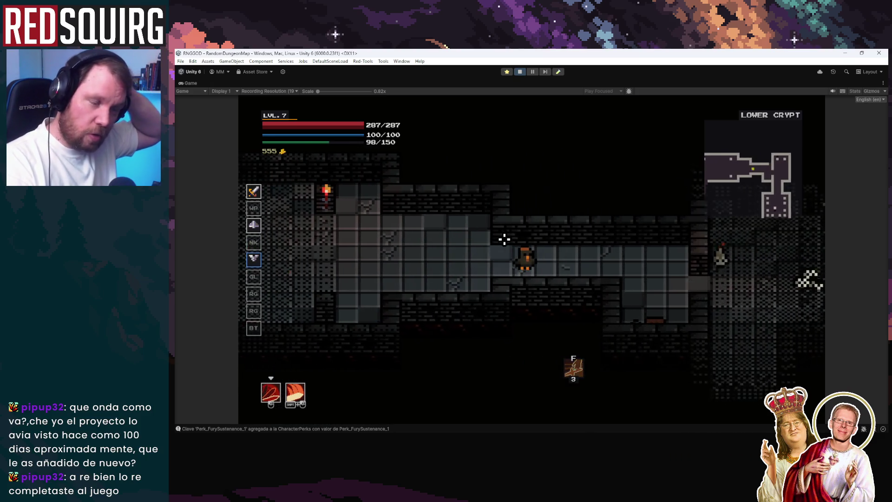
pyautogui.press('s')
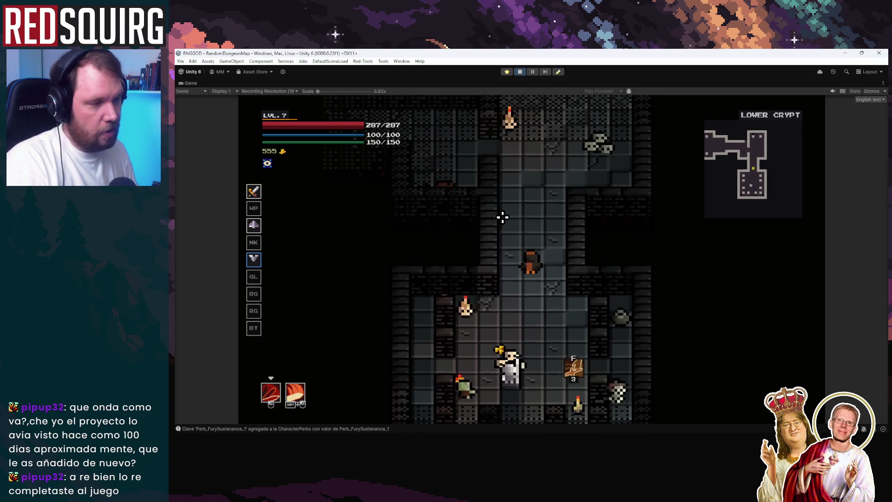
pyautogui.press('w')
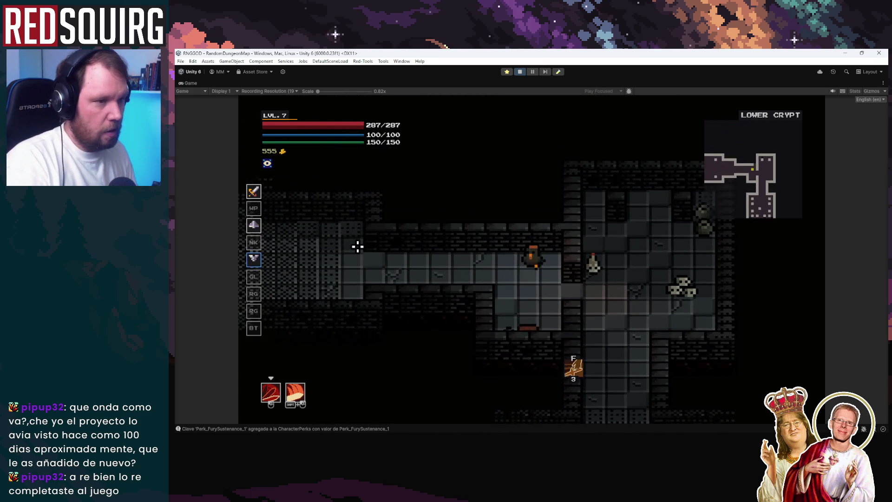
pyautogui.press('a')
pyautogui.press('a')
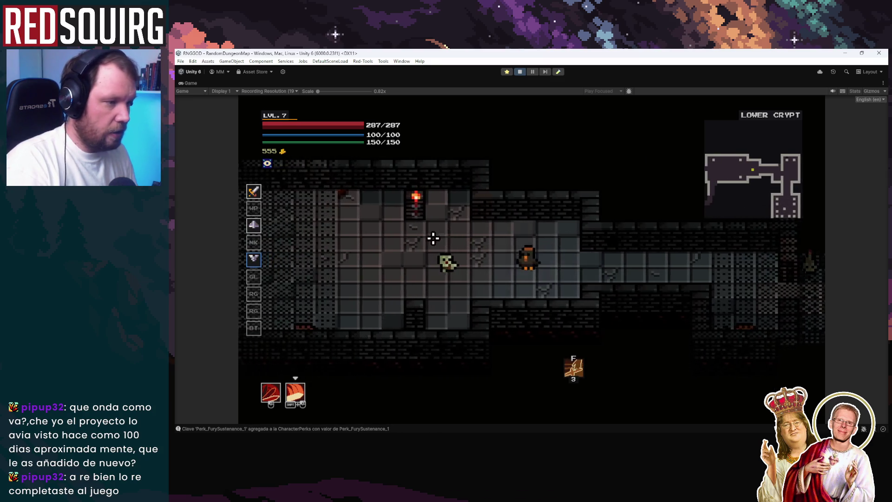
pyautogui.press('a')
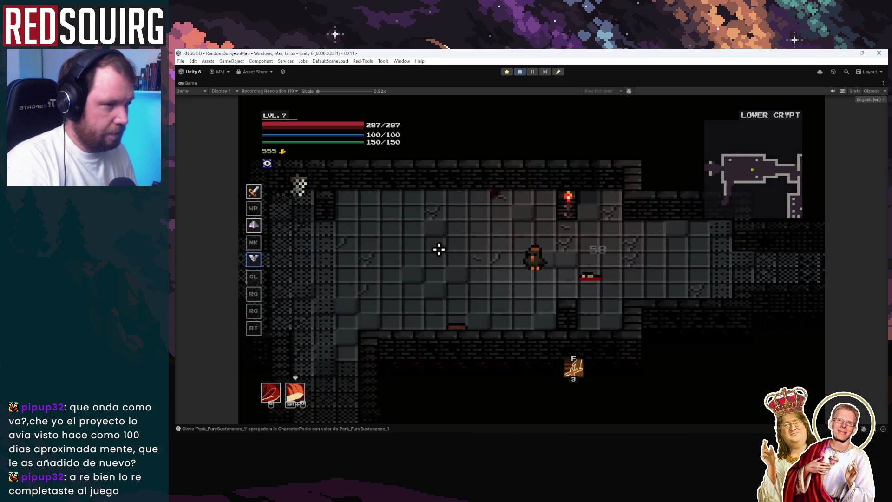
pyautogui.press('s')
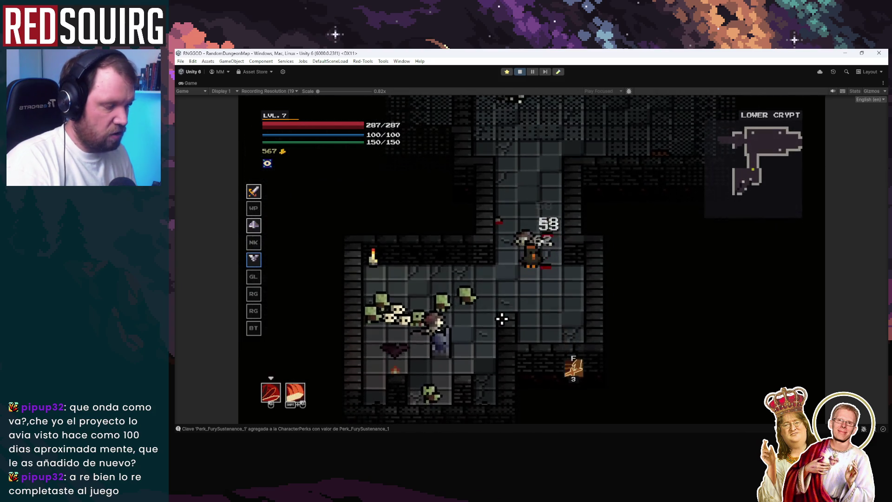
pyautogui.press('c')
pyautogui.press('c')
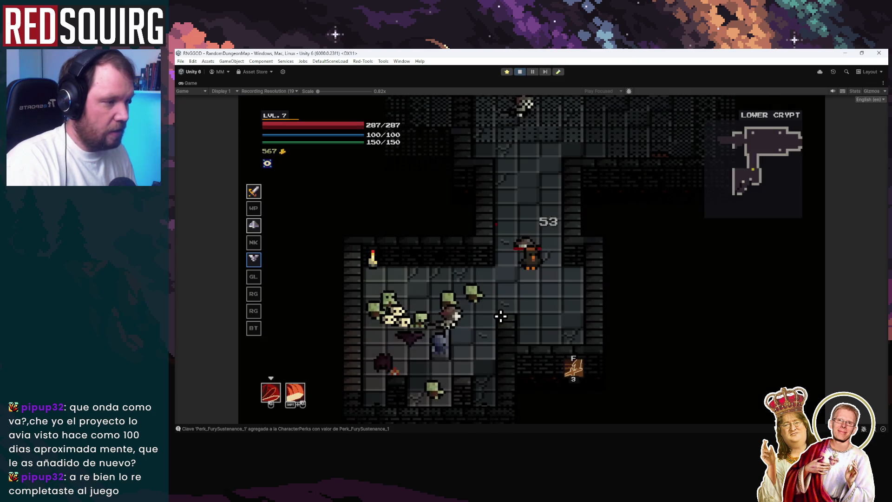
# Walk north, attack the zombie, then stop the playtest
pyautogui.press('s')
pyautogui.press('w')
pyautogui.press('d')
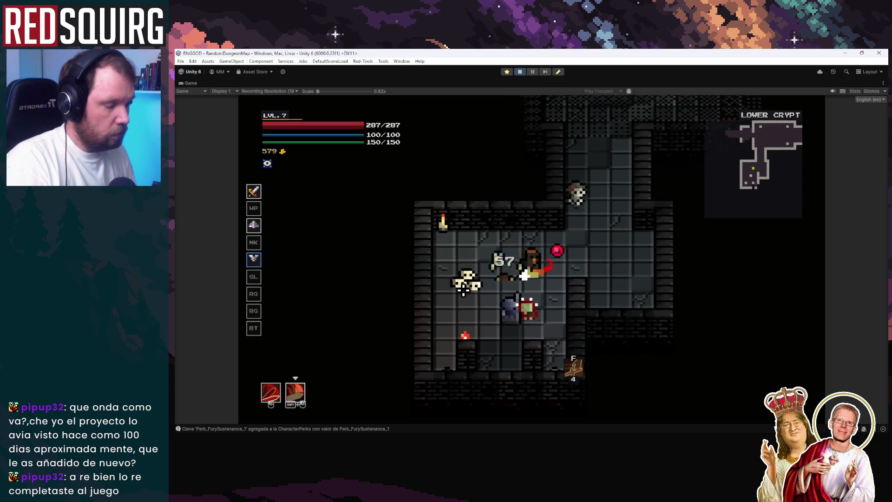
pyautogui.press('w')
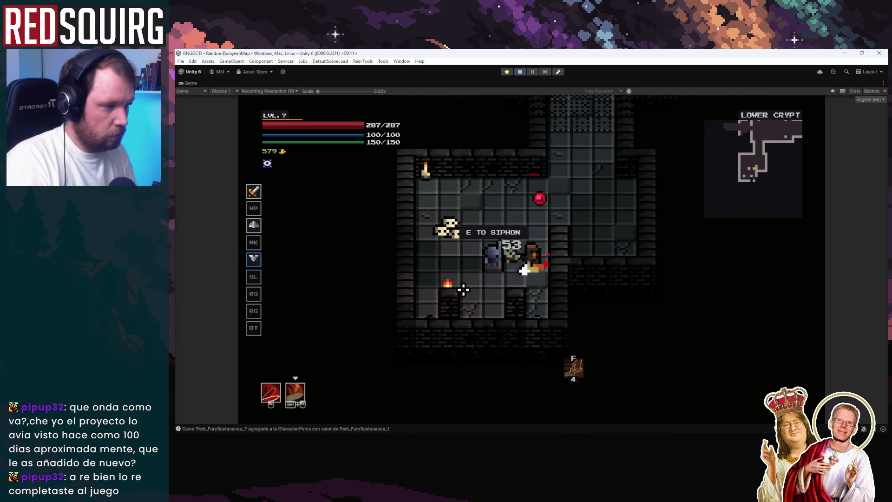
pyautogui.press('w')
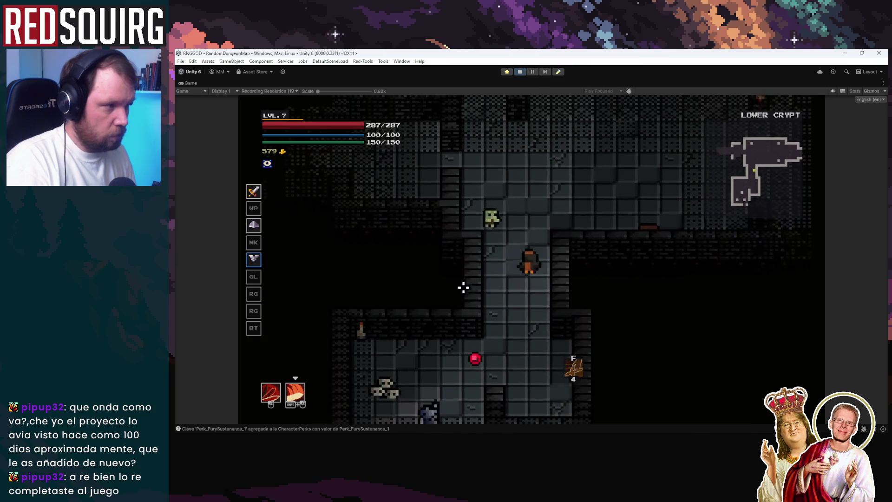
pyautogui.click(463, 286)
pyautogui.press('w')
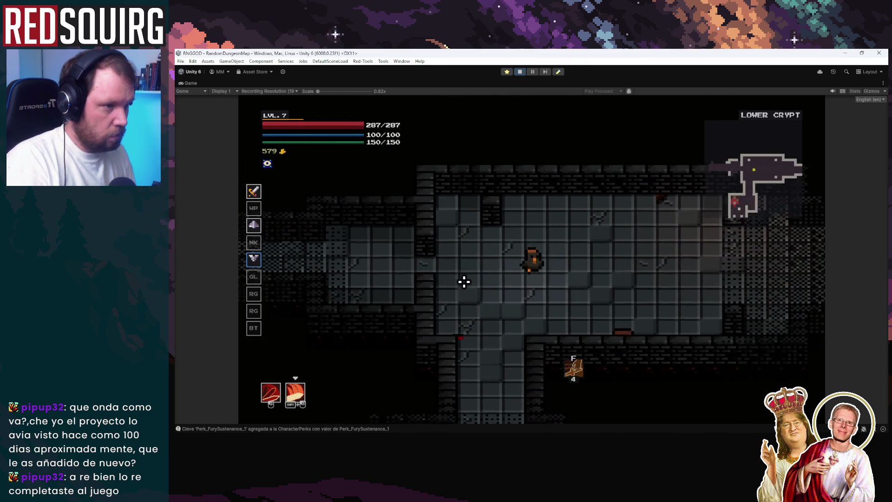
pyautogui.click(520, 72)
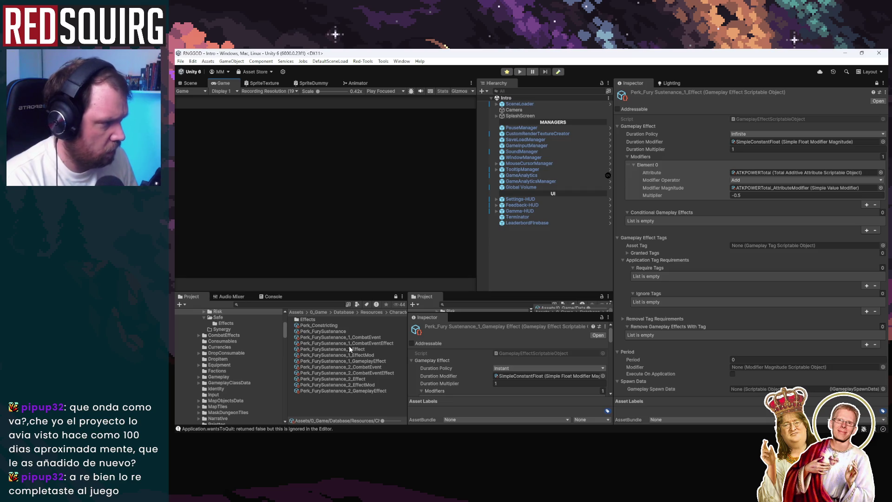
# Enlarge the lower panels and compare Perk_FurySustenance_1_CombatEvent with its CombatEventEffect
pyautogui.click(372, 343)
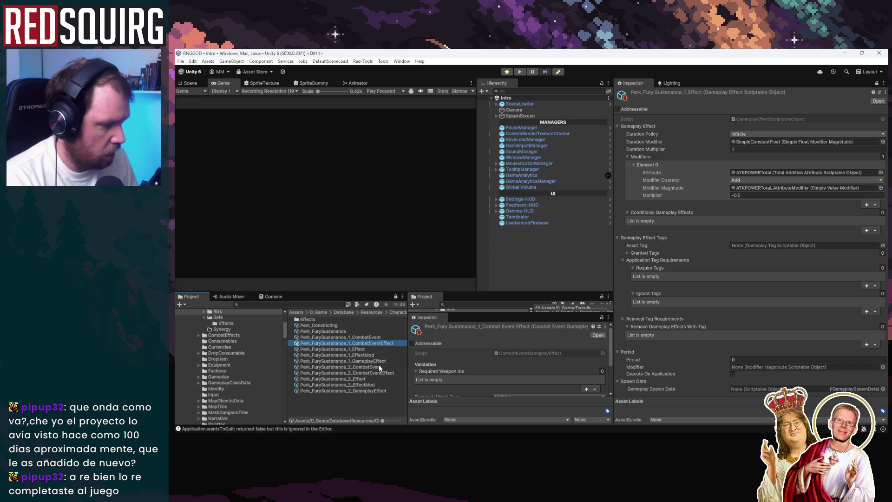
pyautogui.moveTo(375, 292); pyautogui.dragTo(377, 231)
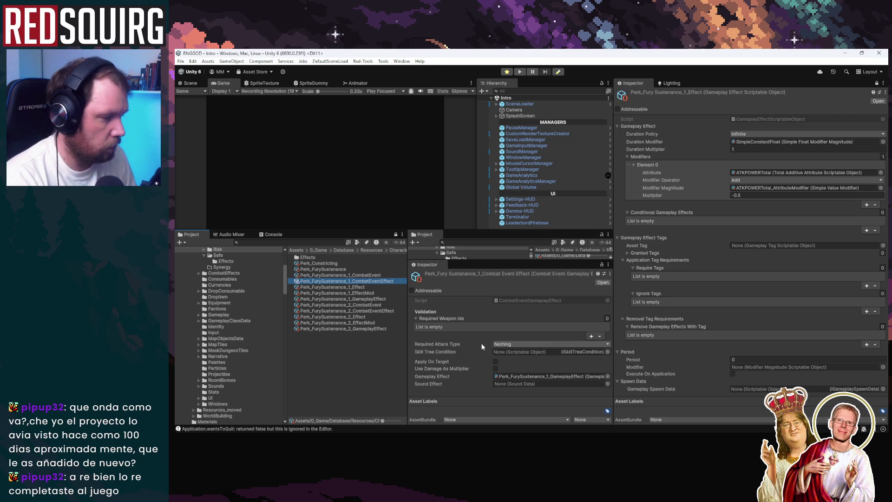
pyautogui.click(364, 276)
pyautogui.click(363, 281)
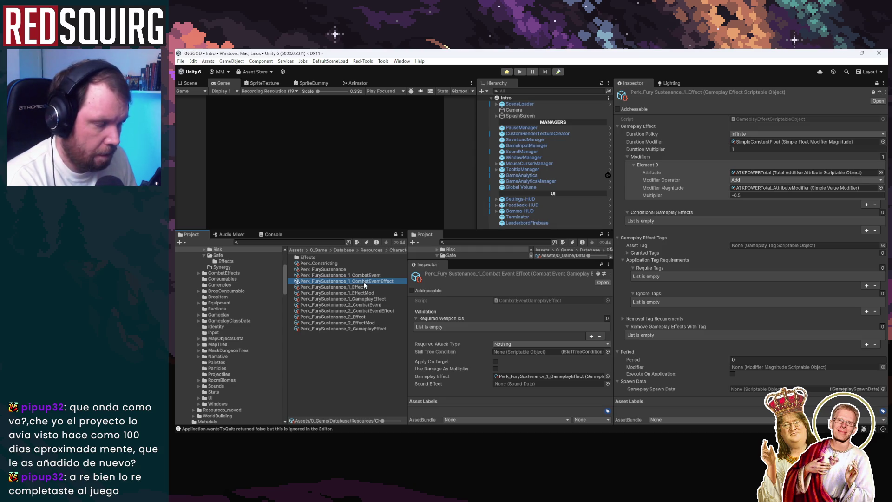
pyautogui.click(366, 276)
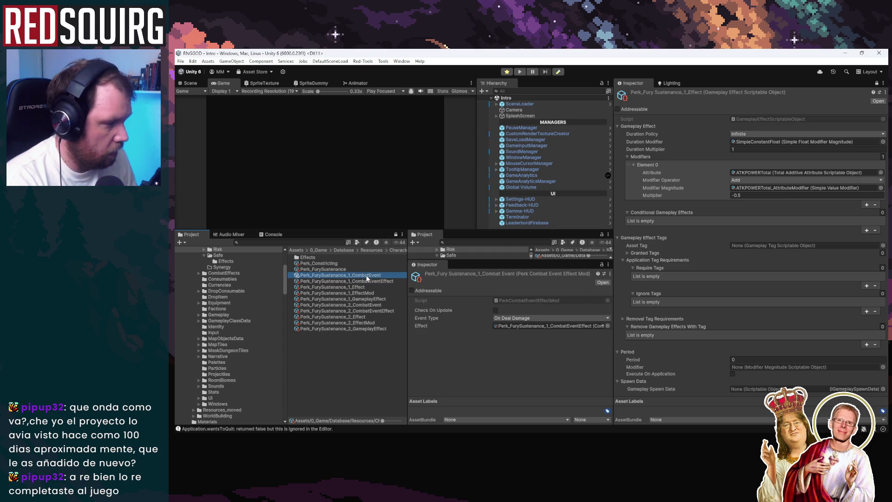
pyautogui.click(364, 276)
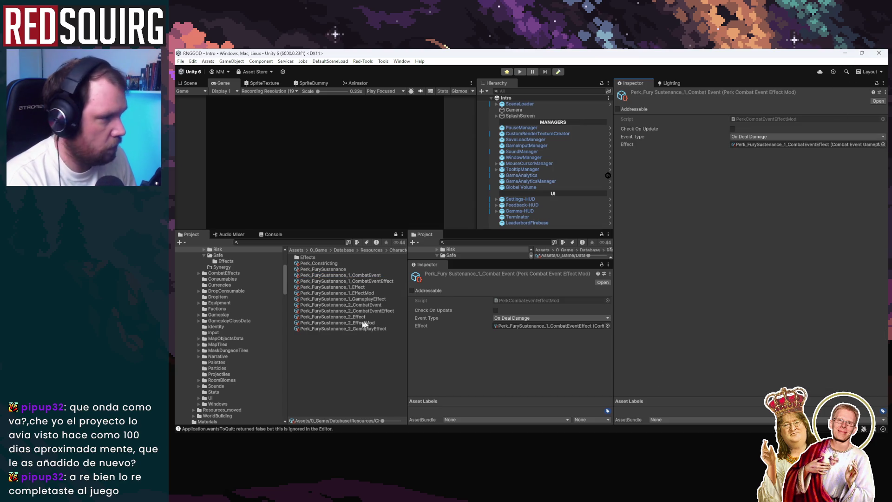
# Step through _1_Effect and _1_EffectMod to Perk_FurySustenance_1_GameplayEffect
pyautogui.click(353, 287)
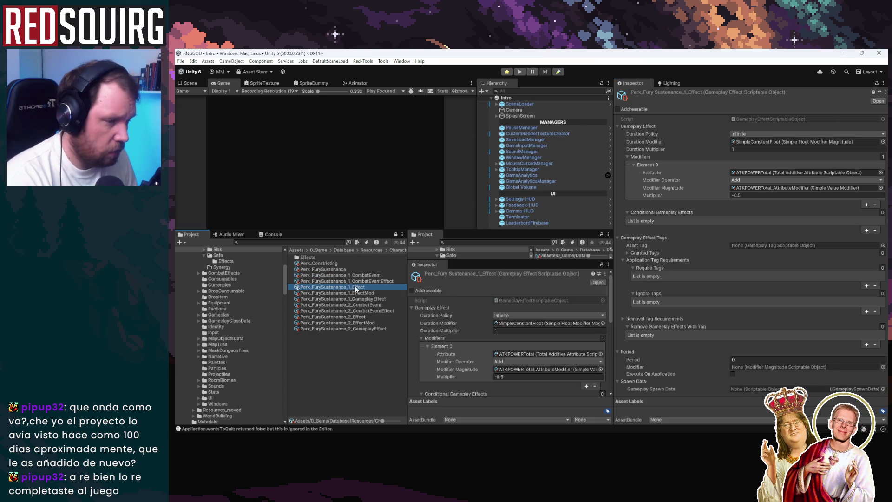
pyautogui.click(359, 293)
pyautogui.click(364, 300)
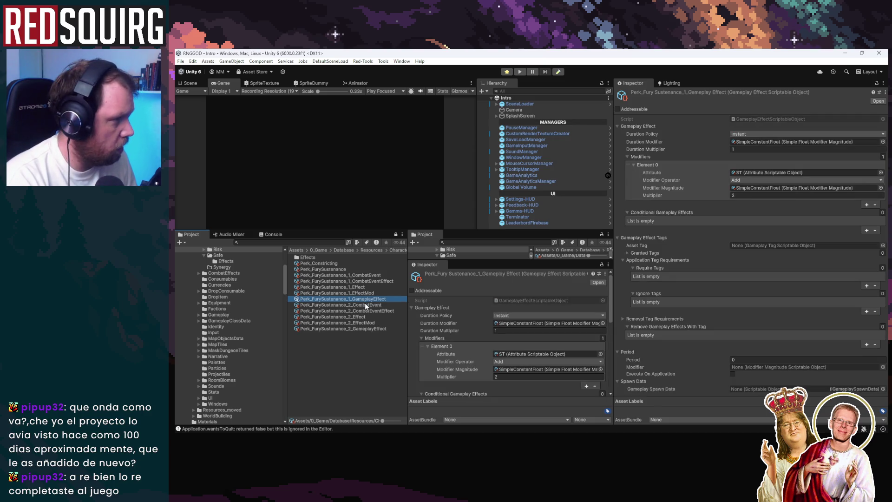
# Set _1_GameplayEffect's ST multiplier to 10 and edit _2_GameplayEffect's multiplier of 4
pyautogui.click(765, 196)
pyautogui.click(765, 195)
pyautogui.write('10')
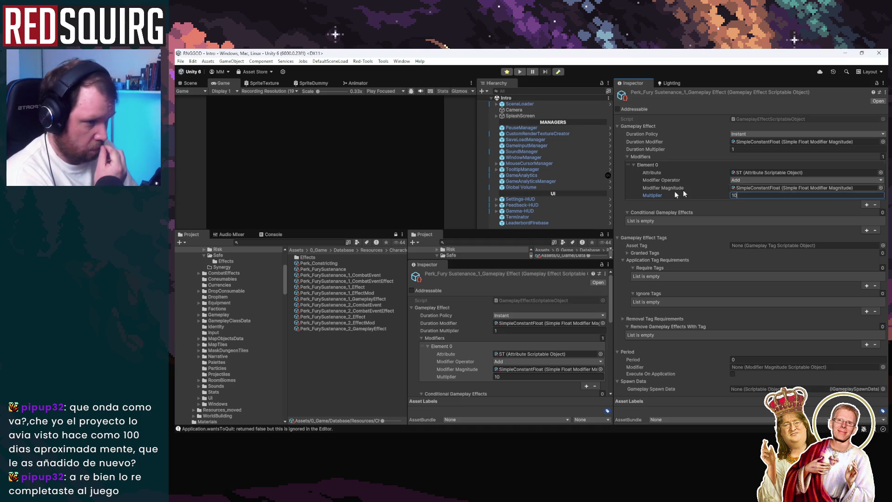
pyautogui.click(383, 328)
pyautogui.click(749, 195)
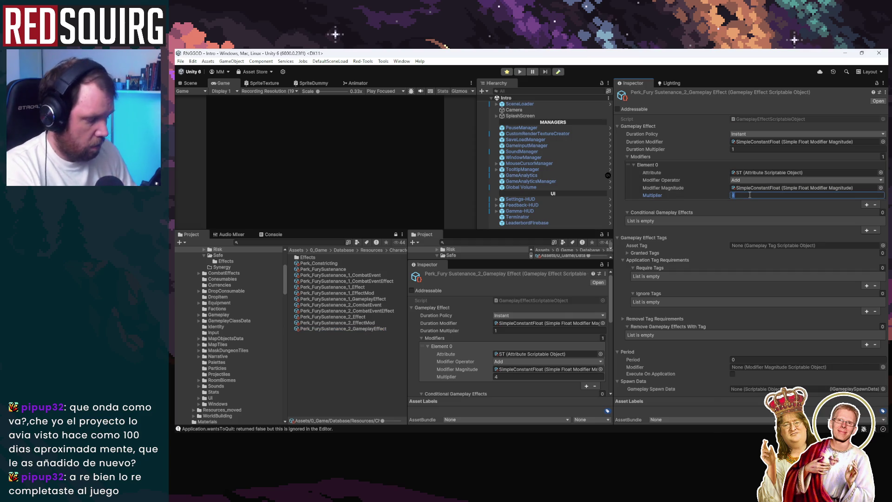
# Review the _2_CombatEventEffect, _2_Effect and level-1 combat event assets, ending on _1_GameplayEffect
pyautogui.click(392, 310)
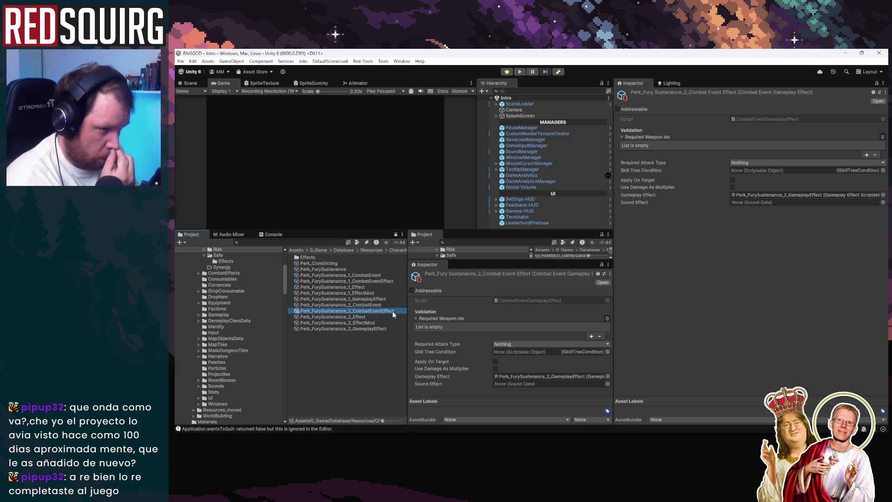
pyautogui.click(377, 317)
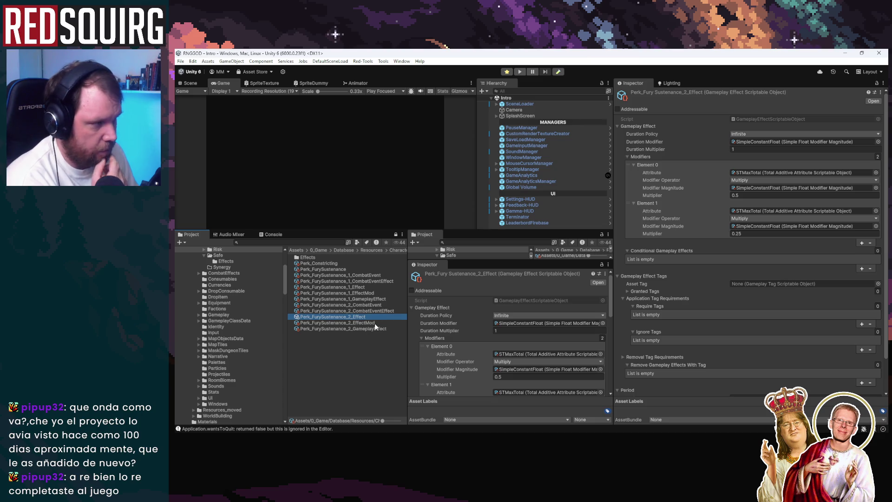
pyautogui.click(373, 281)
pyautogui.click(372, 275)
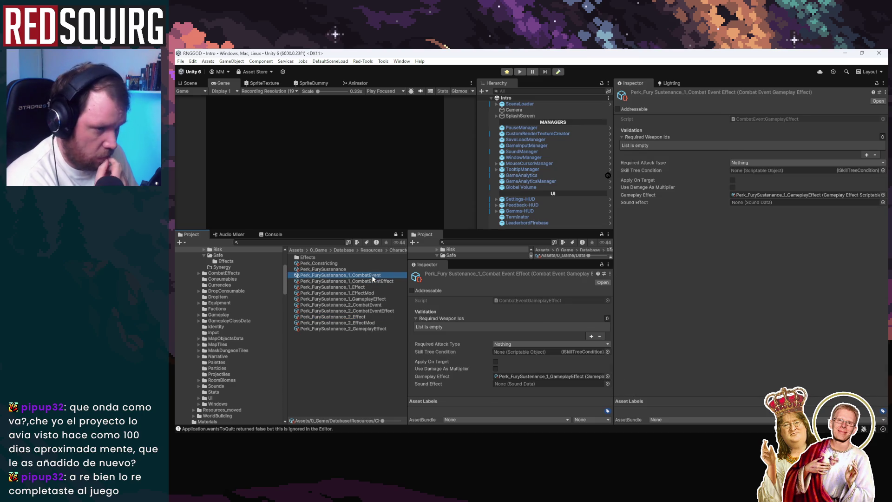
pyautogui.click(376, 299)
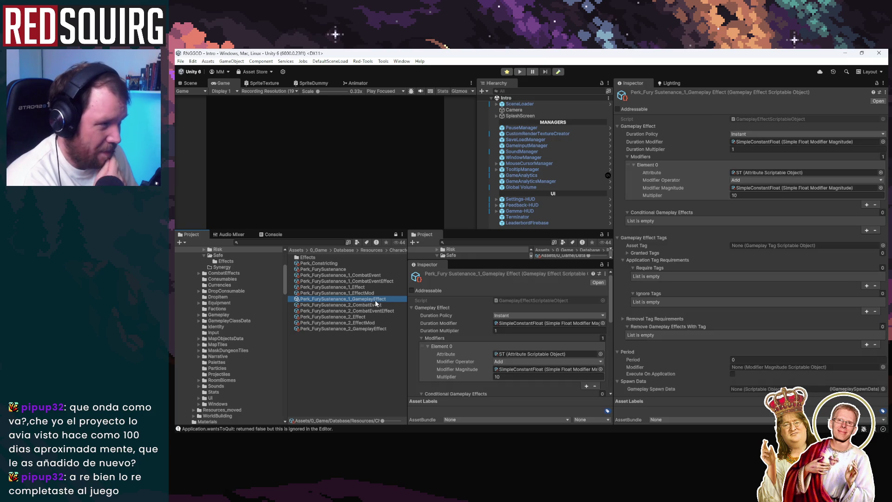
# Copy the ST modifier and paste it into Perk_FurySustenance_2_Effect's first modifier
pyautogui.click(646, 165)
pyautogui.rightClick(652, 164)
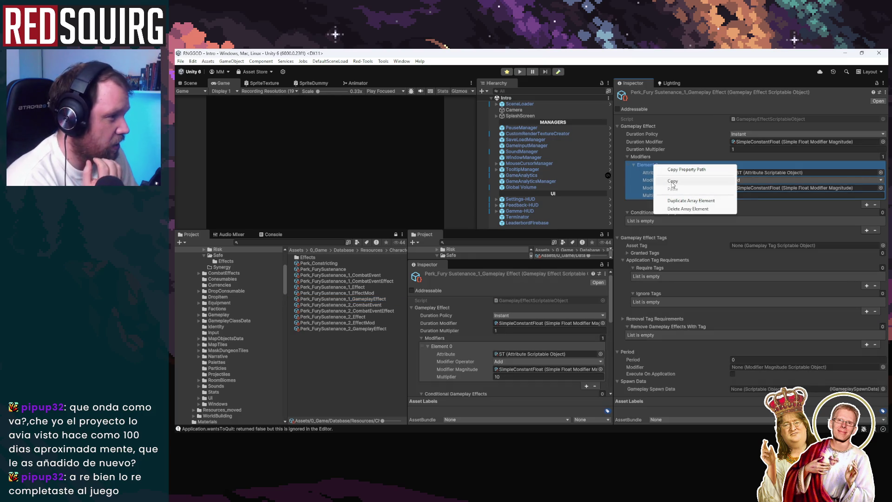
pyautogui.click(671, 184)
pyautogui.click(368, 323)
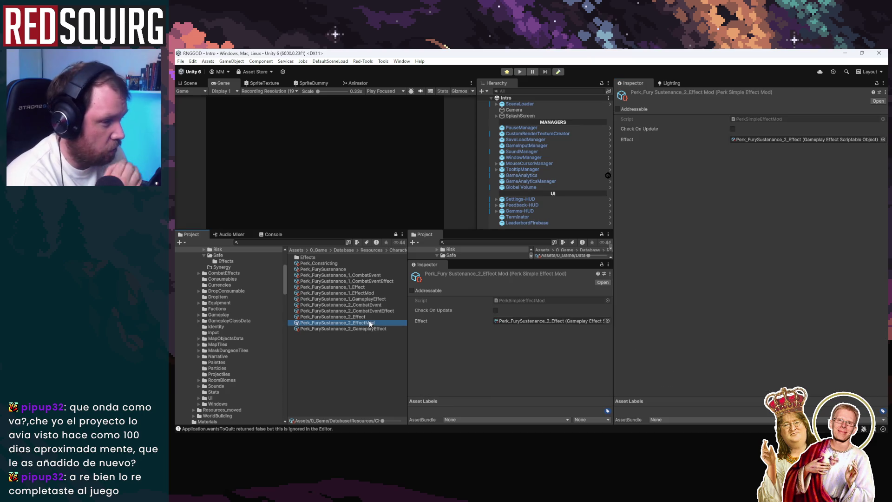
pyautogui.click(367, 317)
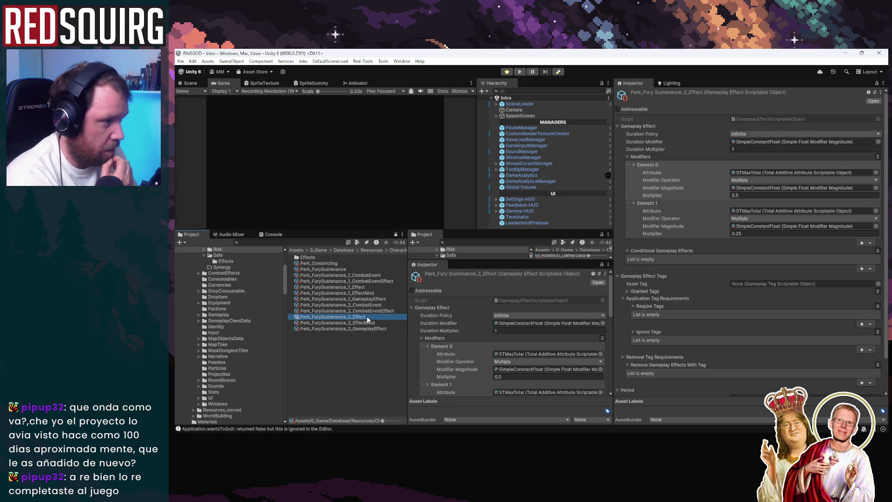
pyautogui.rightClick(655, 167)
pyautogui.click(686, 191)
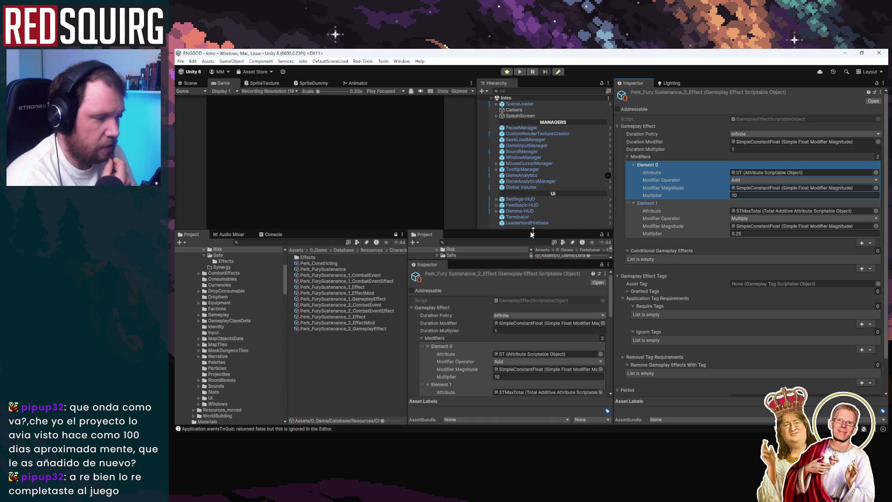
# Copy the ATKPOWERTotal modifier entry from Perk_FurySustenance_1_Effect
pyautogui.click(370, 293)
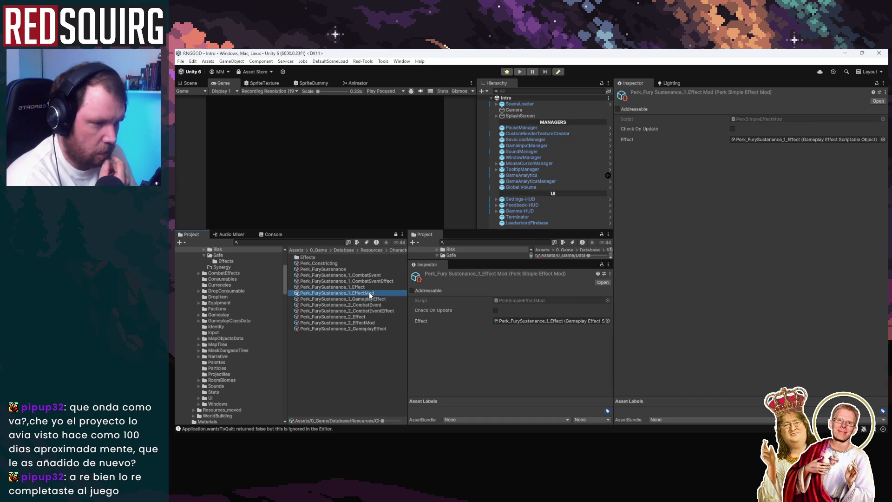
pyautogui.click(371, 299)
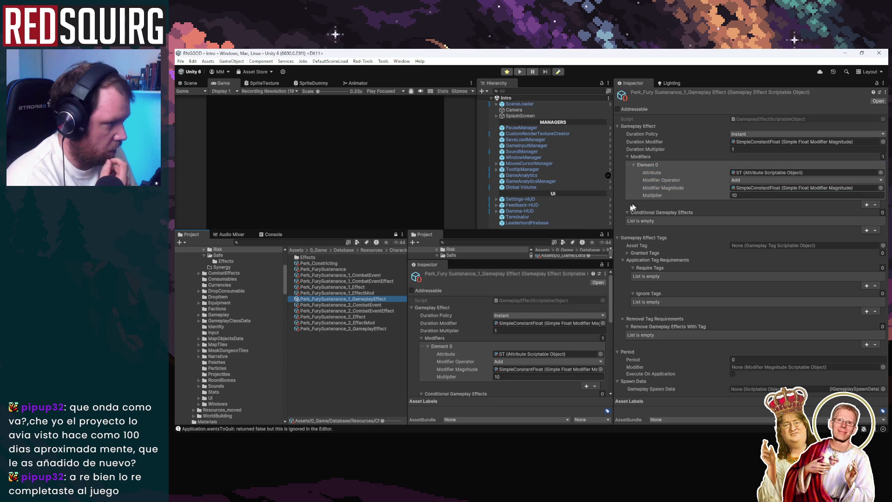
pyautogui.click(382, 276)
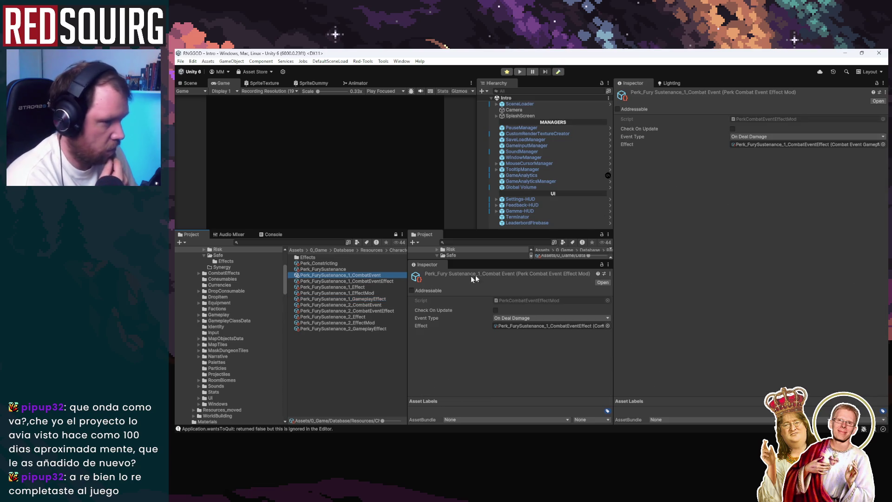
pyautogui.click(371, 299)
pyautogui.click(372, 293)
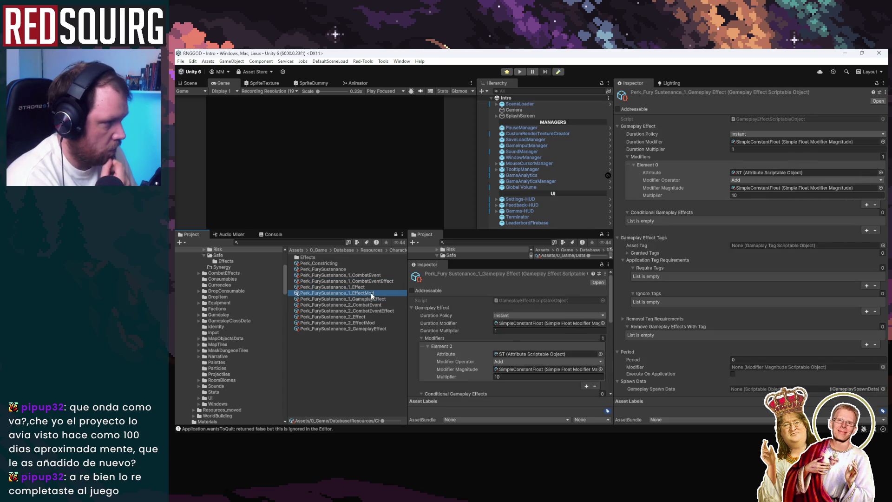
pyautogui.click(363, 287)
pyautogui.click(647, 165)
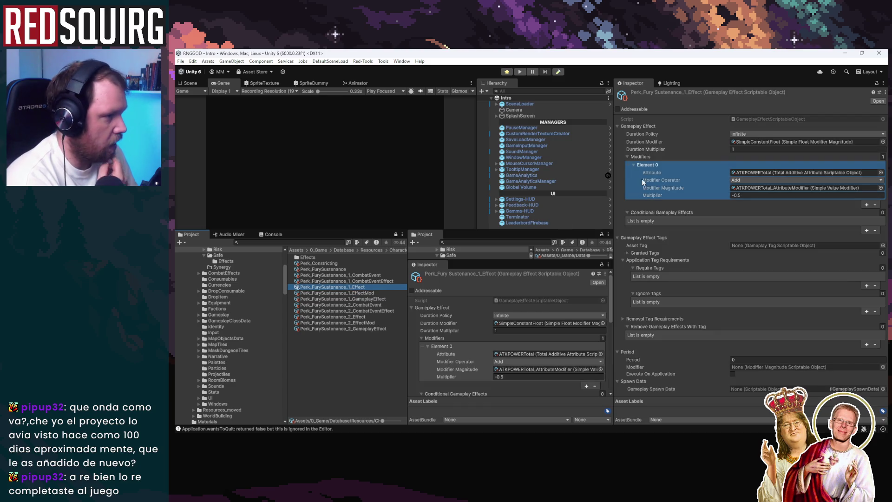
pyautogui.rightClick(651, 169)
pyautogui.click(669, 187)
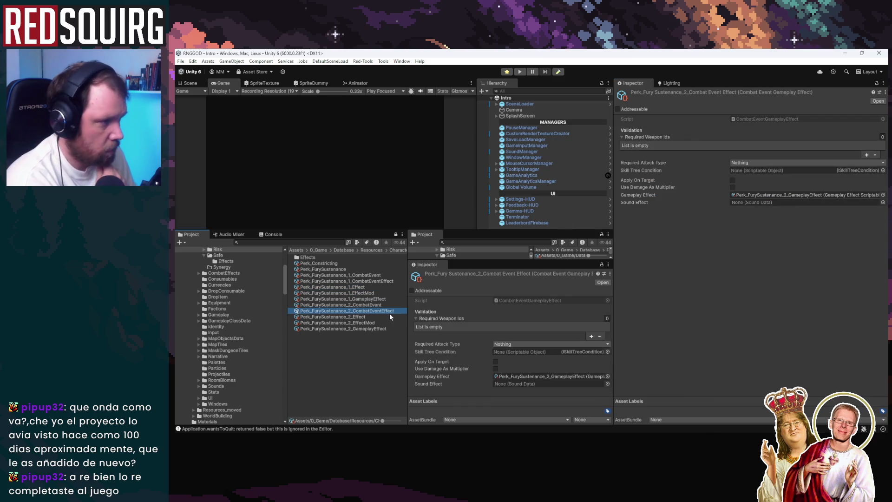
# Collapse both modifier entries on Perk_FurySustenance_2_Effect, then return to _1_Effect
pyautogui.click(389, 315)
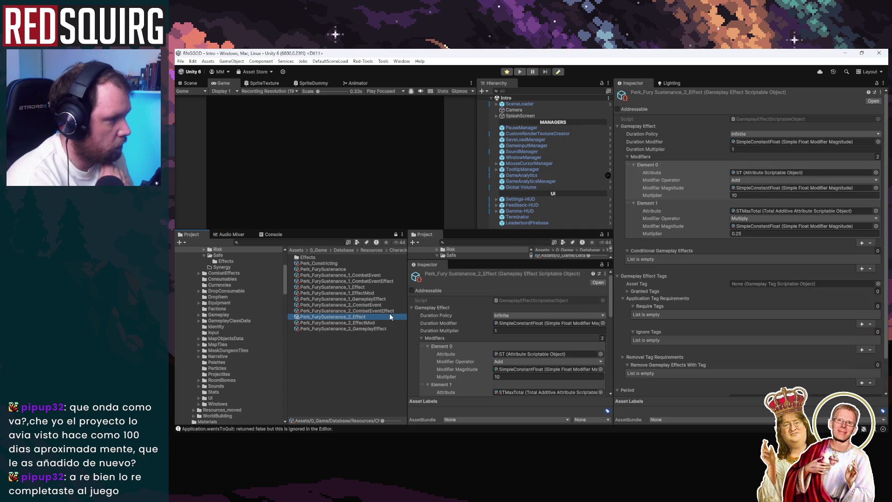
pyautogui.rightClick(660, 164)
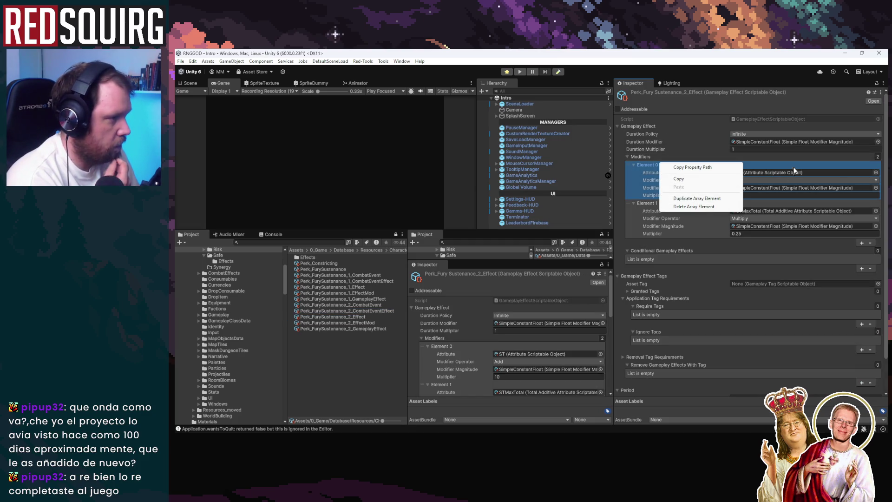
pyautogui.click(646, 166)
pyautogui.rightClick(652, 166)
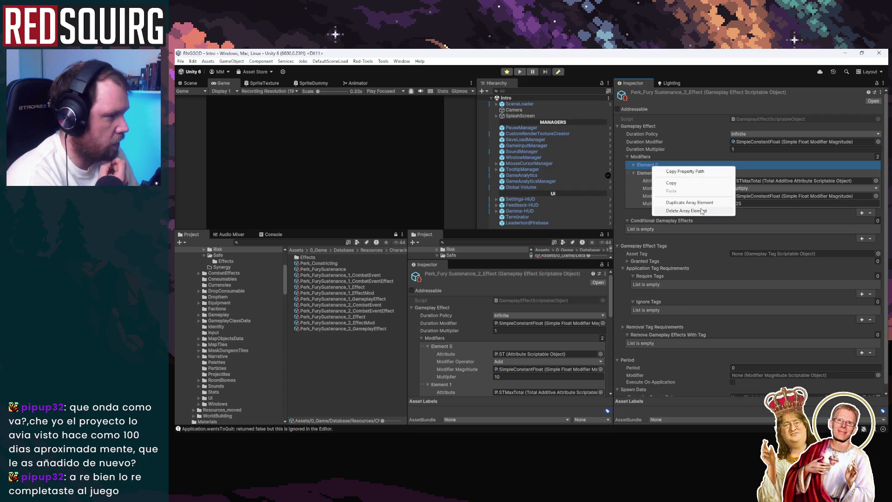
pyautogui.rightClick(654, 173)
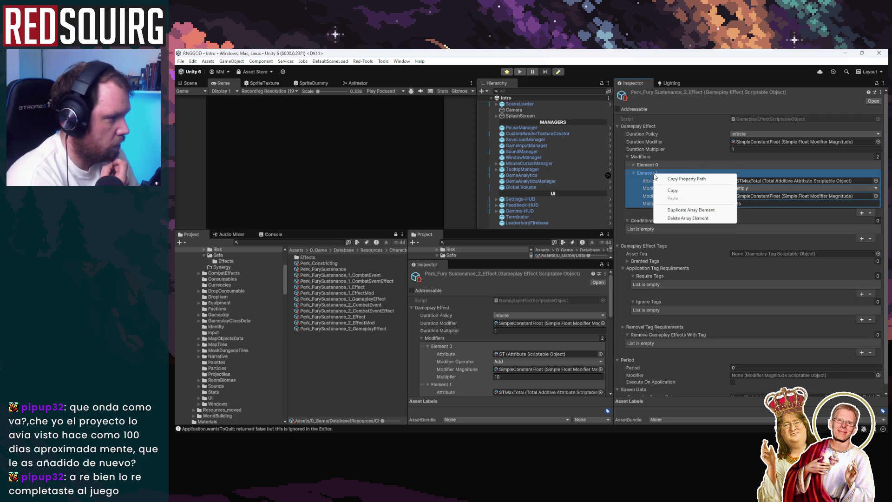
pyautogui.click(631, 173)
pyautogui.click(631, 173)
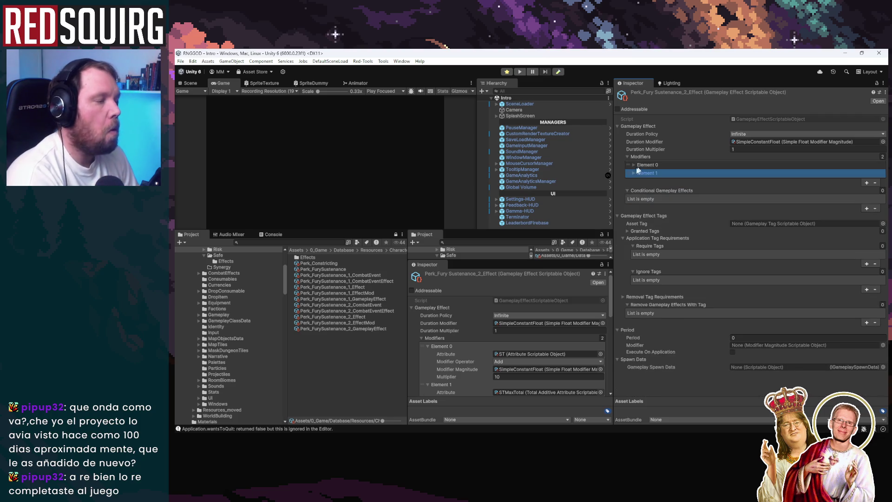
pyautogui.click(369, 293)
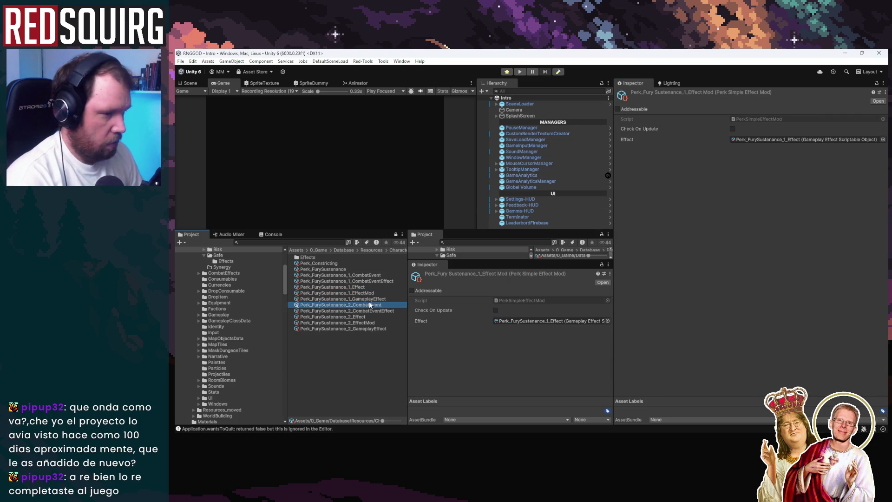
pyautogui.click(357, 287)
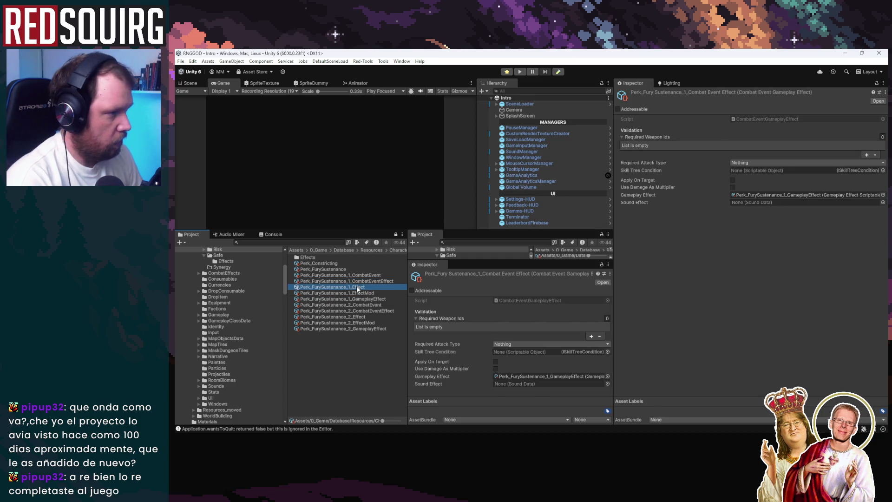
# Copy the ATKPOWERTotal modifier from Perk_FurySustenance_1_Effect and select _2_Effect
pyautogui.click(639, 164)
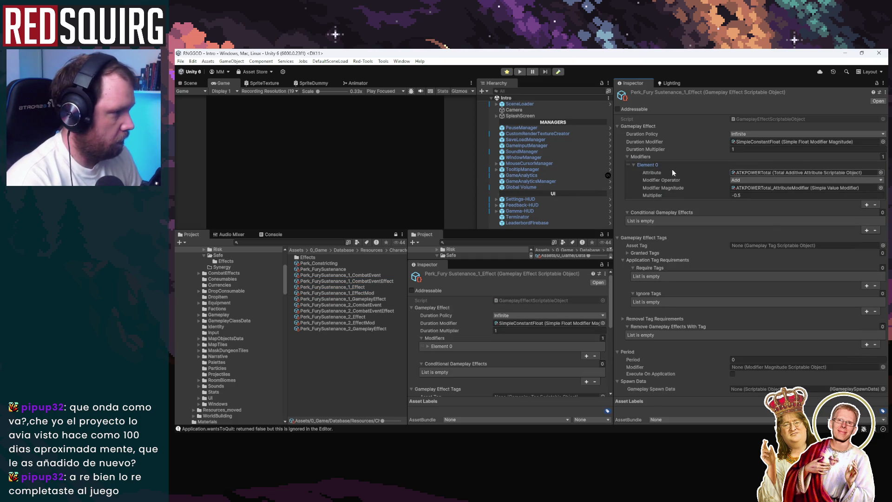
pyautogui.rightClick(655, 166)
pyautogui.click(679, 182)
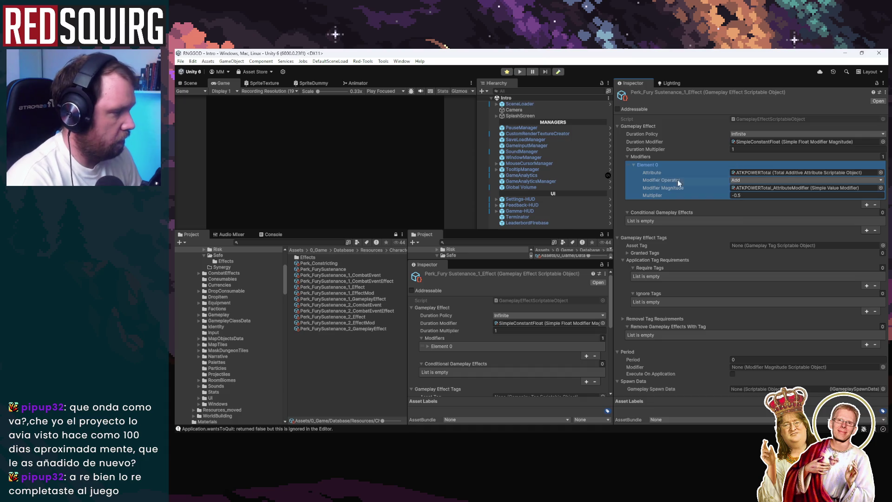
pyautogui.click(375, 322)
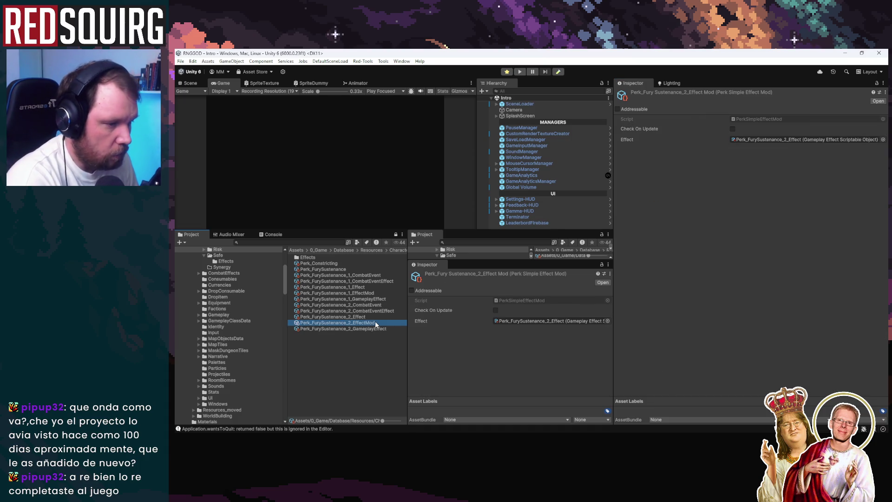
pyautogui.press('Up')
pyautogui.press('Up')
pyautogui.press('Up')
pyautogui.press('Up')
pyautogui.press('Down')
pyautogui.press('Down')
pyautogui.press('Down')
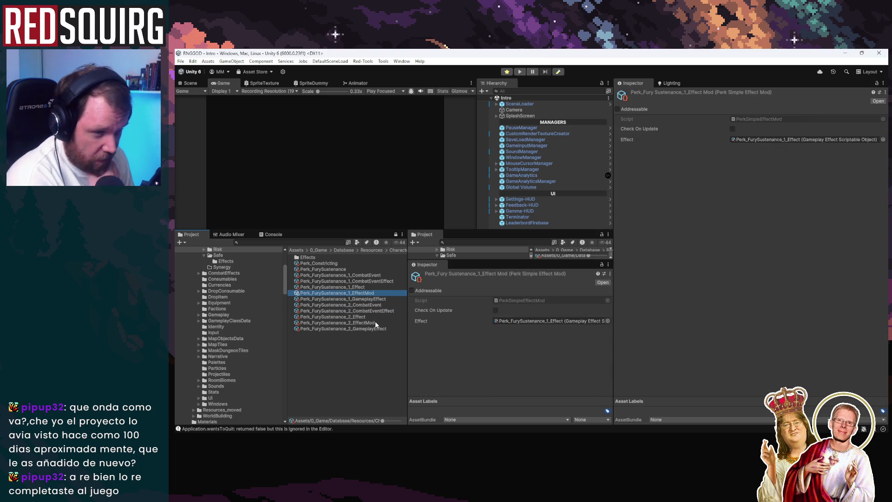
# Paste ATKPOWERTotal over _2_Effect's ST modifier and delete the STMaxTotal modifier
pyautogui.rightClick(650, 165)
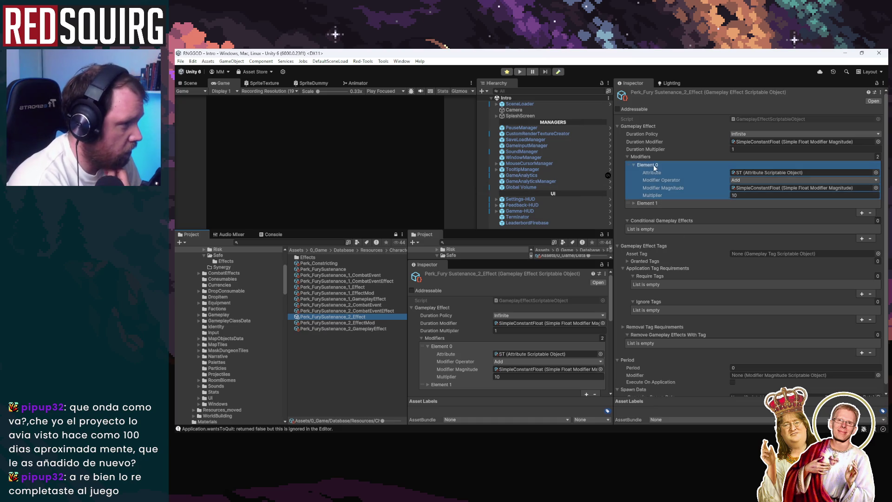
pyautogui.click(668, 188)
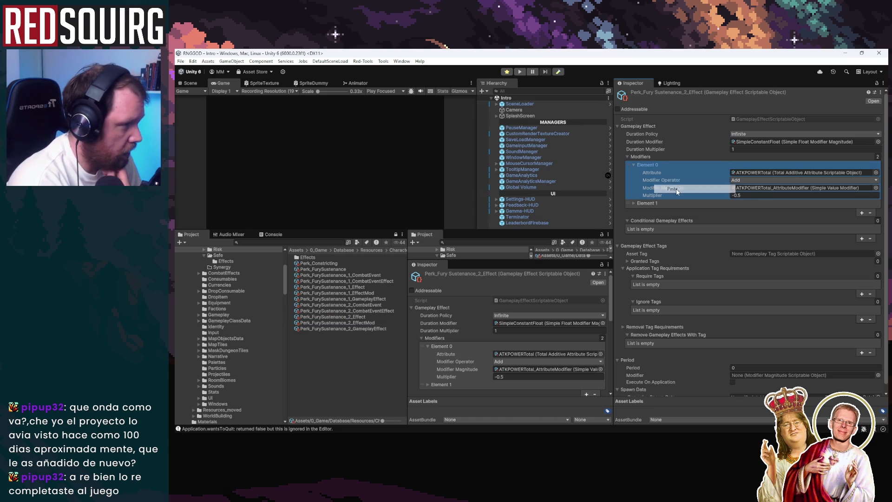
pyautogui.click(633, 204)
pyautogui.rightClick(652, 203)
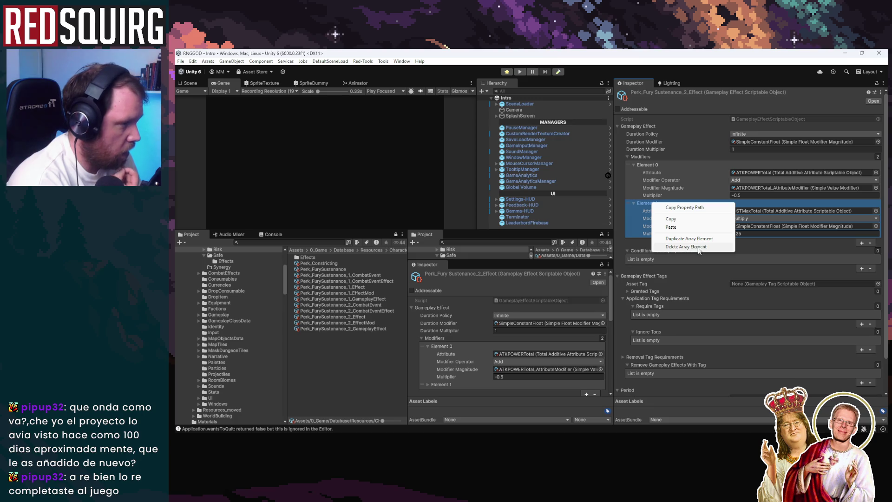
pyautogui.click(683, 247)
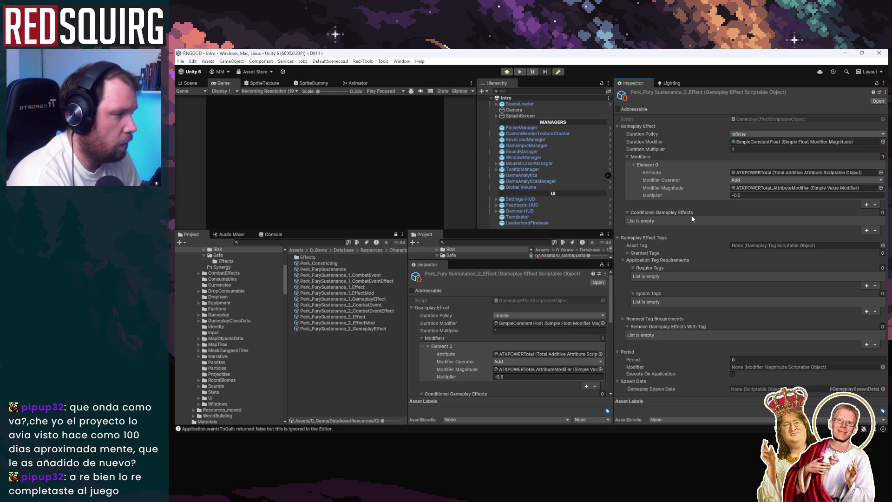
pyautogui.click(384, 328)
pyautogui.click(380, 275)
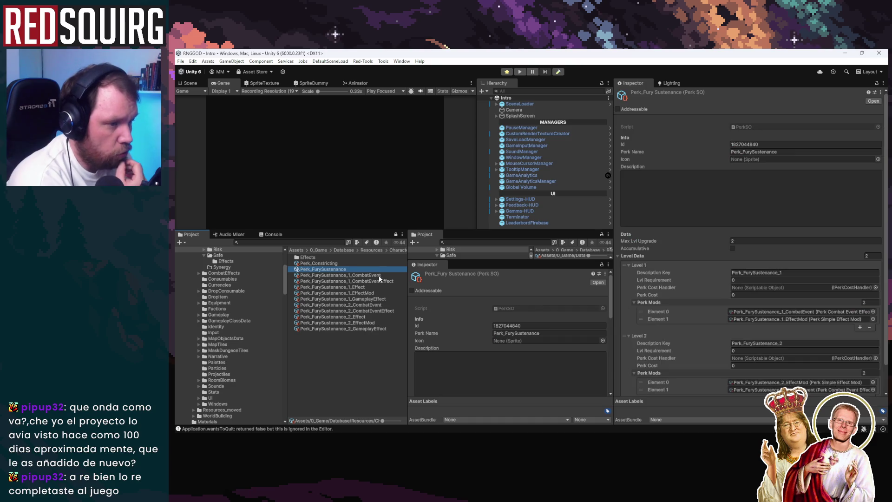
# Review the level-1 and level-2 combat event effect assets, then start play mode full-screen
pyautogui.click(377, 281)
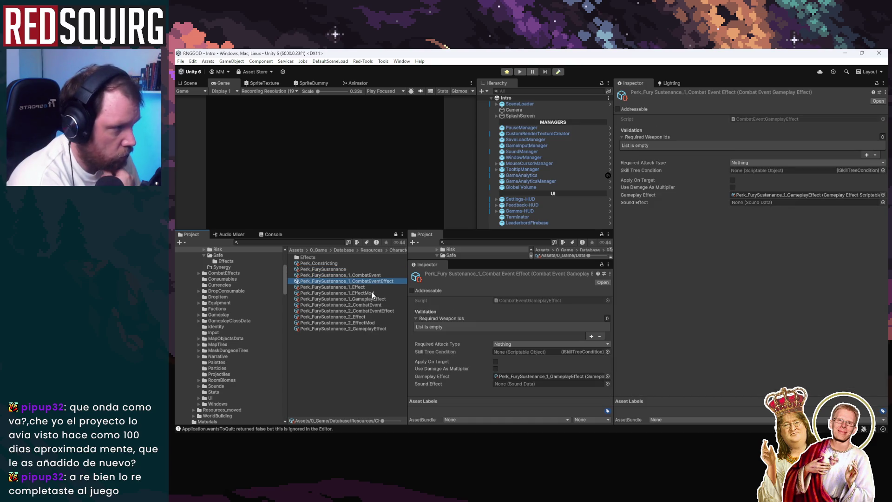
pyautogui.click(370, 297)
pyautogui.click(372, 311)
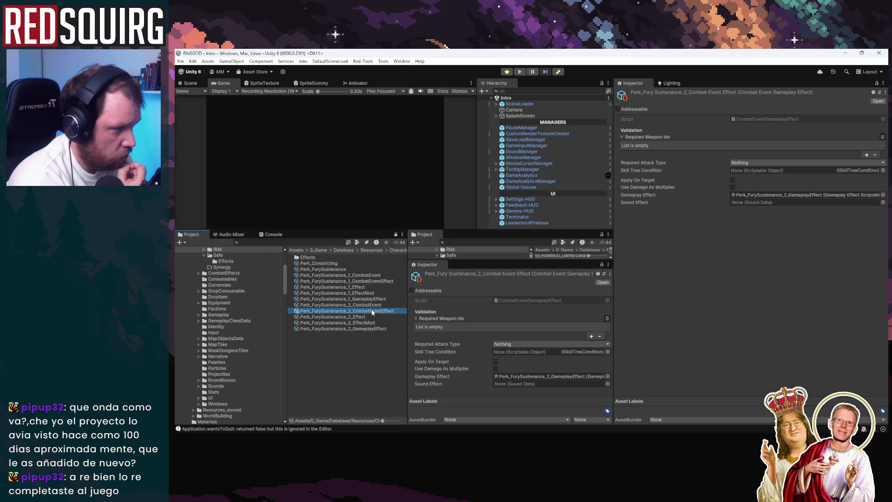
pyautogui.click(519, 72)
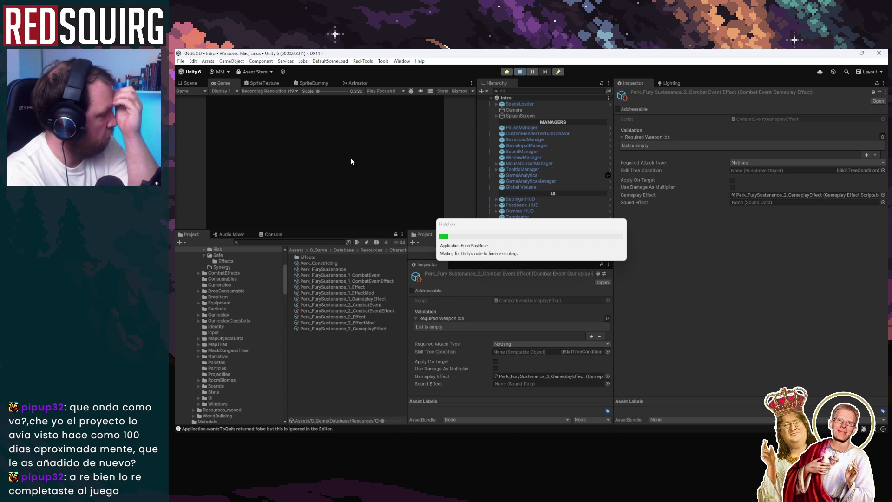
pyautogui.doubleClick(223, 83)
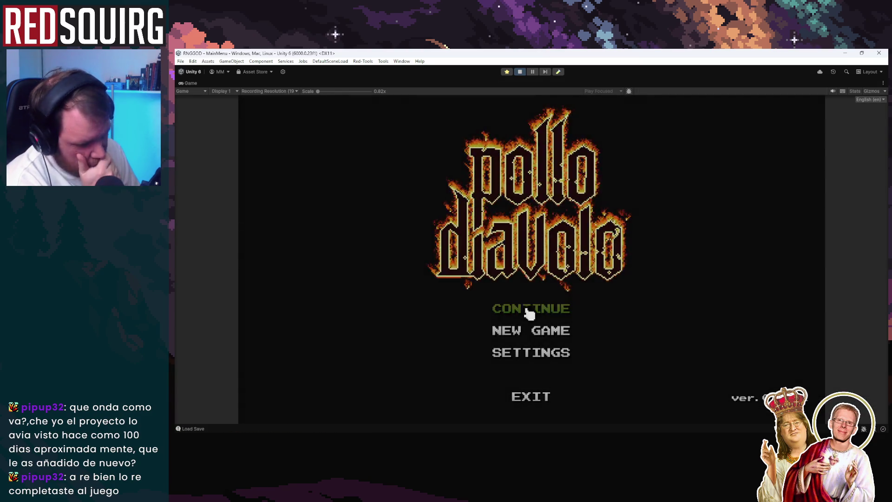
# Continue the saved game and claim the Greerryn Barbarian
pyautogui.click(529, 311)
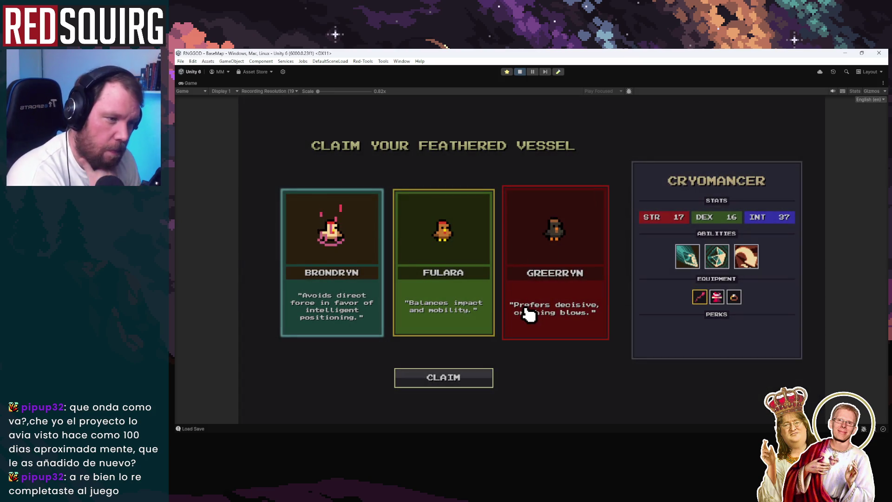
pyautogui.click(537, 310)
pyautogui.click(486, 377)
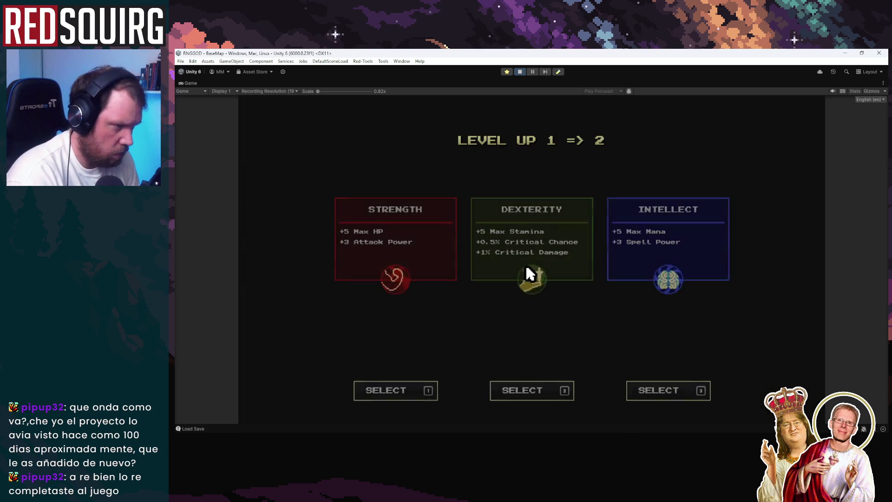
# Level up with Strength and other stat picks, taking the Aegis and Faster perks
pyautogui.click(402, 241)
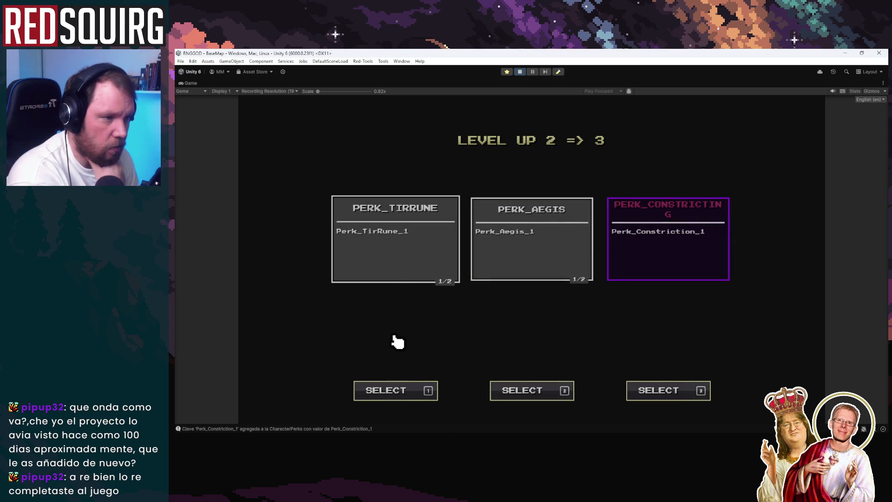
pyautogui.press('2')
pyautogui.click(424, 279)
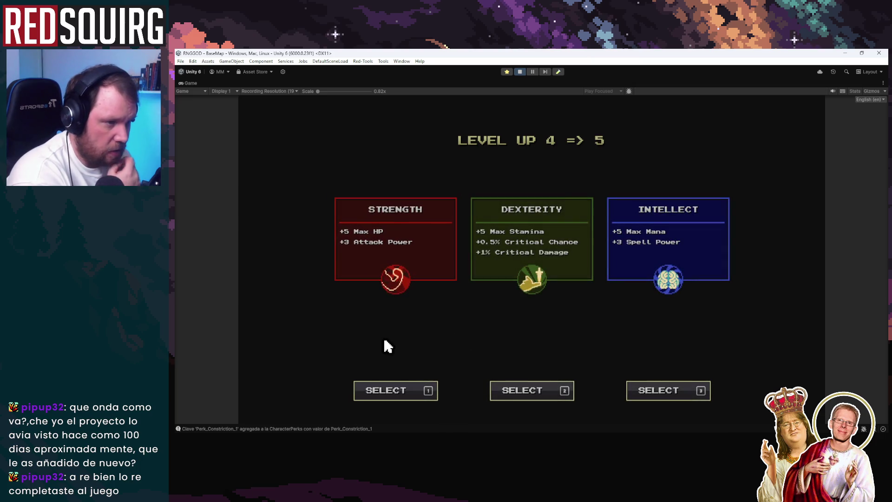
pyautogui.click(384, 253)
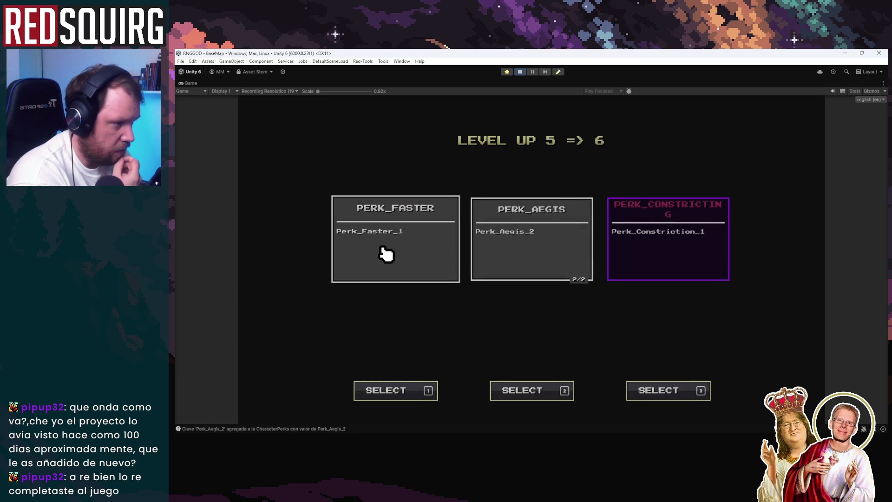
pyautogui.click(386, 254)
pyautogui.click(384, 253)
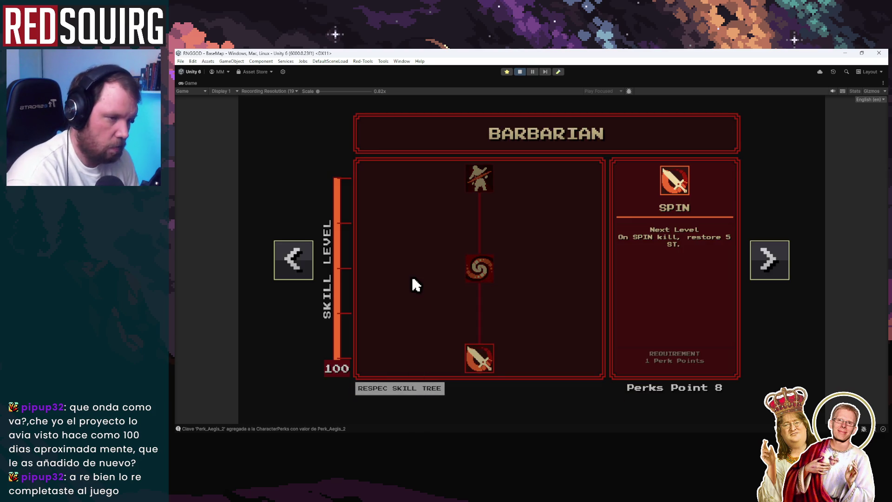
# Pick Strength and a level-10 stat, and take the FurySustenance perk
pyautogui.press('Escape')
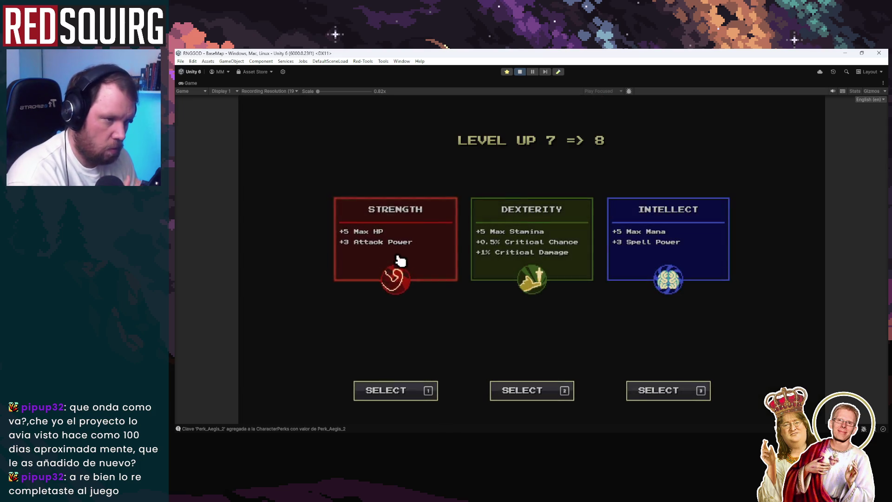
pyautogui.click(403, 259)
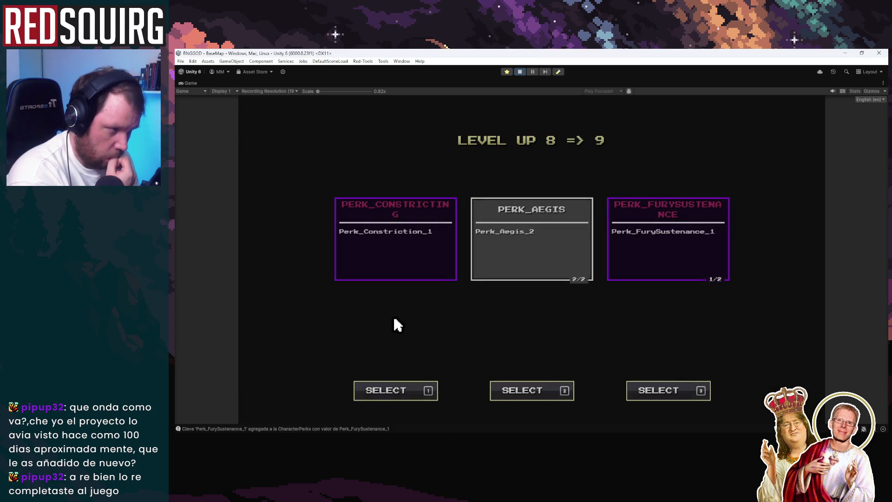
pyautogui.press('3')
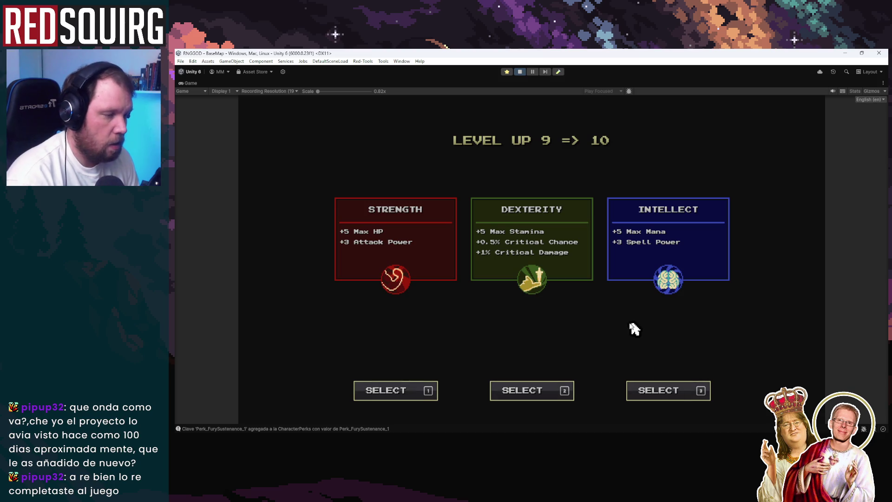
pyautogui.click(409, 277)
# In the Barbarian skill tree, put a point into Spin and buy Swirl
pyautogui.press('k')
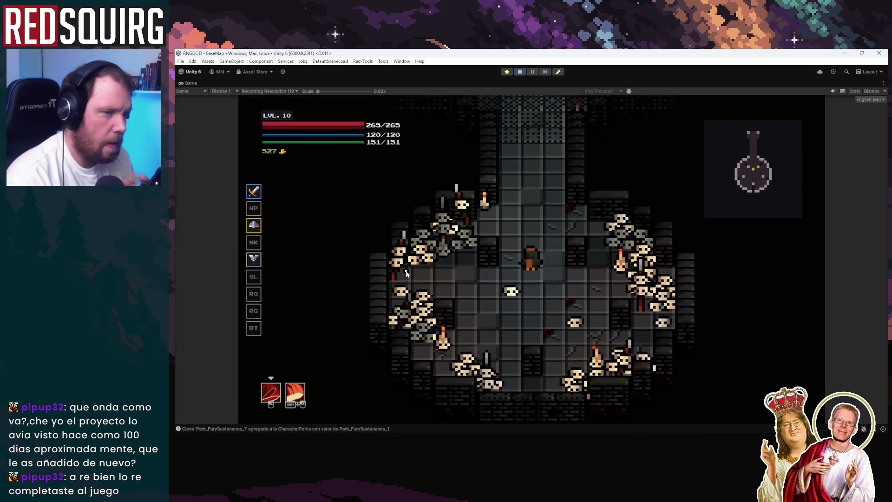
pyautogui.press('k')
pyautogui.click(492, 367)
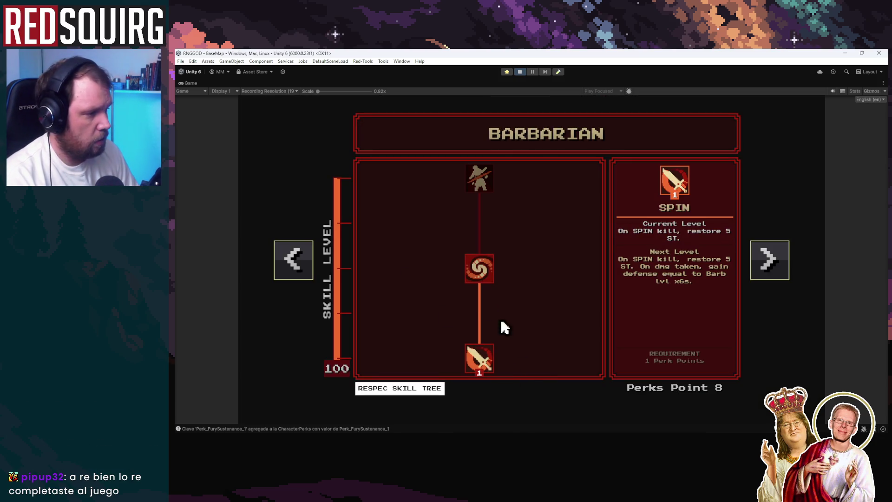
pyautogui.click(471, 273)
# Buy the Swirl perk and step through the blue portal to the next level
pyautogui.press('k')
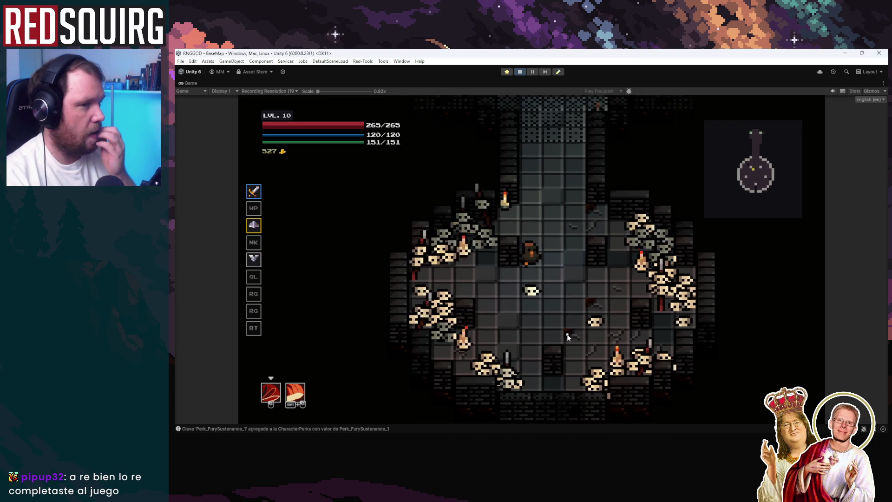
pyautogui.press('w')
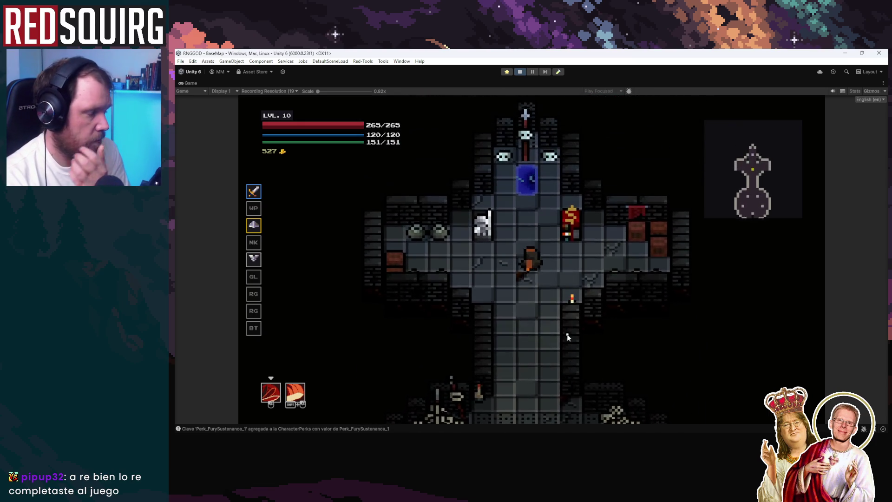
pyautogui.press('w')
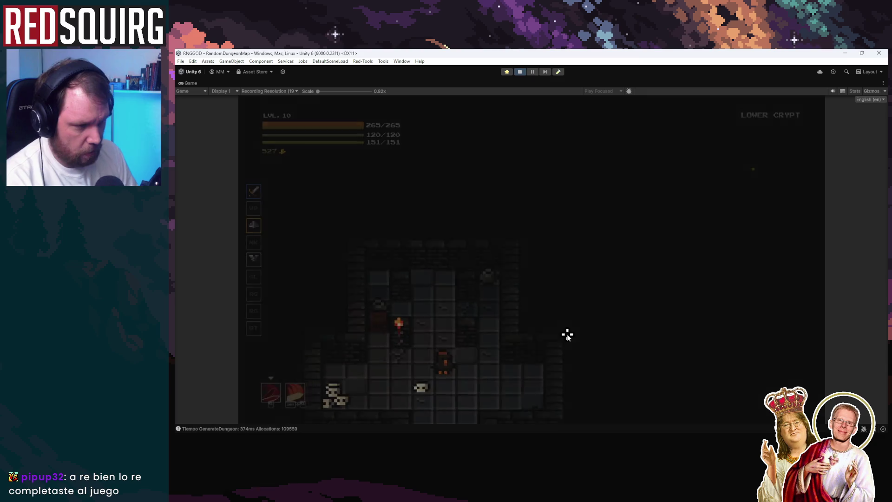
# Review the Character stats, then walk down and attack the enemies in the first room
pyautogui.press('c')
pyautogui.press('c')
pyautogui.press('c')
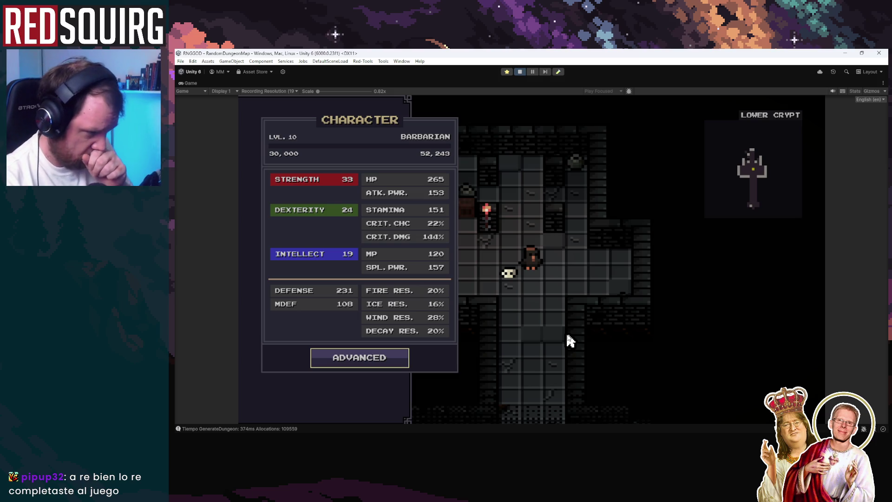
pyautogui.press('c')
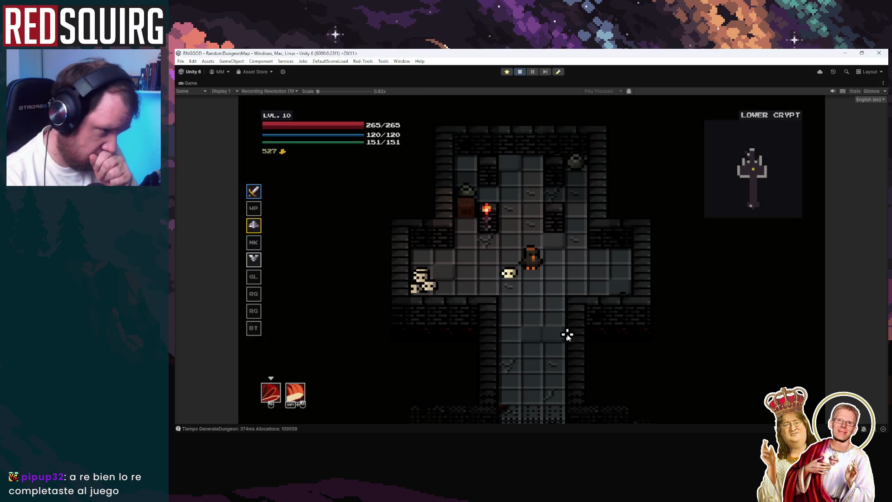
pyautogui.press('s')
pyautogui.press('s')
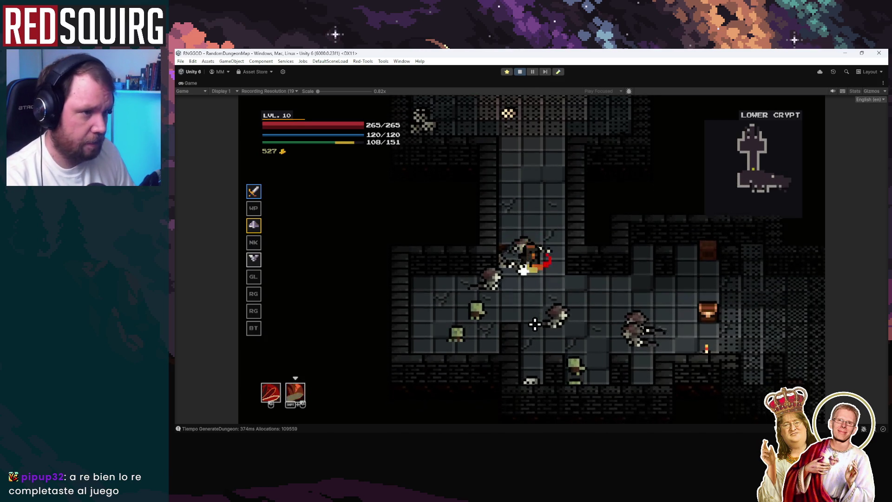
pyautogui.click(537, 322)
pyautogui.click(537, 319)
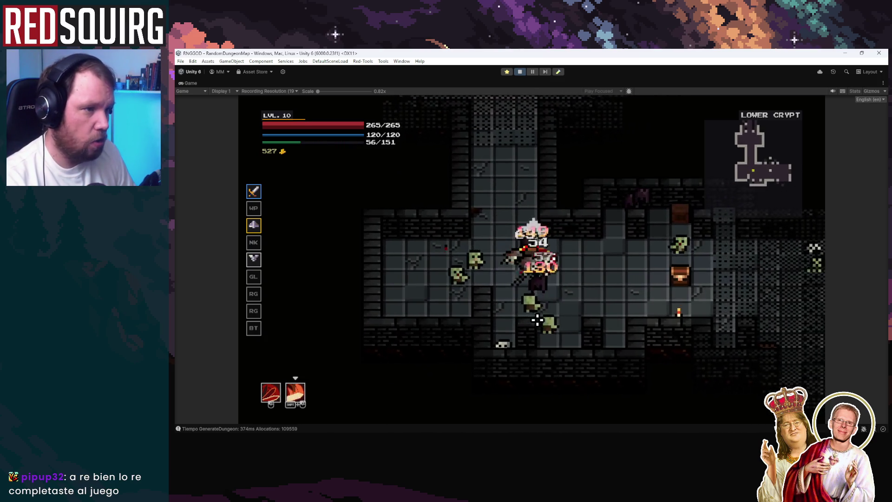
# Circle through the room, striking the surrounding enemies until they fall
pyautogui.press('d')
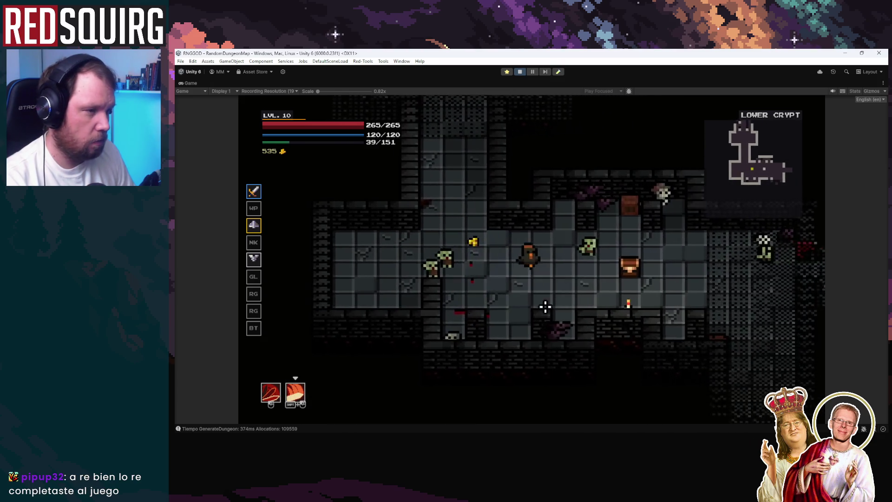
pyautogui.click(555, 266)
pyautogui.press('d')
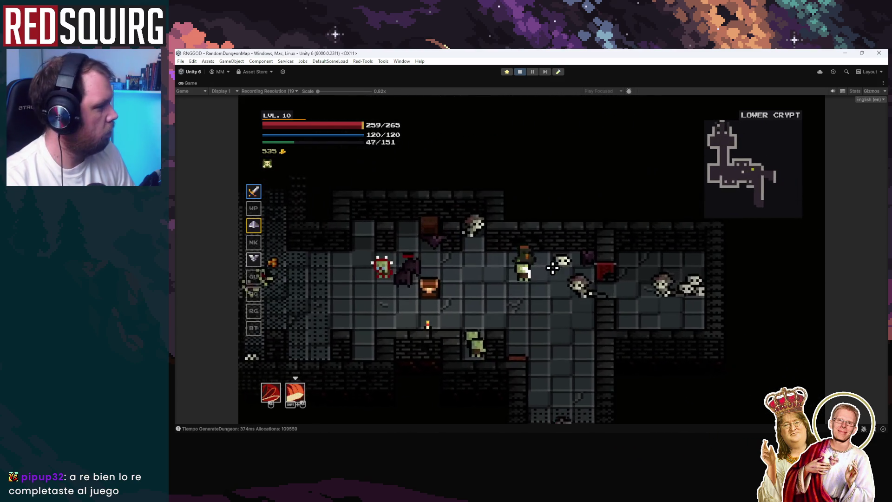
pyautogui.click(550, 269)
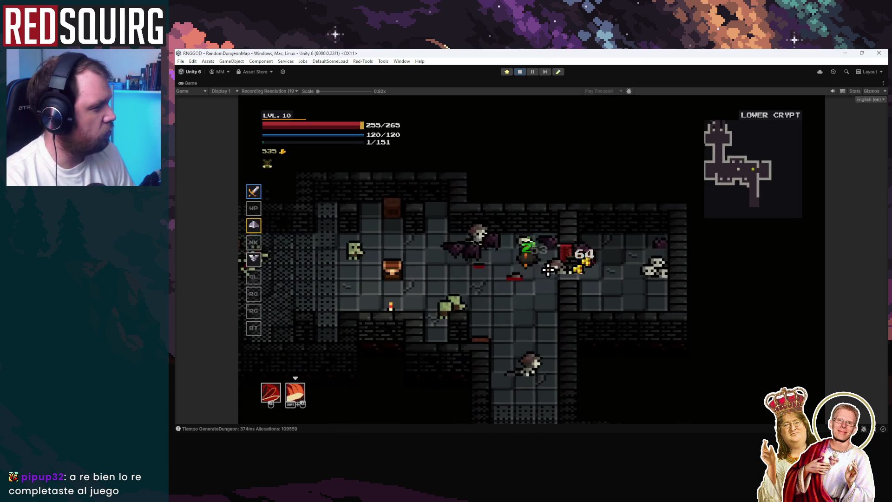
pyautogui.press('s')
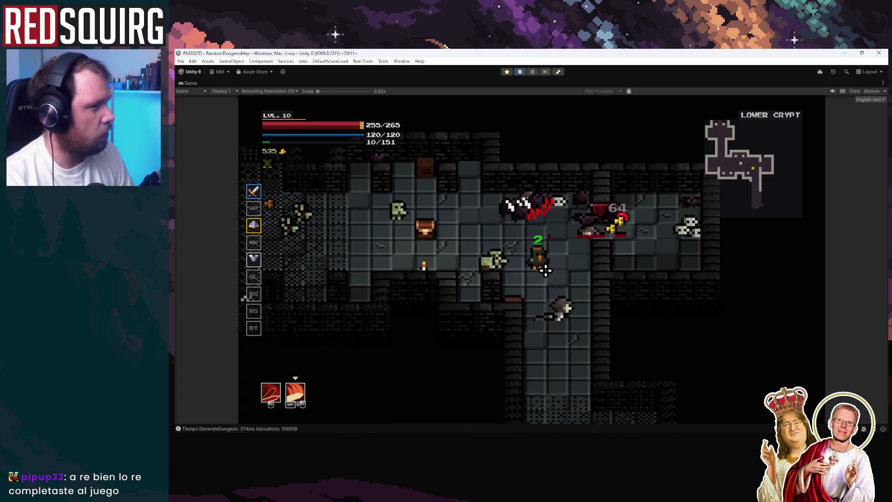
pyautogui.click(546, 269)
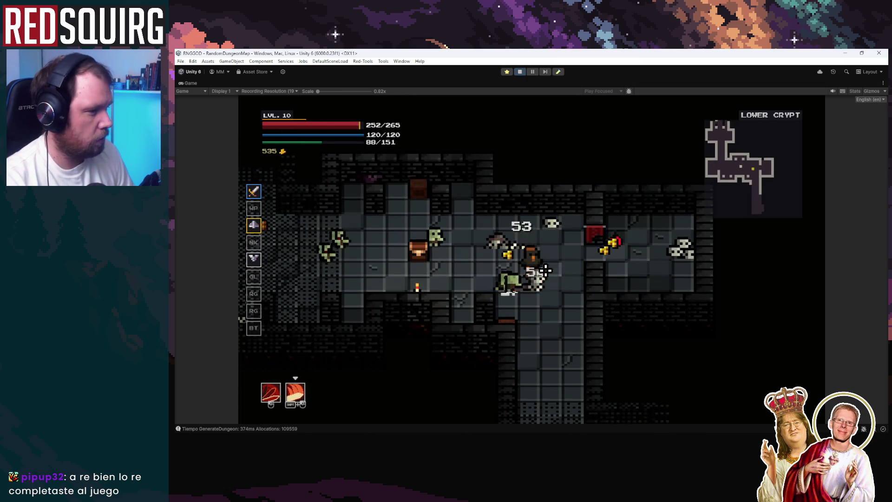
pyautogui.press('s')
pyautogui.click(511, 272)
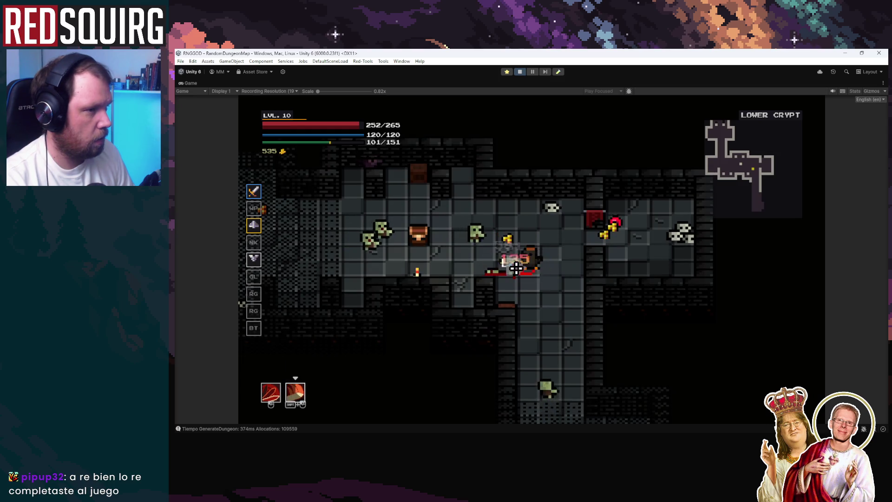
pyautogui.press('a')
pyautogui.click(513, 269)
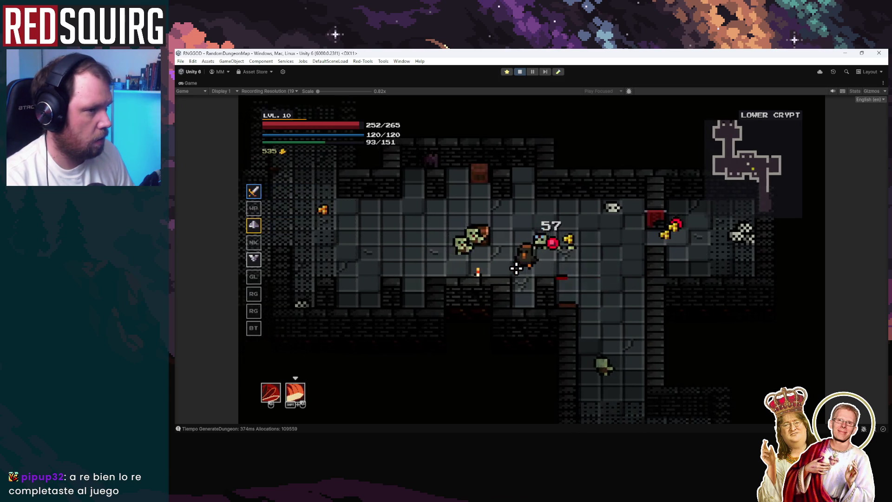
pyautogui.press('w')
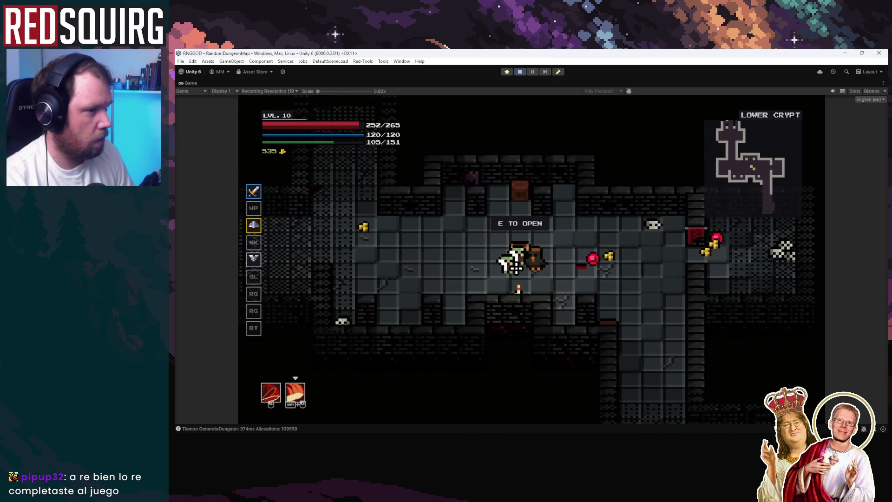
pyautogui.click(515, 269)
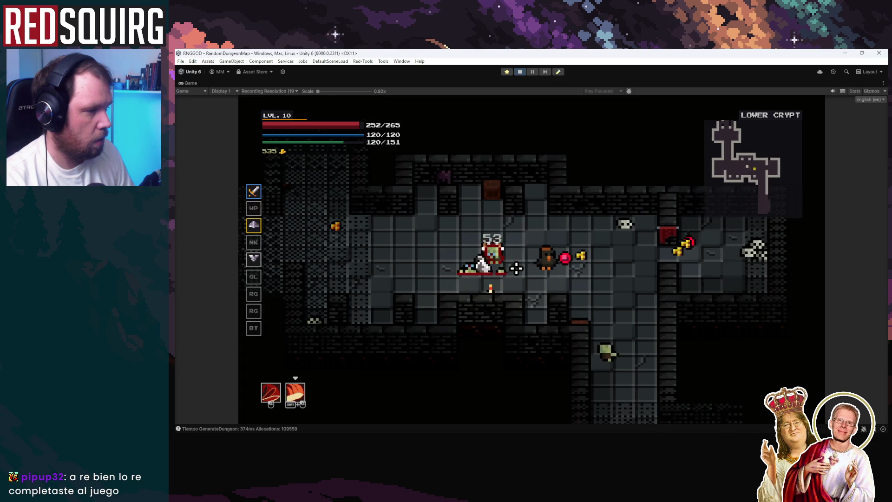
# Push down the vertical corridor and cut through the enemy group below
pyautogui.press('s')
pyautogui.click(516, 269)
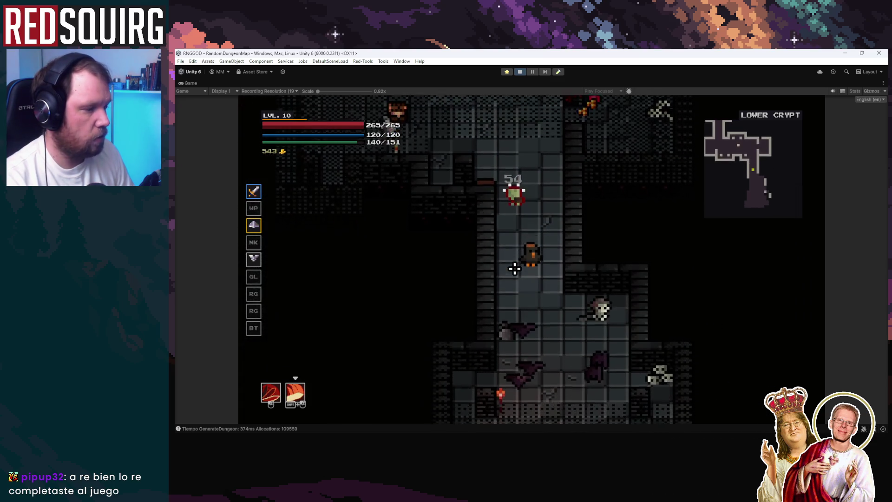
pyautogui.press('s')
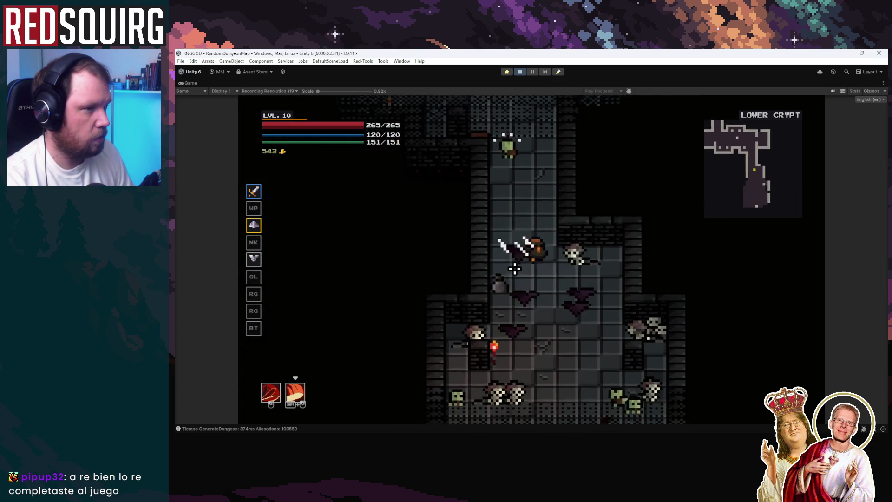
pyautogui.click(514, 268)
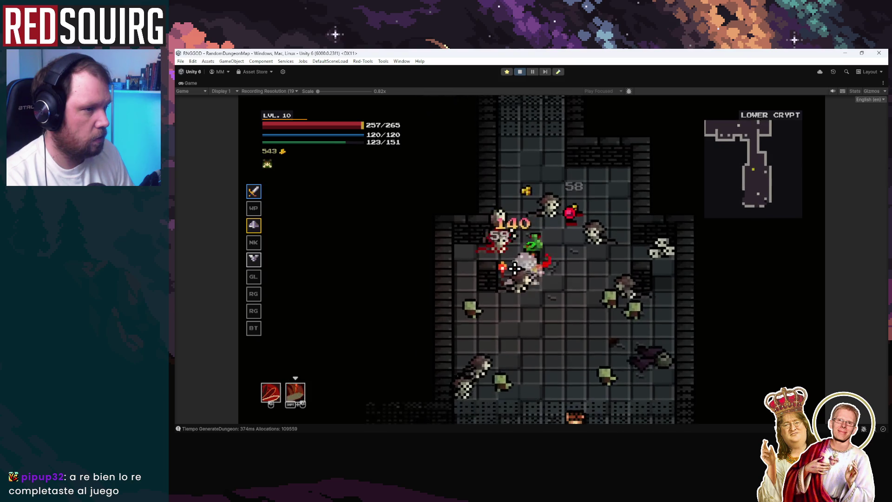
pyautogui.press('s')
pyautogui.press('d')
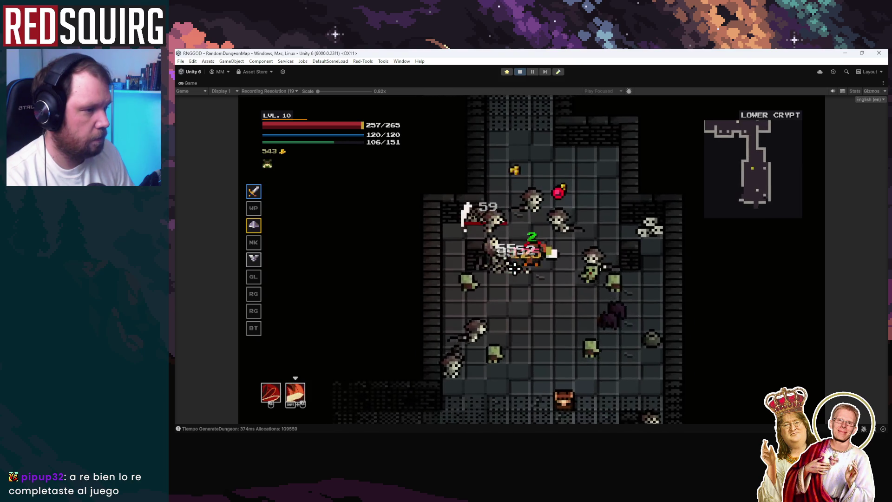
pyautogui.click(514, 268)
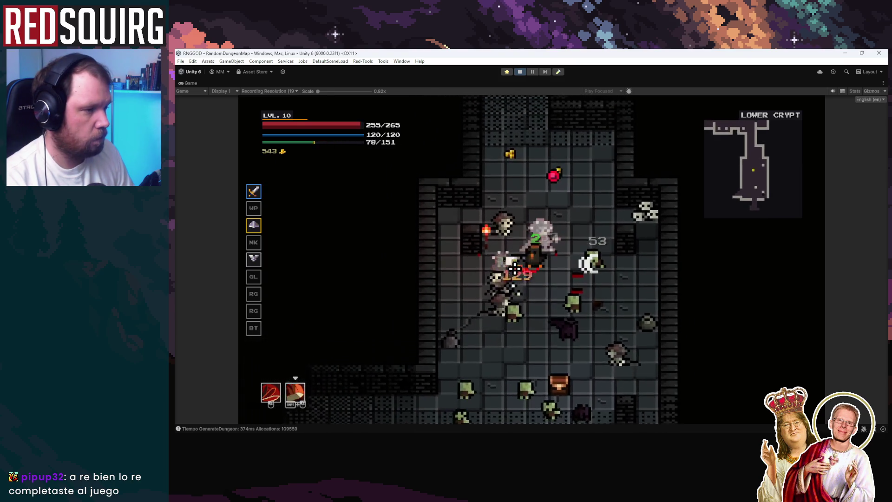
pyautogui.click(514, 268)
pyautogui.click(515, 269)
pyautogui.press('s')
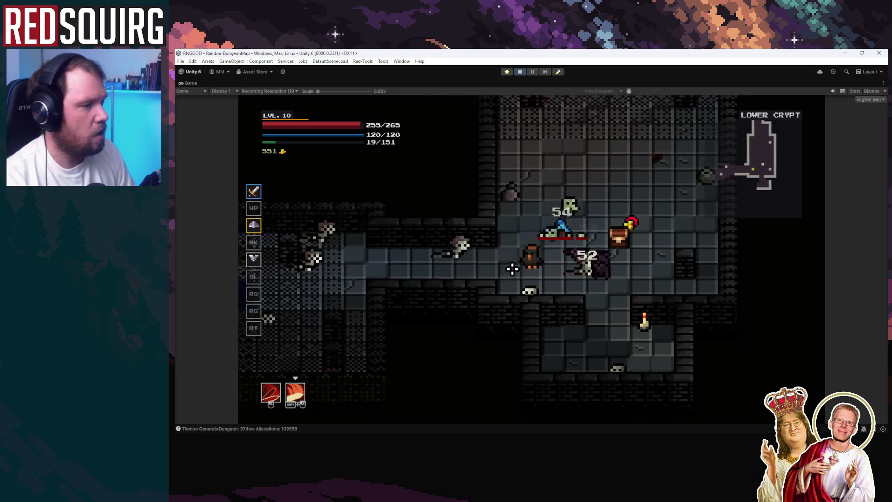
# Slash the skeleton near the chest until it dies
pyautogui.click(512, 268)
pyautogui.press('a')
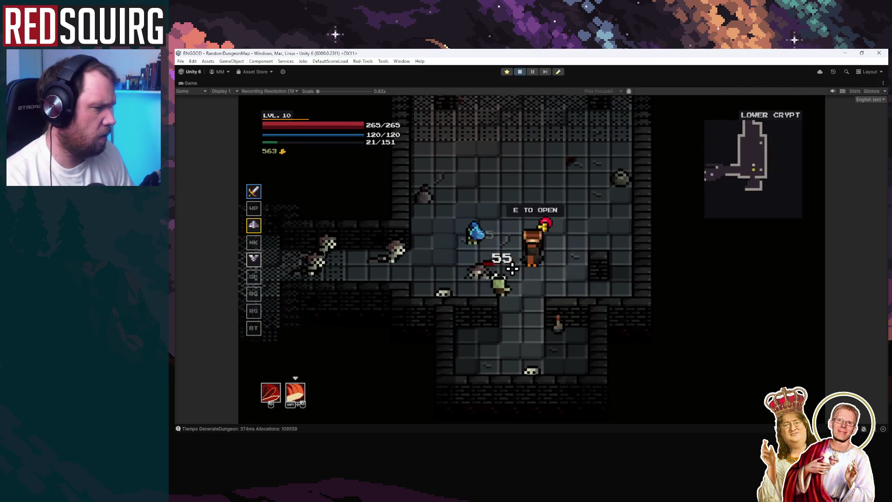
pyautogui.click(512, 269)
pyautogui.press('d')
pyautogui.click(512, 268)
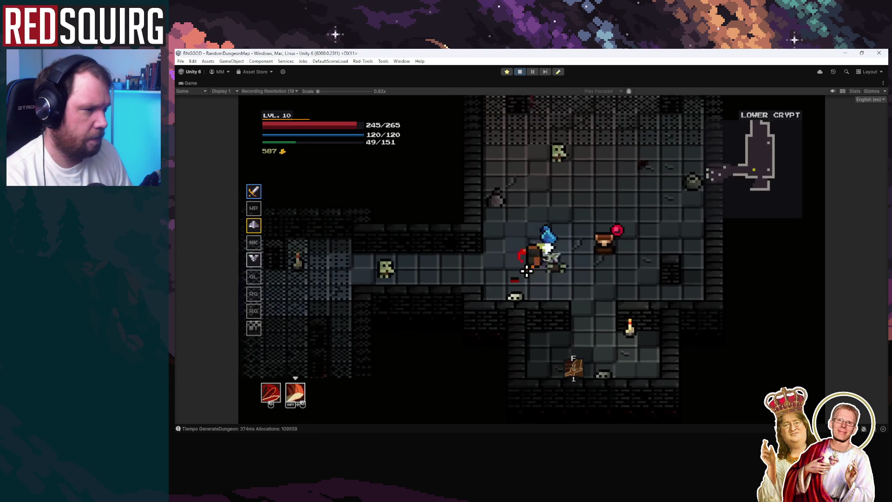
# Head west into the blue door room and fight the enemies there, briefly retreating east
pyautogui.press('a')
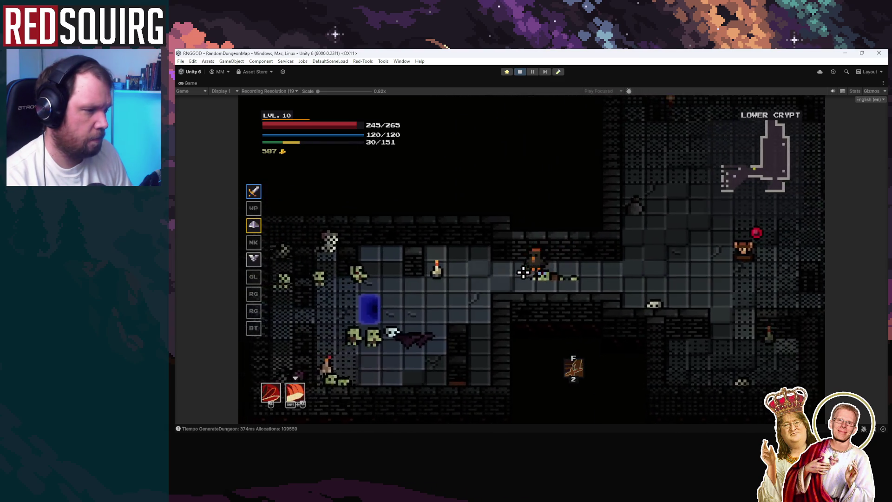
pyautogui.click(521, 273)
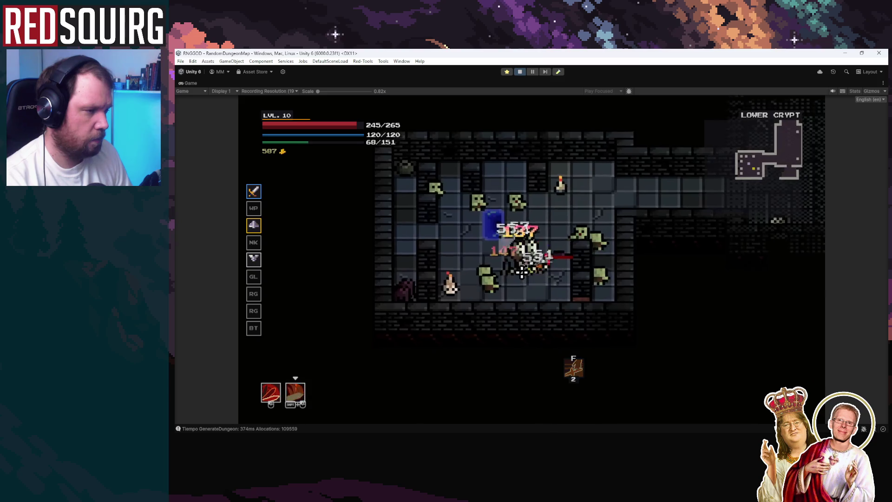
pyautogui.click(521, 272)
pyautogui.press('w')
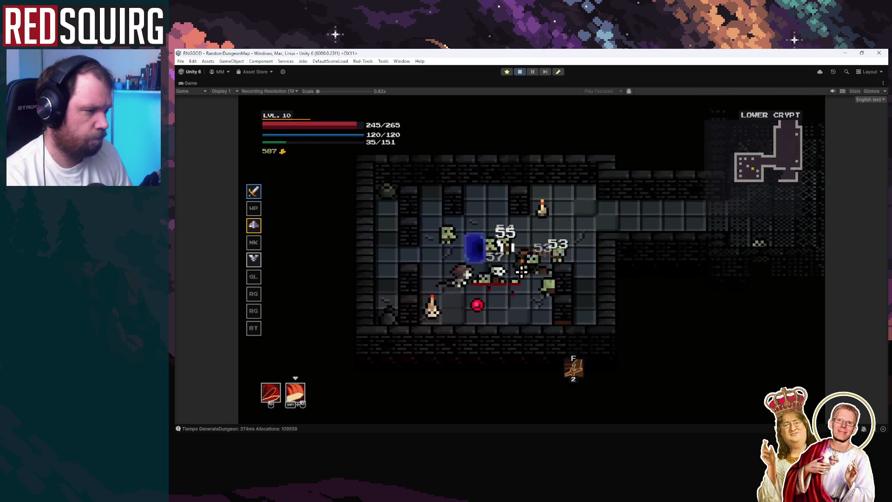
pyautogui.click(522, 272)
pyautogui.press('a')
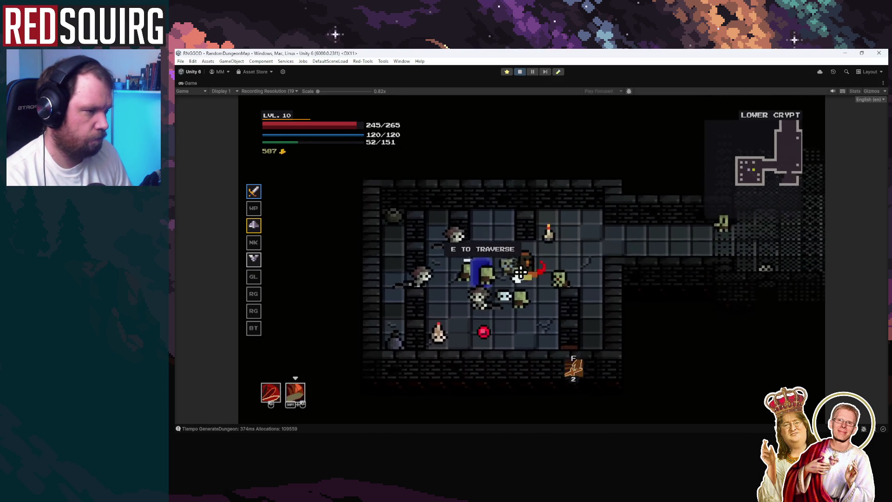
pyautogui.press('d')
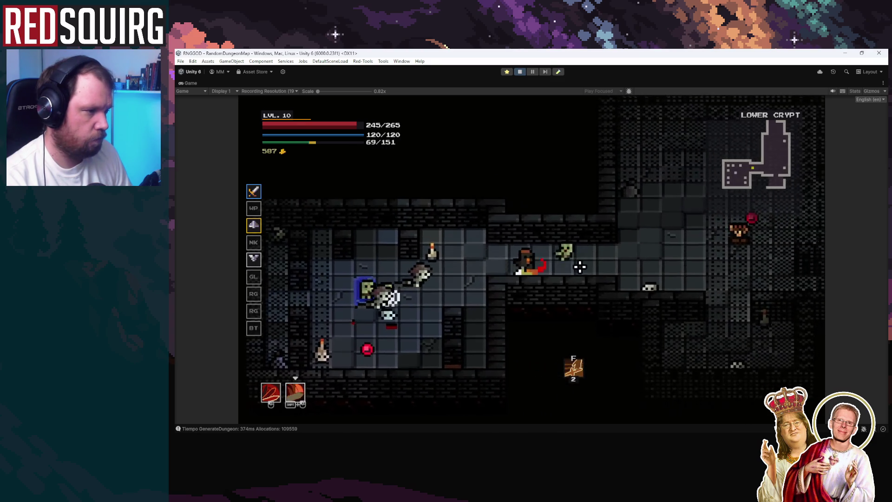
pyautogui.press('a')
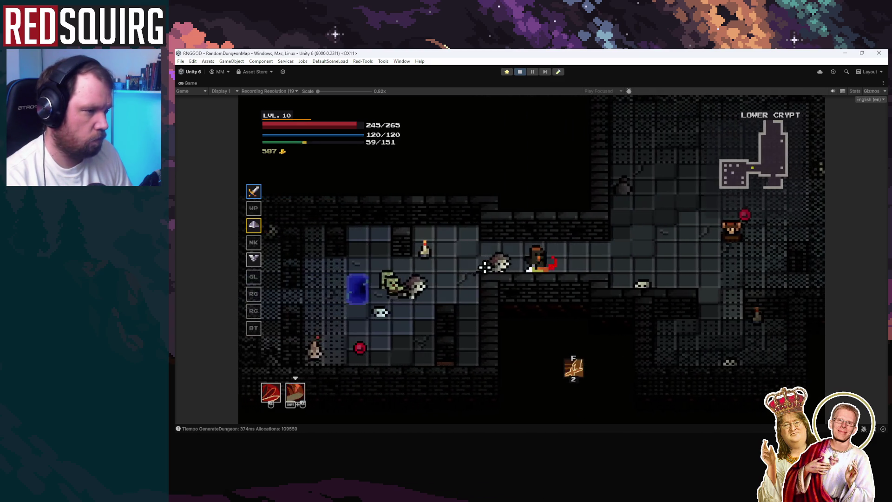
pyautogui.click(484, 267)
pyautogui.press('a')
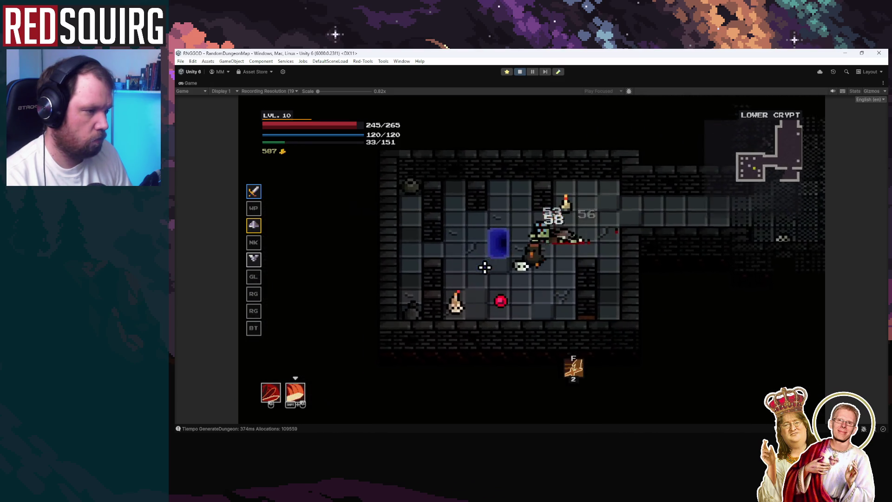
pyautogui.press('d')
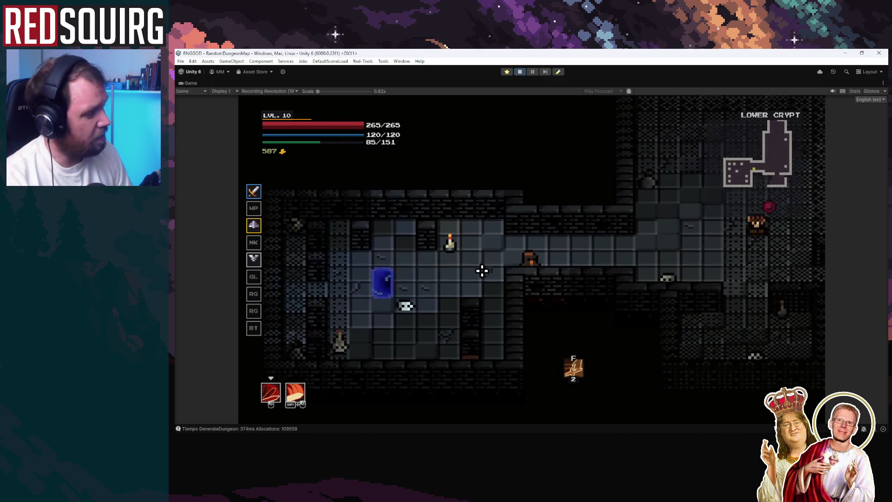